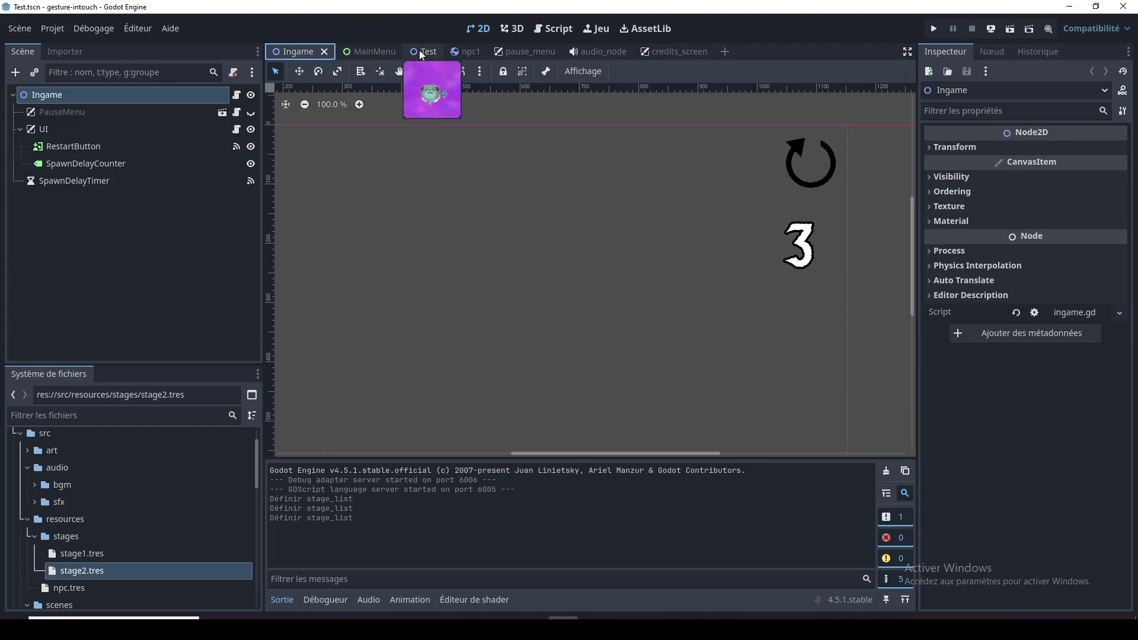
Inspect the stage1.tres and stage2.tres settings in the Test scene
click(101, 96)
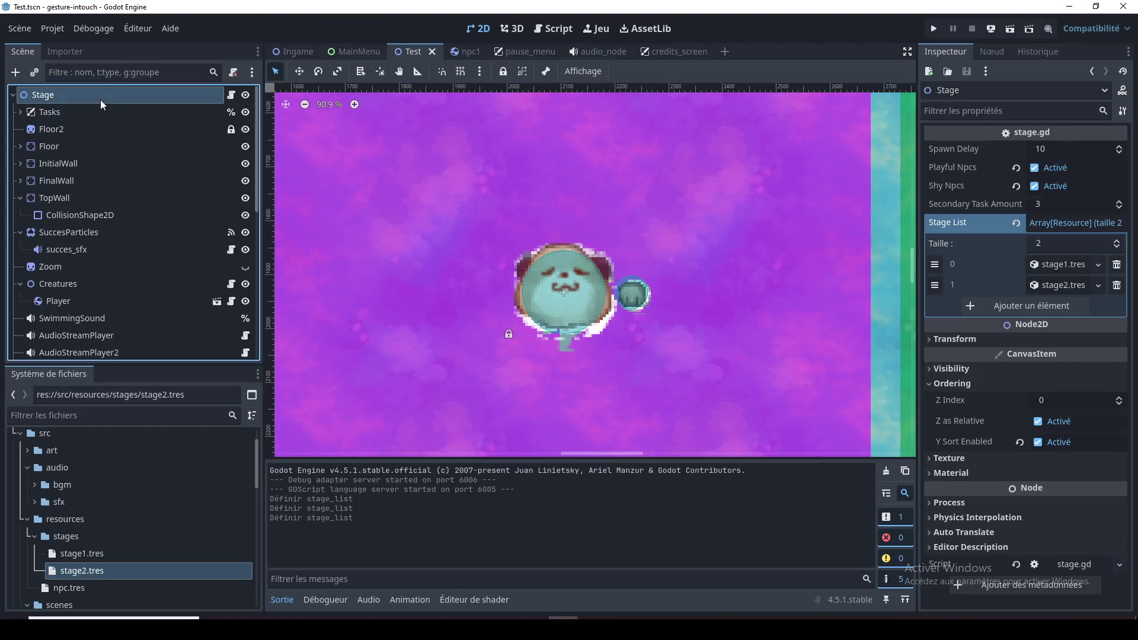
click(1066, 265)
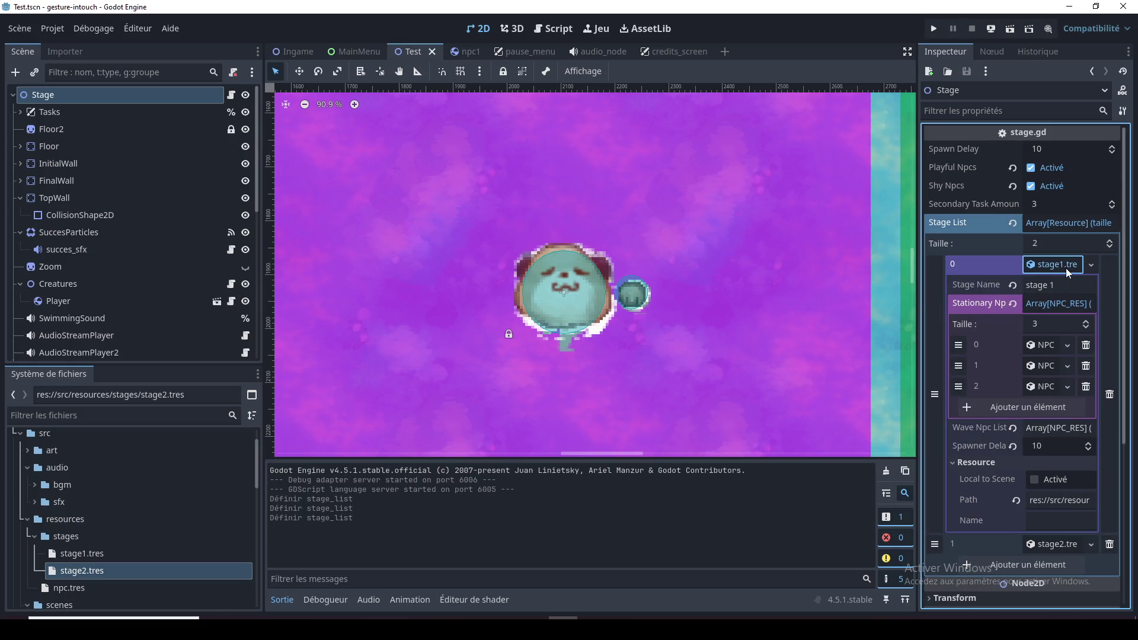
scroll(1056, 314, down, 2)
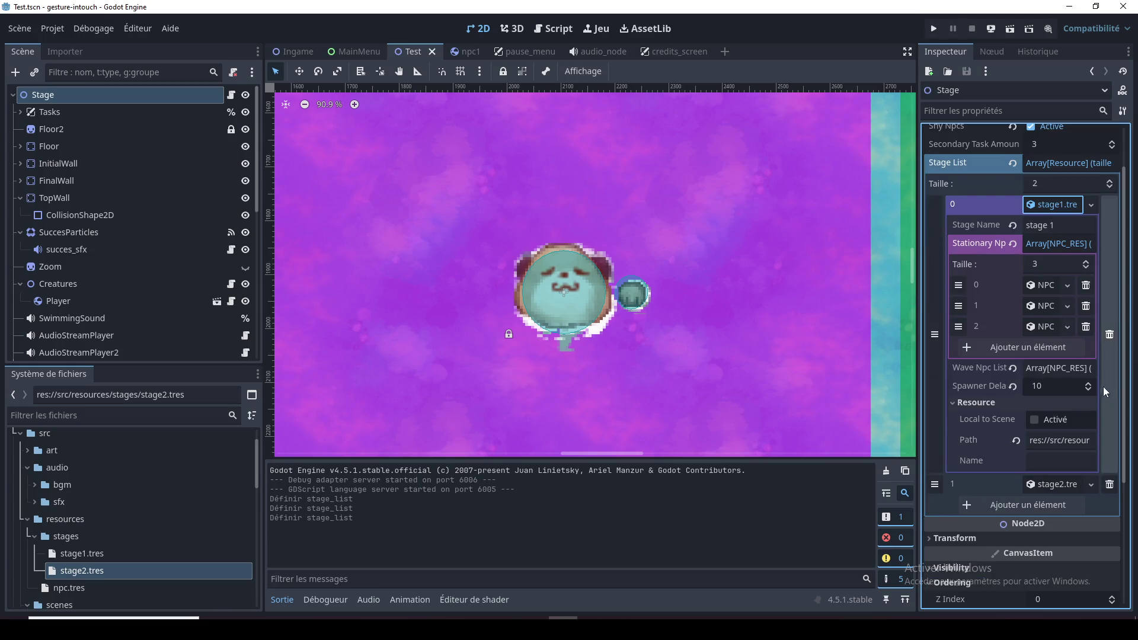
click(1060, 207)
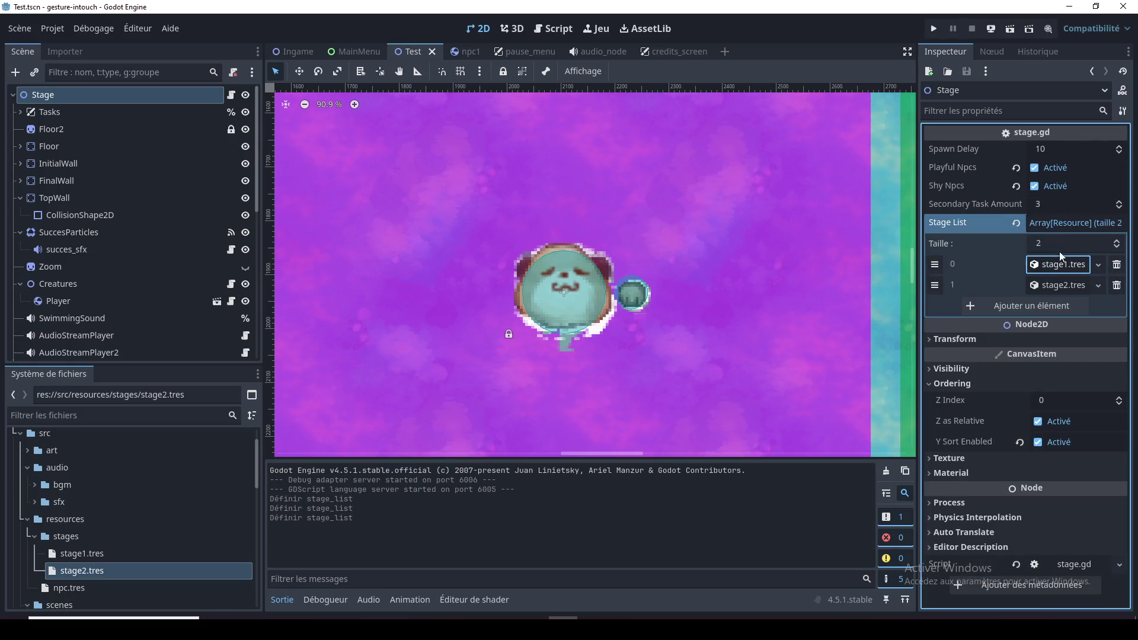
click(1062, 285)
click(1055, 284)
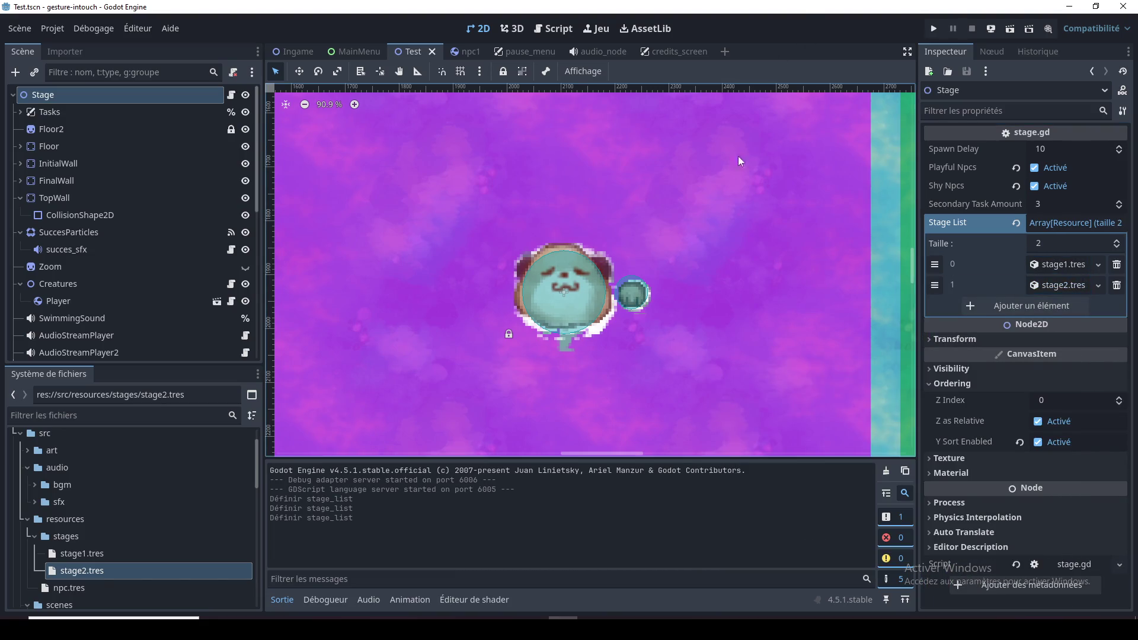
Back in the Ingame scene, run the game briefly, stop it, and view stage.gd
click(303, 54)
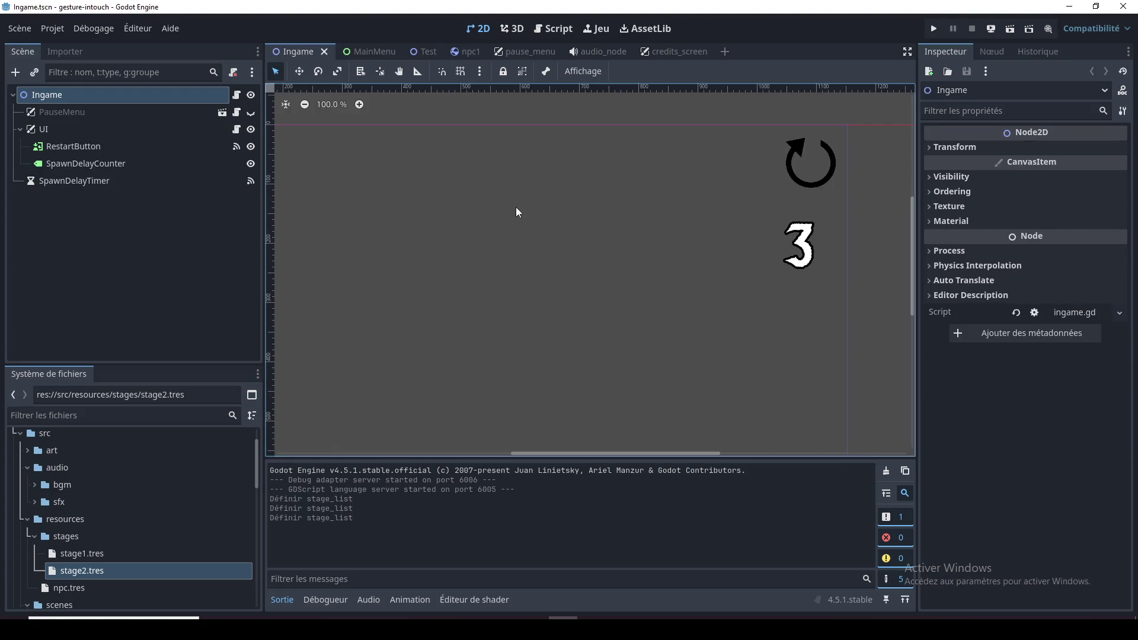
key(F6)
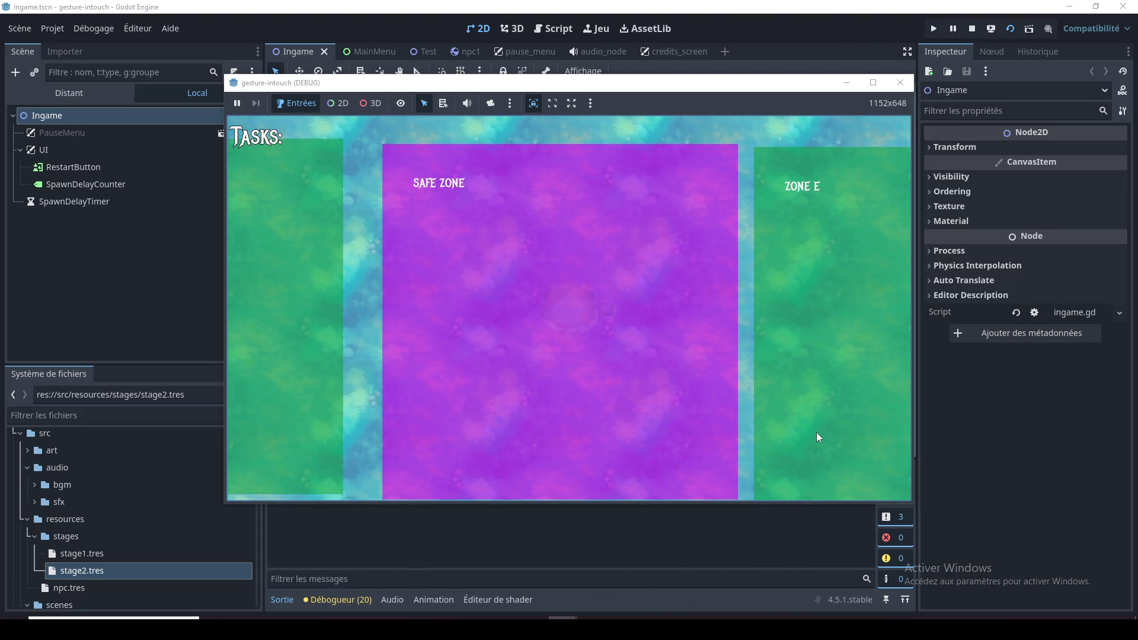
key(F8)
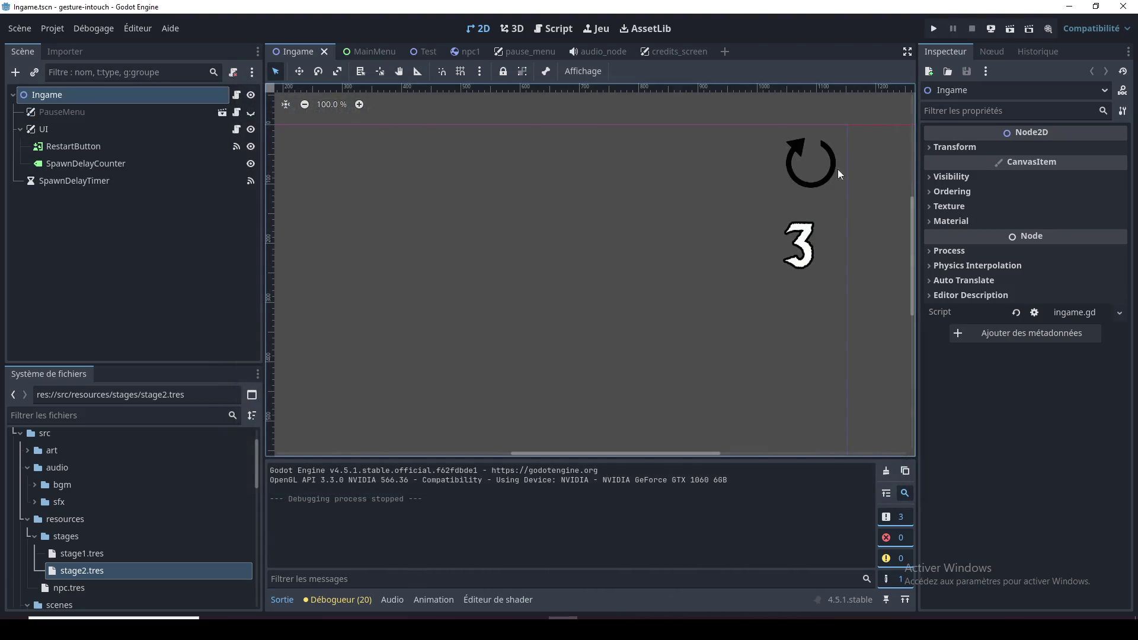
click(553, 29)
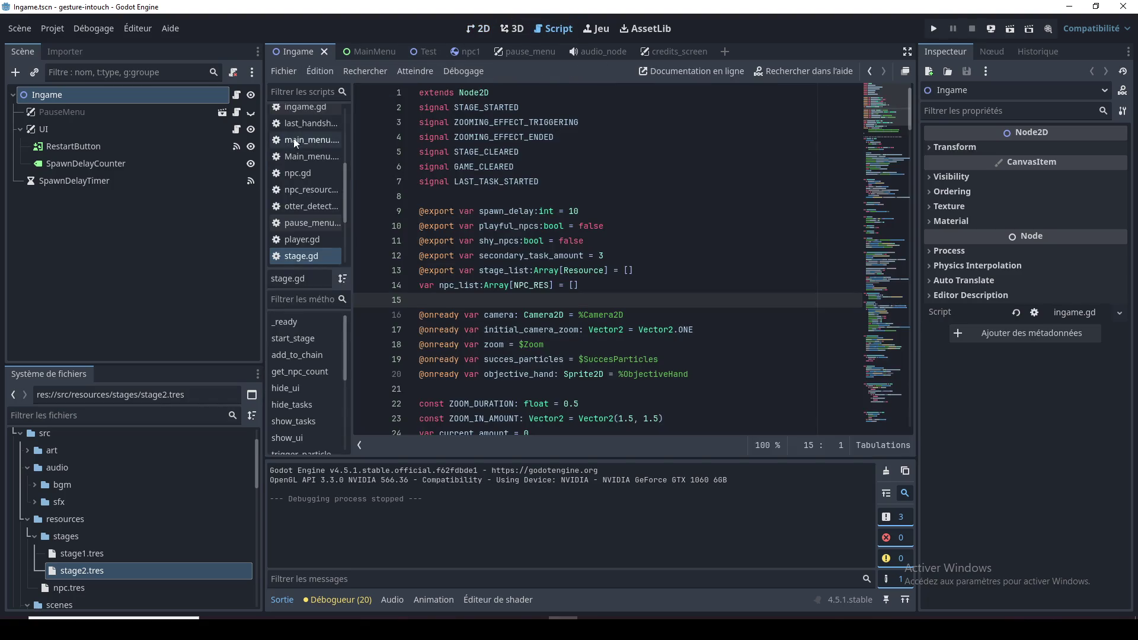
Change show_debug from true to false in global.gd and save it
drag(343, 167, 343, 119)
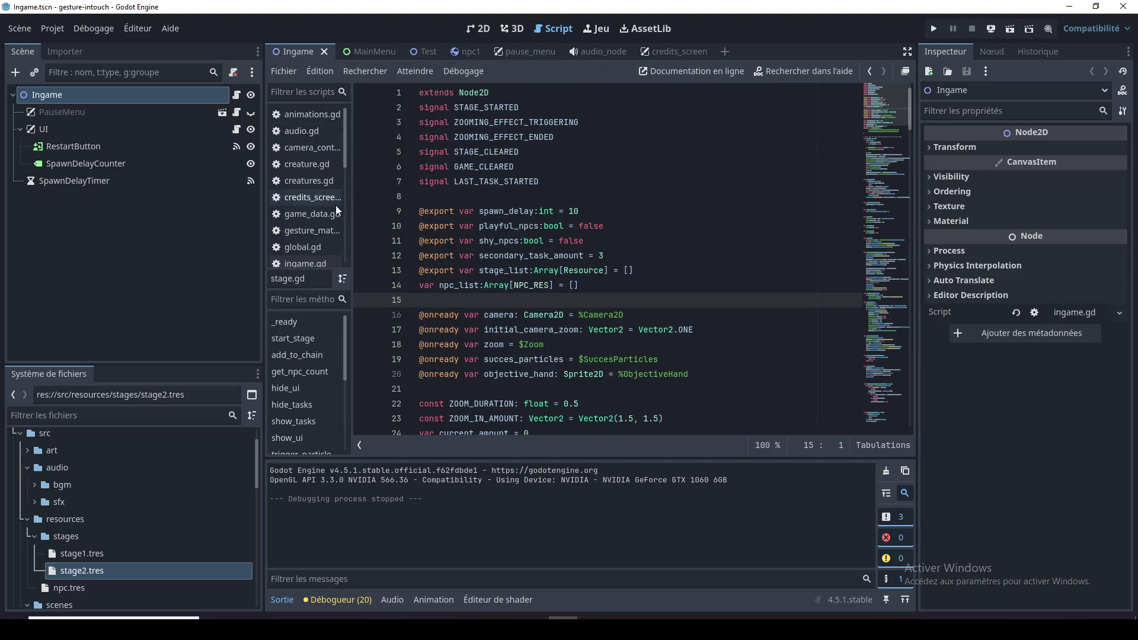
click(313, 246)
click(533, 180)
double_click(509, 166)
text(false)
key(ctrl+s)
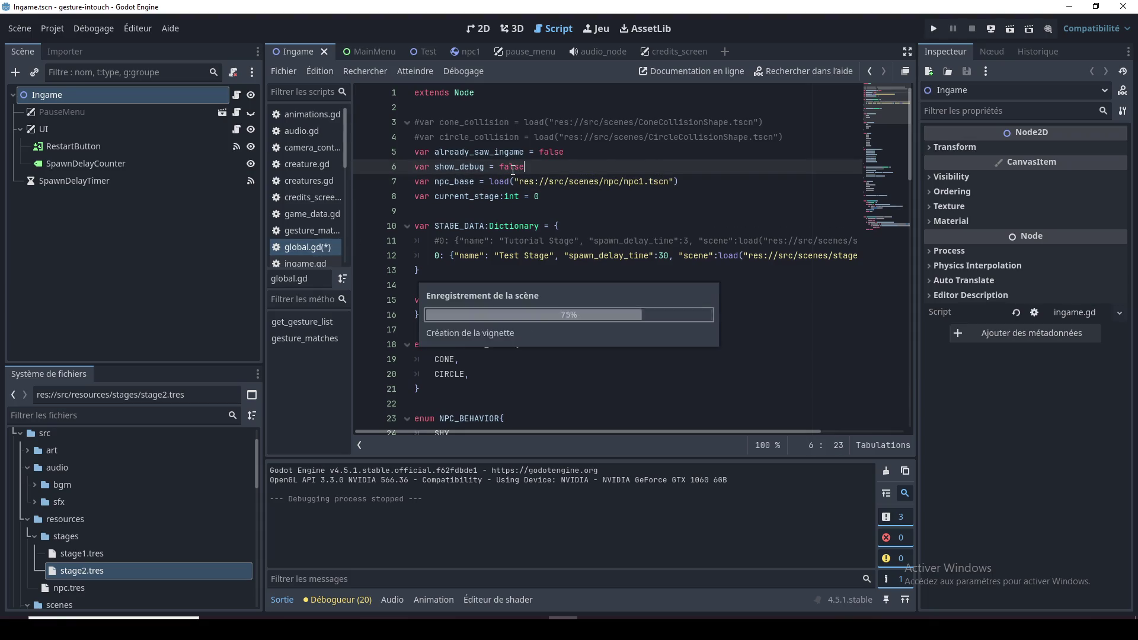
Return to the Ingame scene's 2D view and run the scene again
click(519, 196)
click(478, 28)
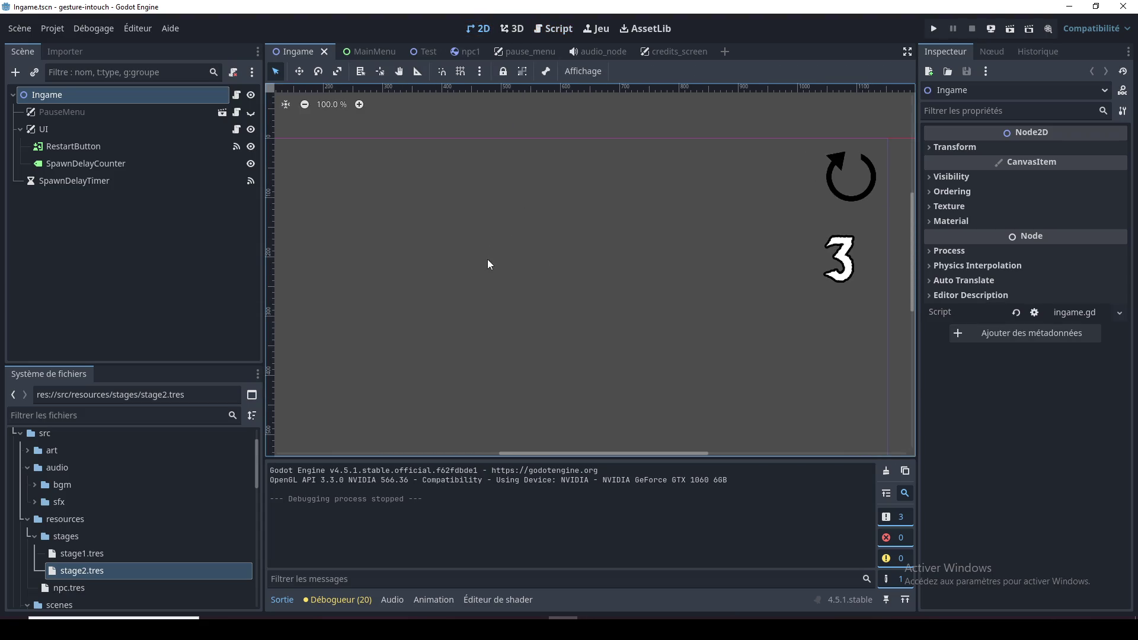
key(F6)
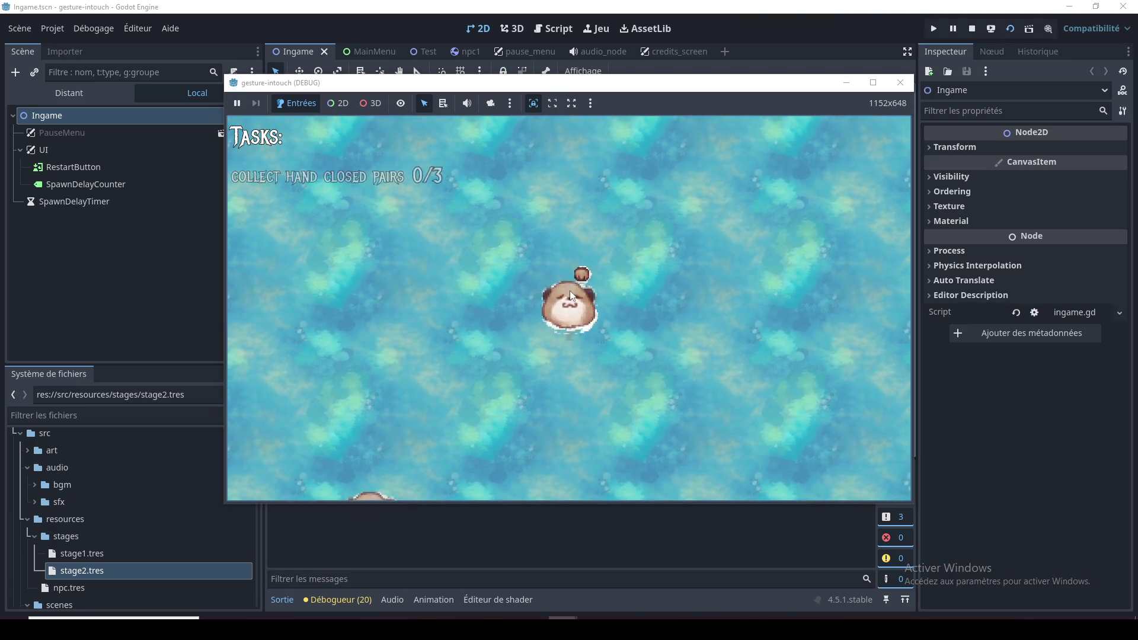
Pause the game, lower Godot Engine's volume slightly in the Windows Volume Mixer, then resume
key(Escape)
right_click(1025, 629)
click(1023, 556)
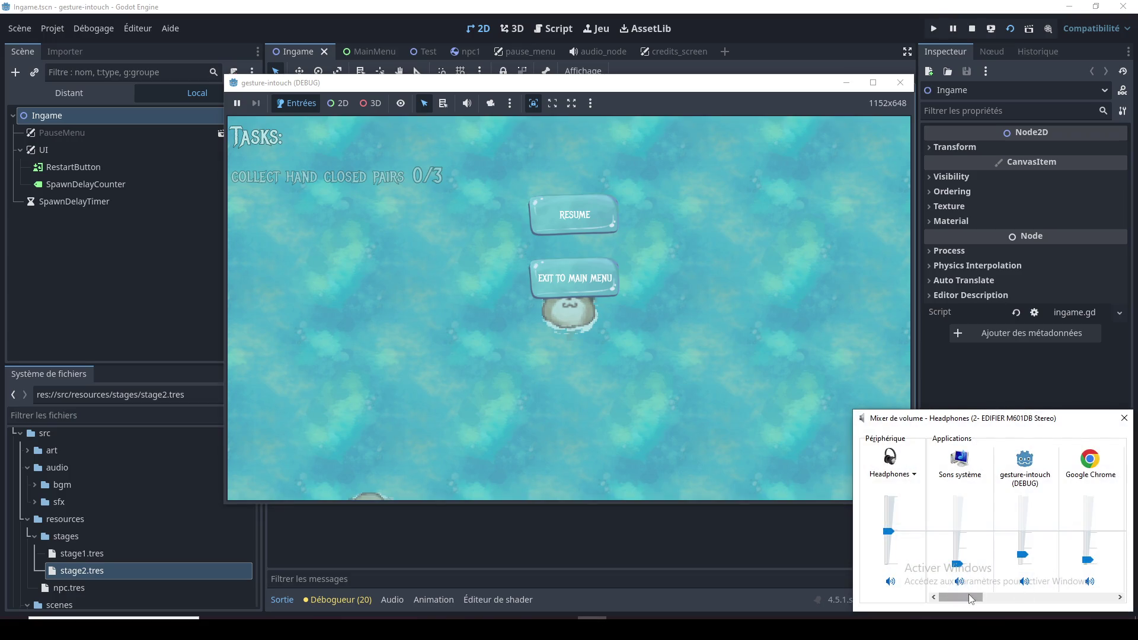
scroll(968, 595, right, 3)
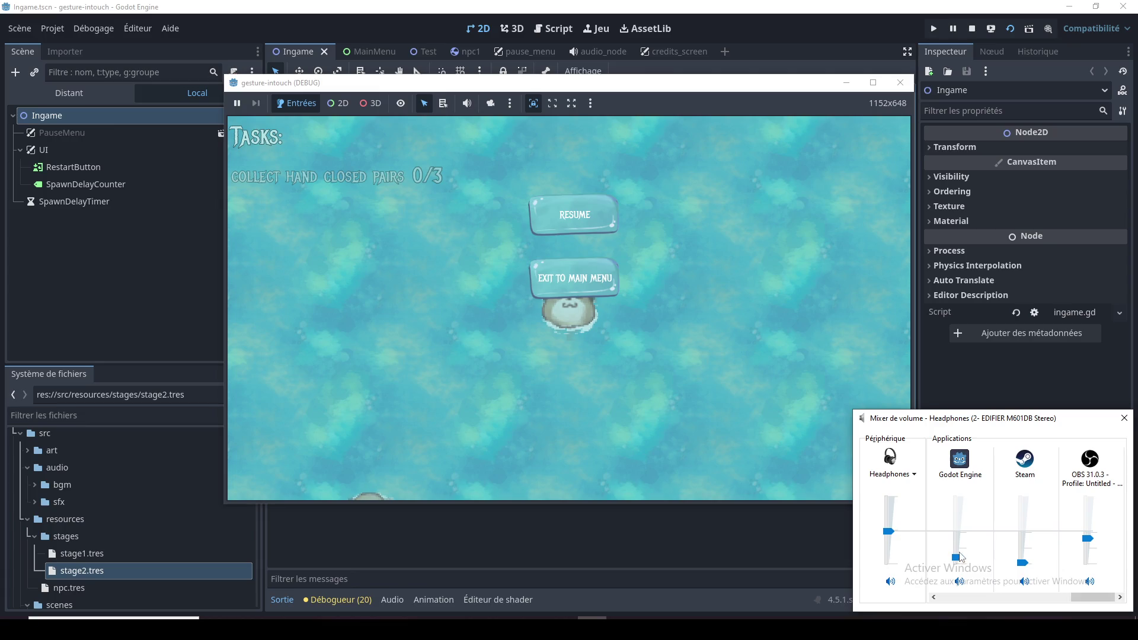
drag(957, 555, 958, 560)
click(1125, 420)
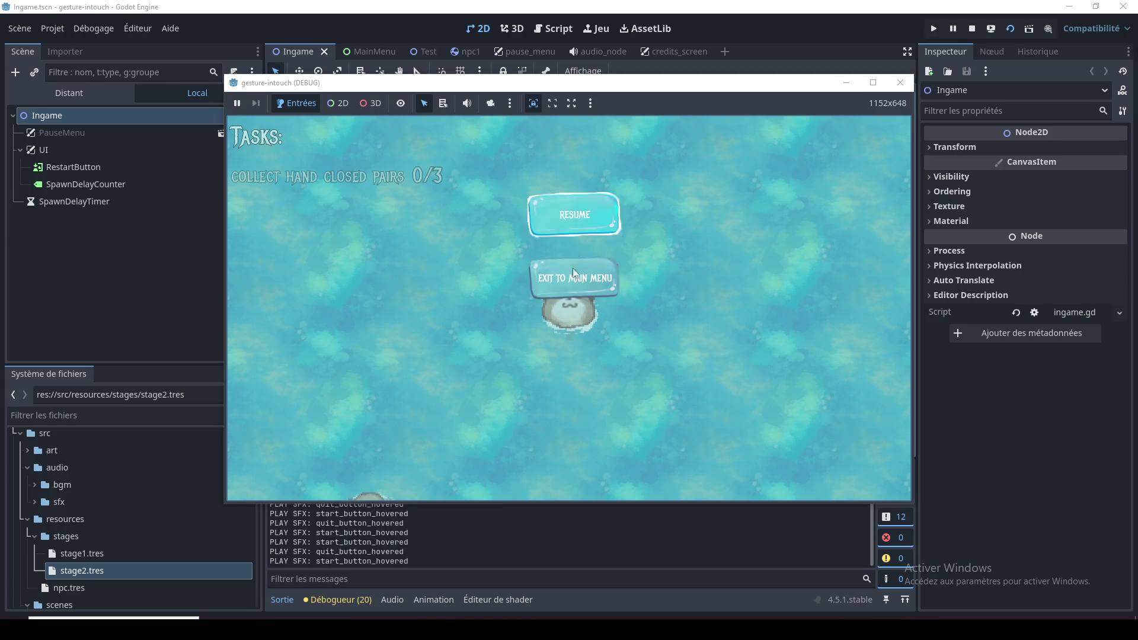
click(592, 217)
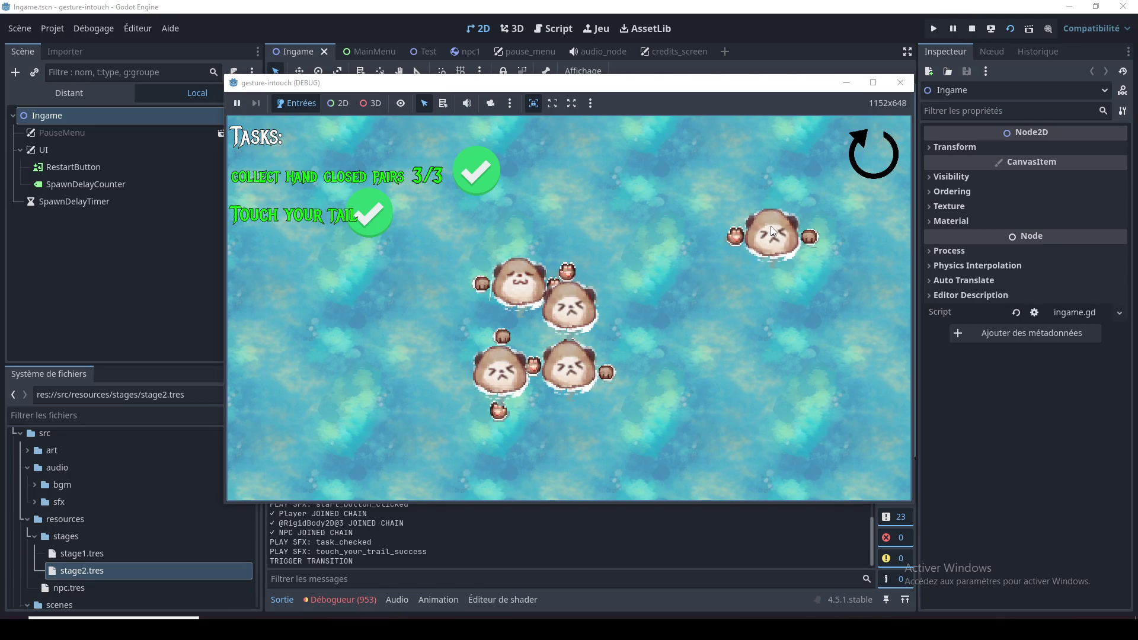
Close the game window once both tasks (3/3 hand-closed pairs, Touch your tail) are complete
click(906, 89)
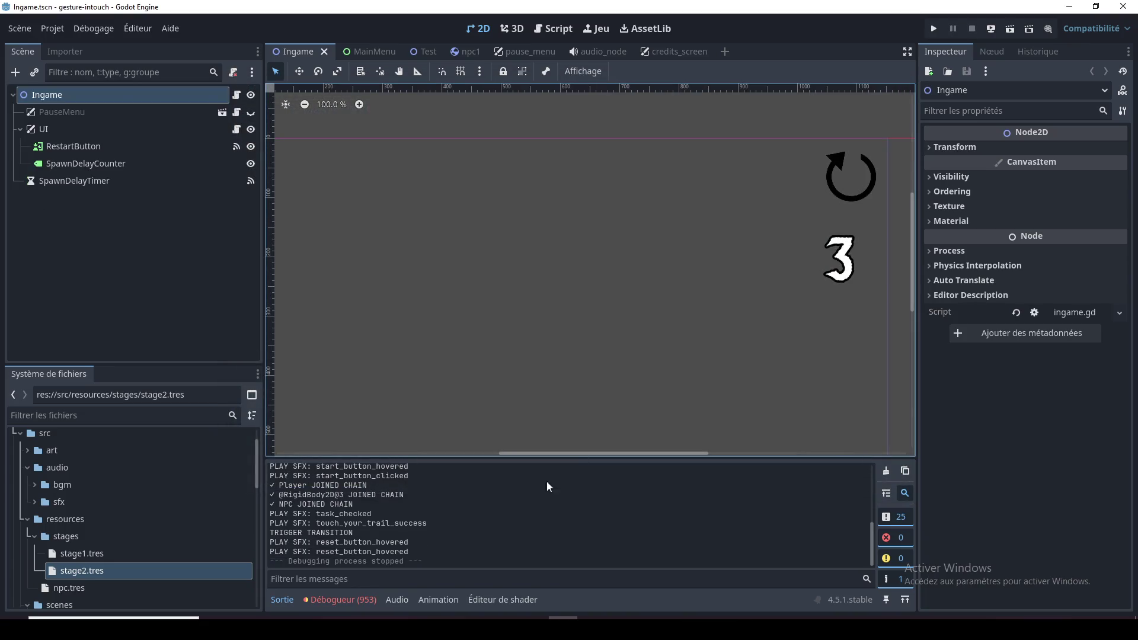
Show the debugger's Errors list enlarged and review its 953 creature.gd:114 %SwimmingSound errors
click(368, 598)
drag(911, 488, 912, 500)
drag(807, 441, 802, 210)
scroll(681, 305, up, 3)
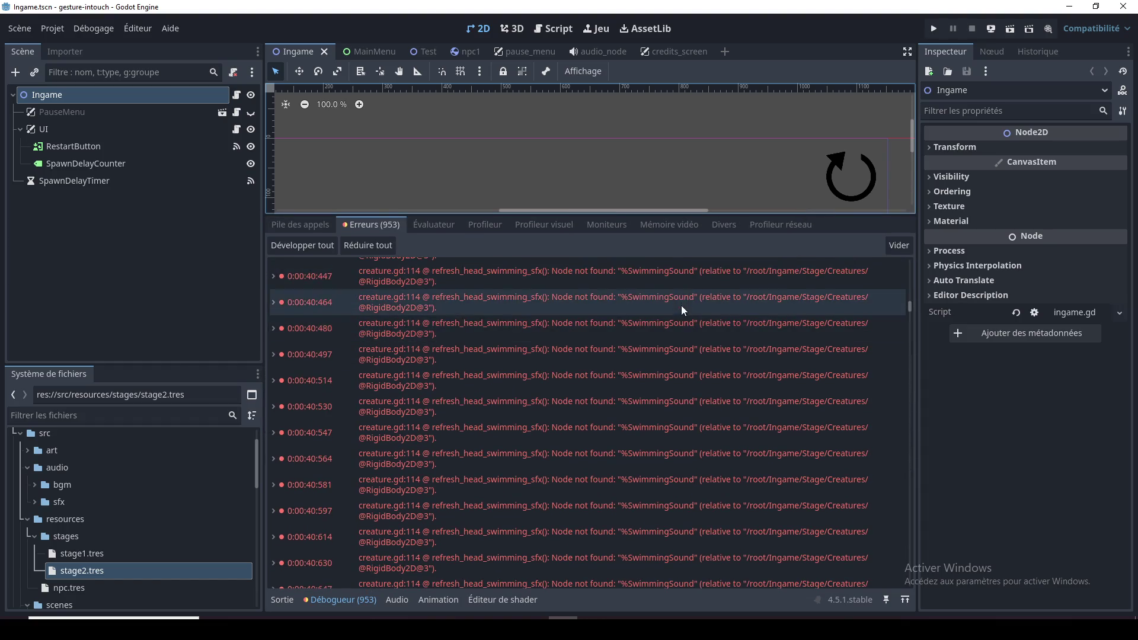
scroll(683, 318, up, 4)
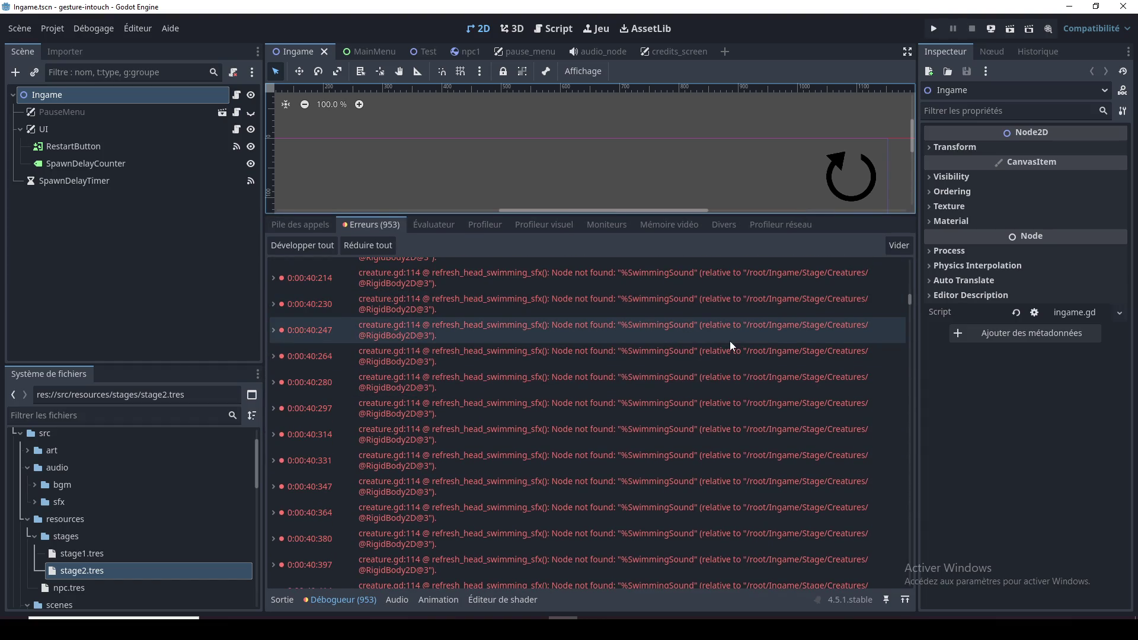
scroll(730, 341, up, 2)
scroll(730, 342, up, 10)
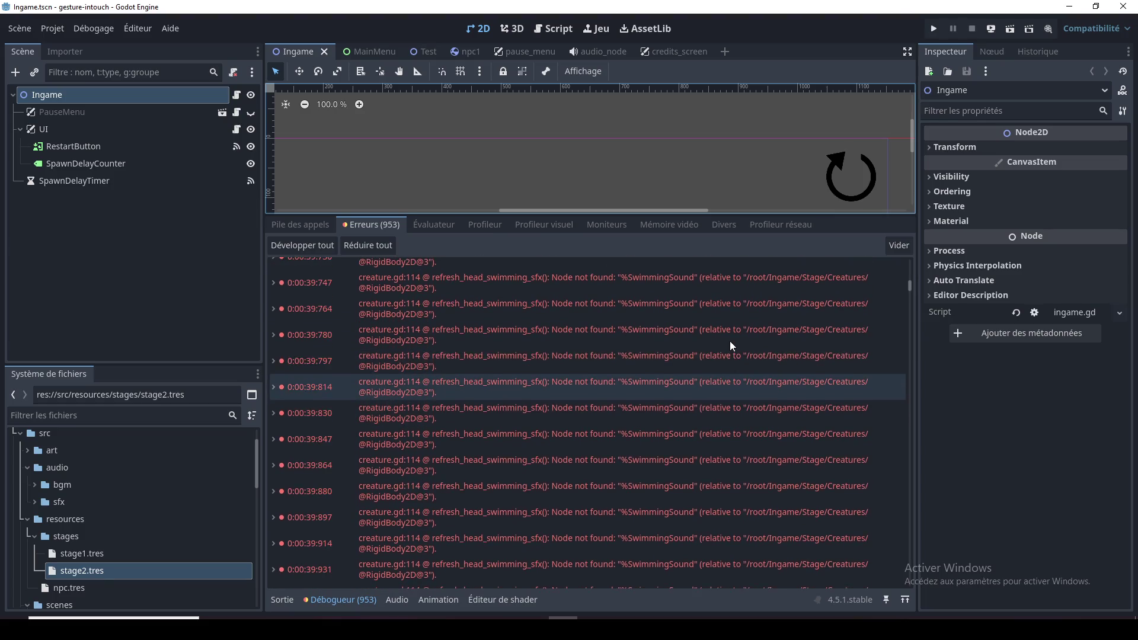
scroll(731, 342, up, 4)
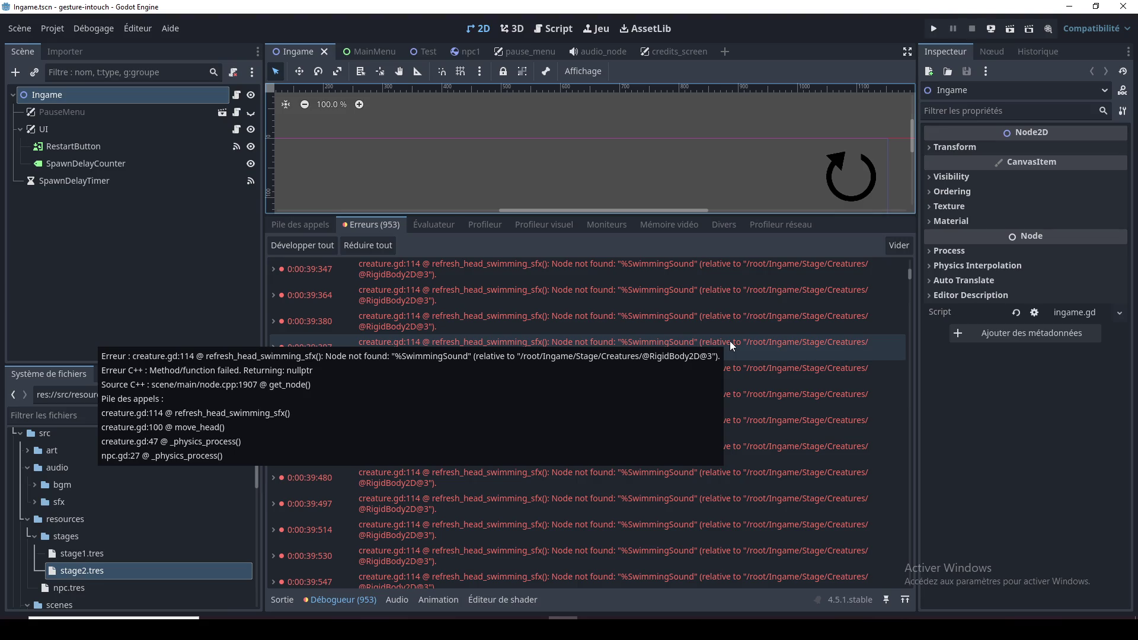
Open creature.gd at line 114 and examine SwimmingSound and the refresh_head_swimming_sfx function
double_click(879, 290)
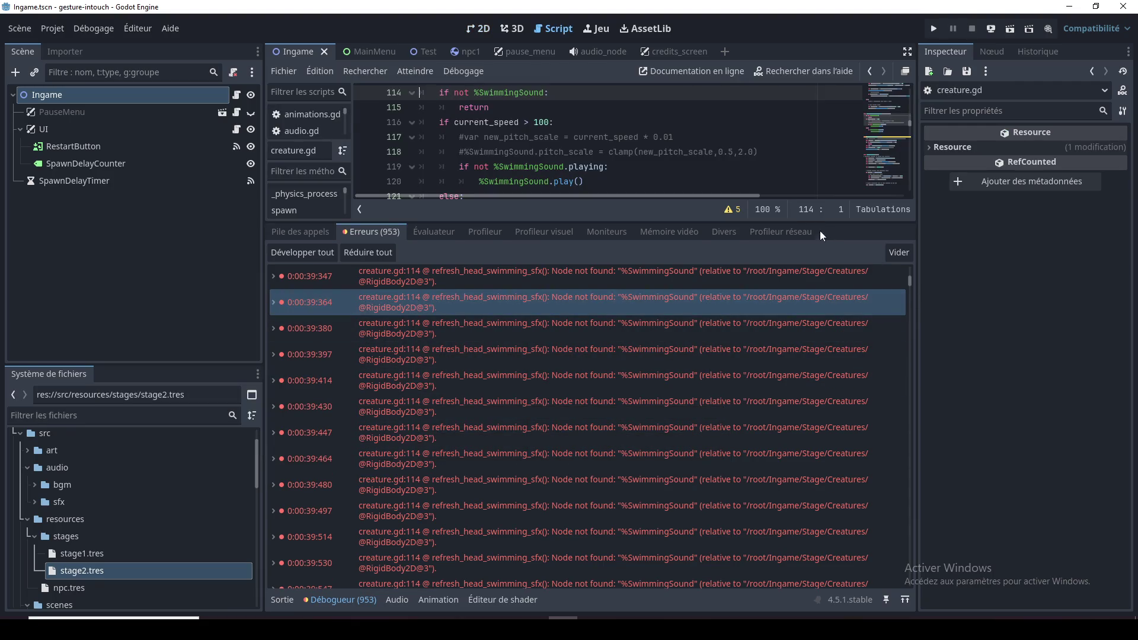
mouse_move(771, 223)
mouse_down()
mouse_move(741, 342)
mouse_move(682, 403)
mouse_up()
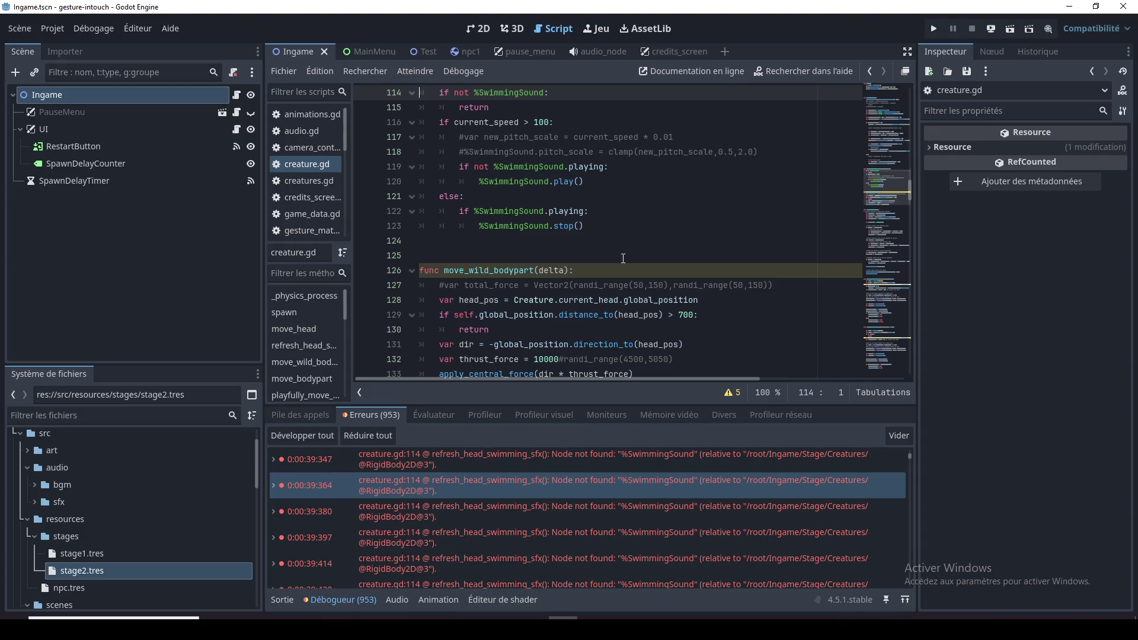
scroll(623, 258, up, 4)
double_click(516, 272)
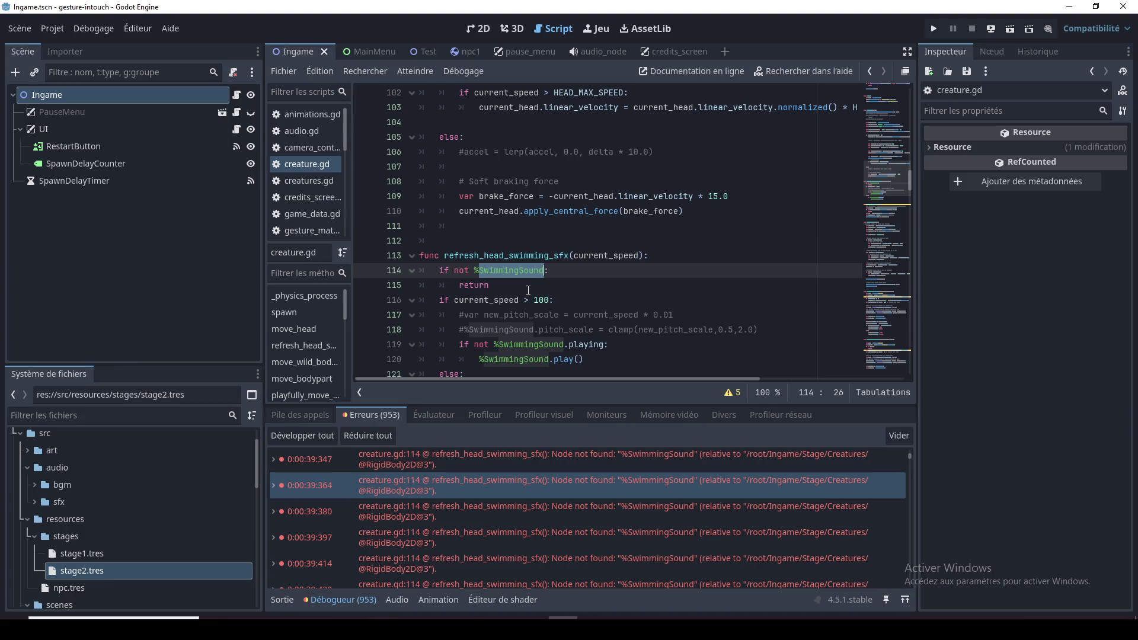
click(494, 272)
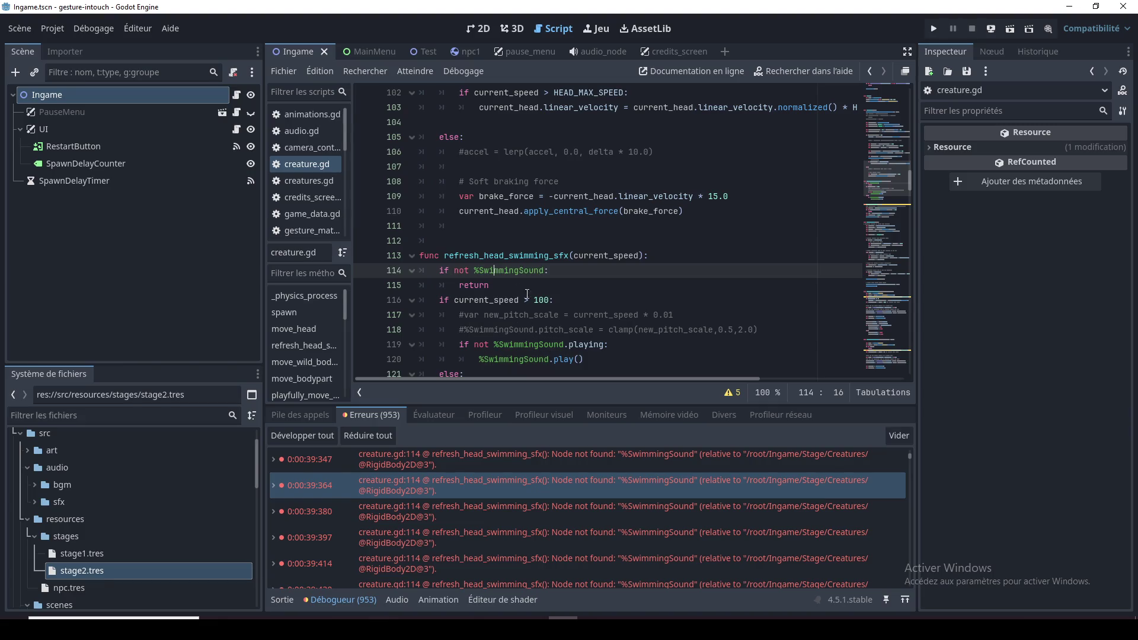
double_click(542, 255)
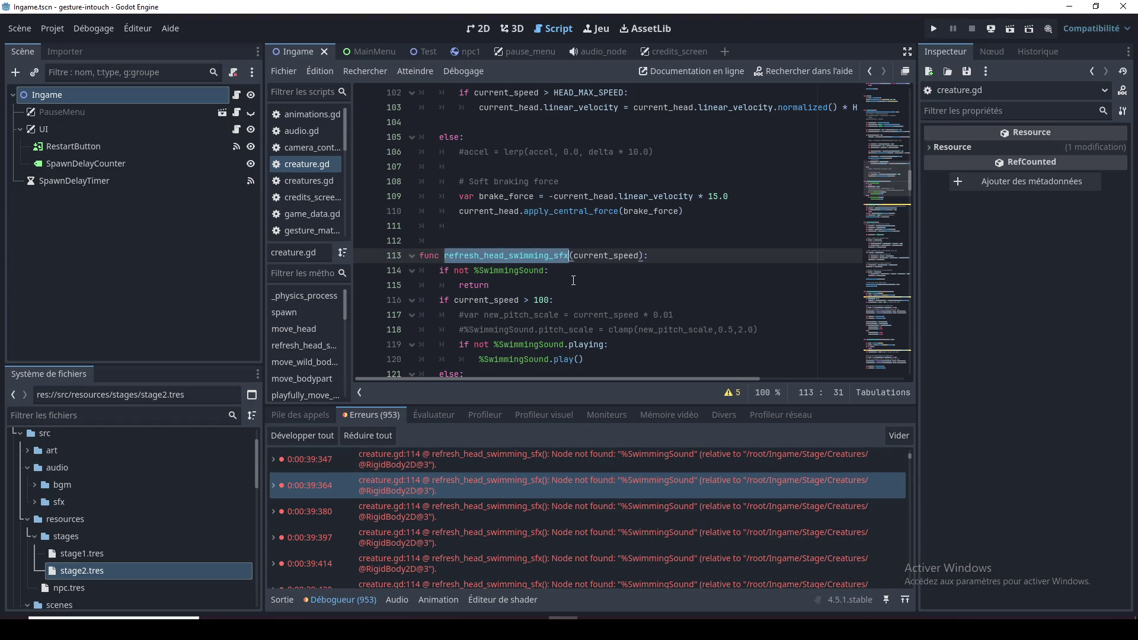
click(573, 280)
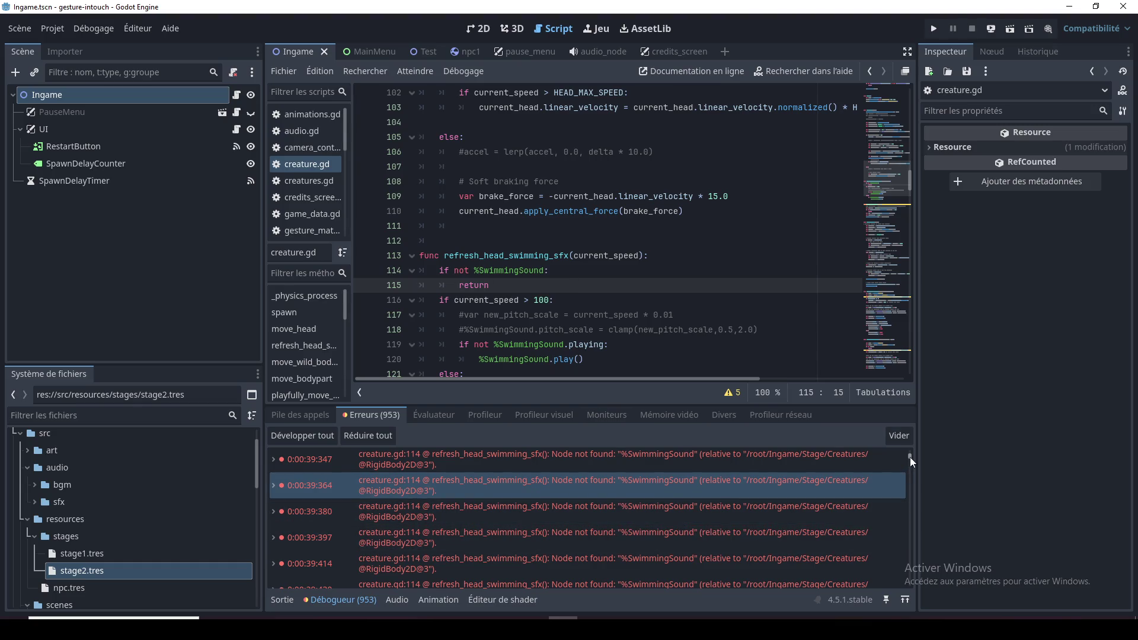
Comment out the refresh_head_swimming_sfx(current_speed) call on line 100
scroll(909, 457, down, 1)
scroll(909, 460, up, 5)
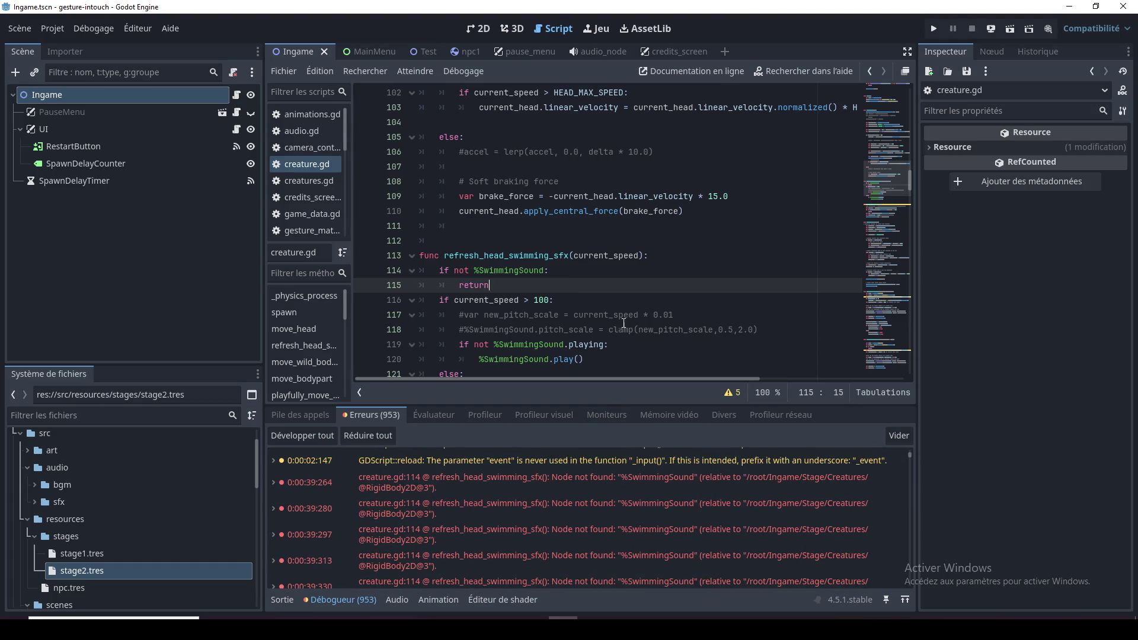
double_click(531, 257)
scroll(521, 258, up, 3)
click(460, 196)
text(#)
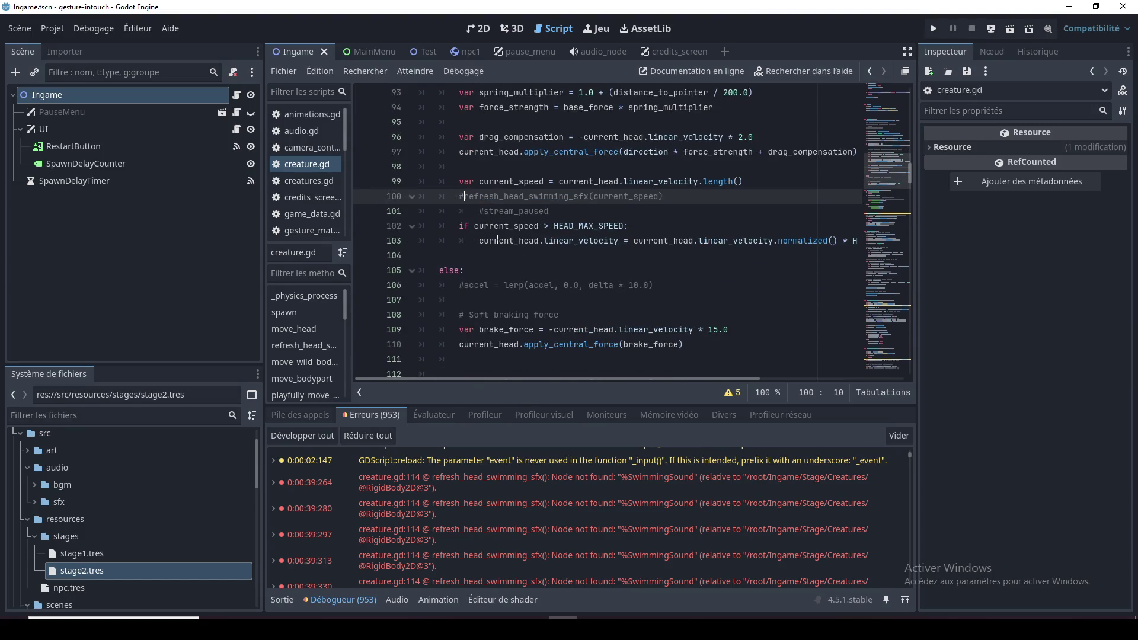
click(466, 306)
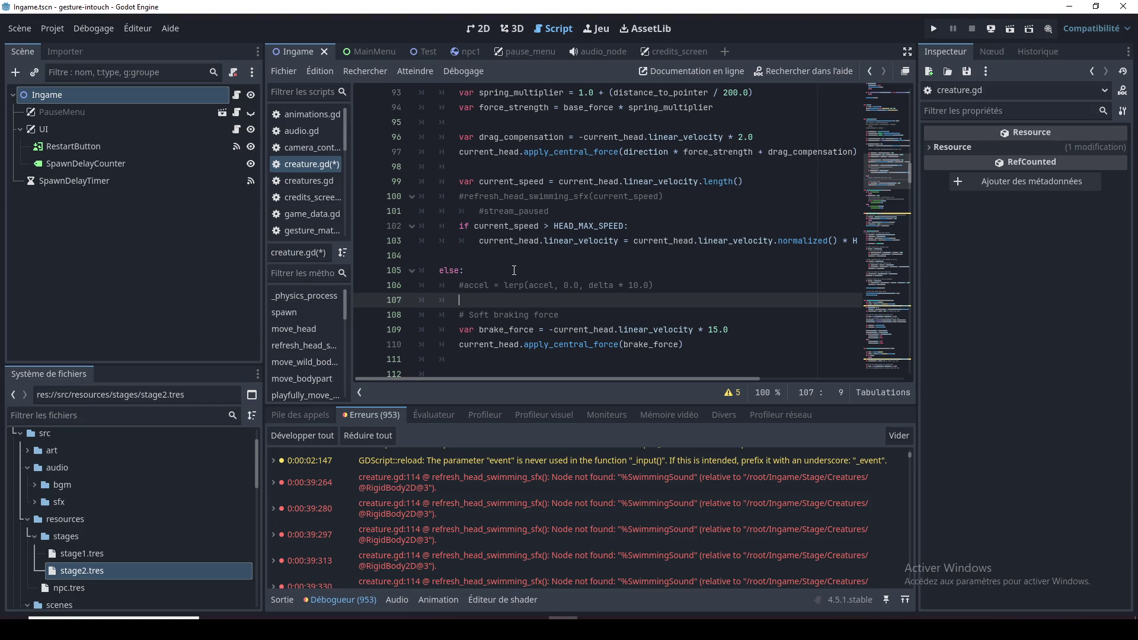
Flip between the 2D and 3D views, then bring up the Test scene and scroll its 2D viewport
click(478, 28)
click(511, 28)
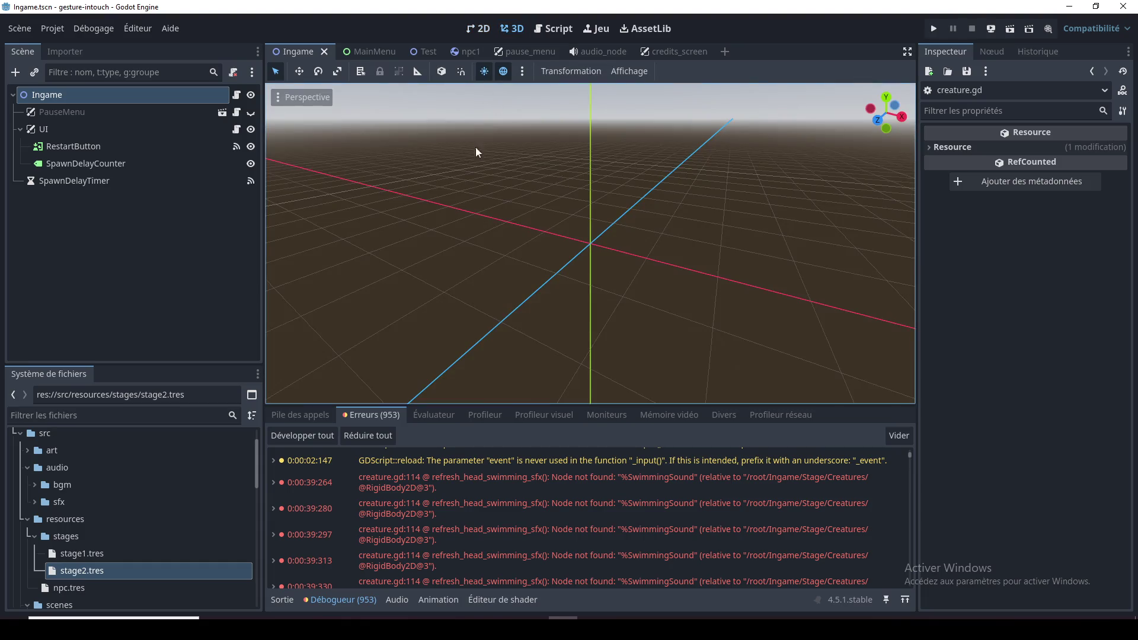
click(367, 52)
click(413, 52)
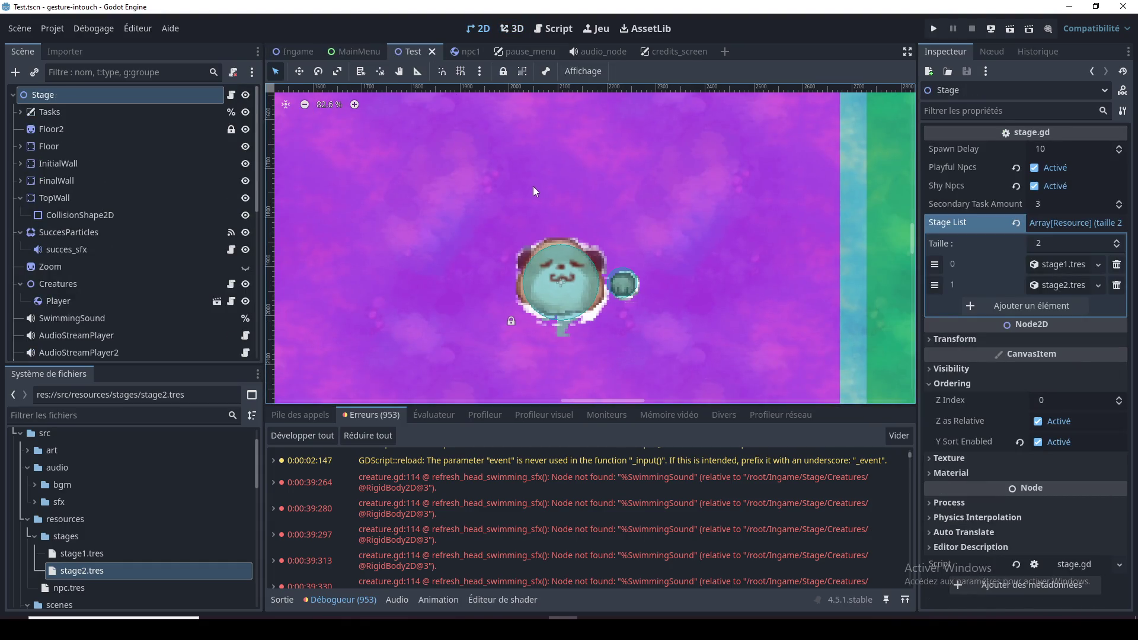
scroll(577, 239, up, 1)
scroll(577, 239, down, 3)
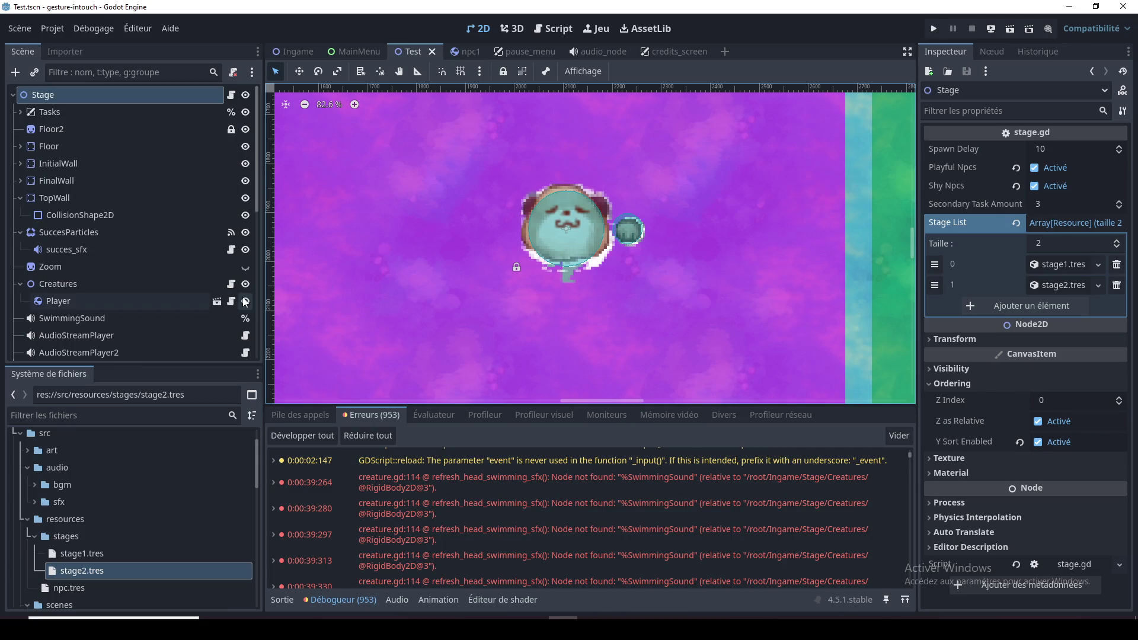
Open stage.gd and scroll down to the wild-NPC timer function around line 170
mouse_move(535, 494)
click(553, 28)
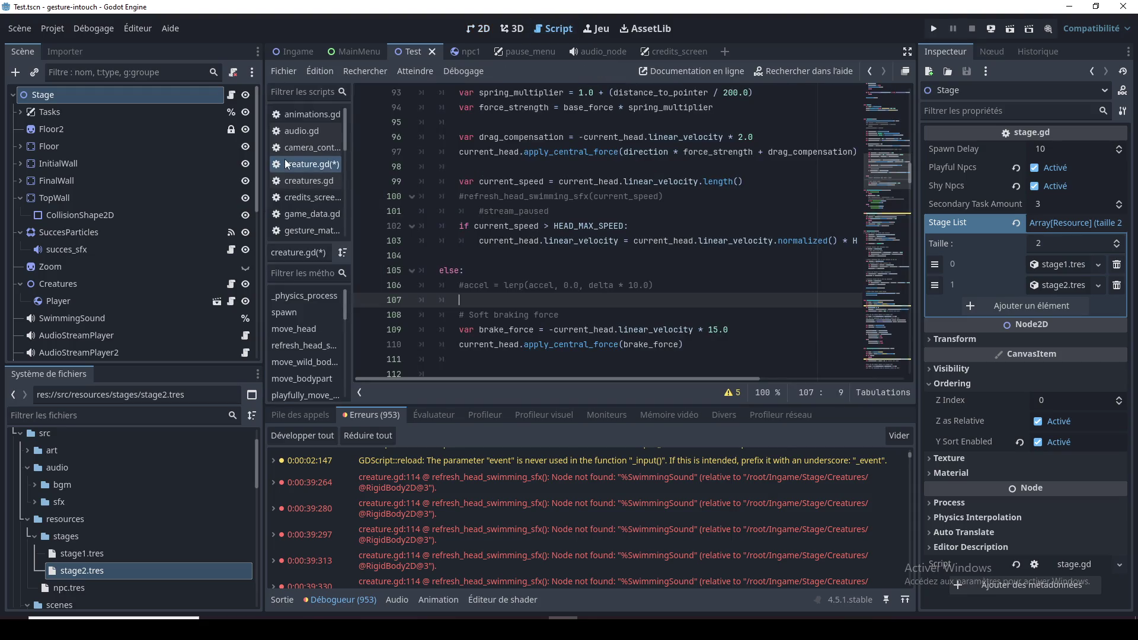
click(231, 95)
click(636, 249)
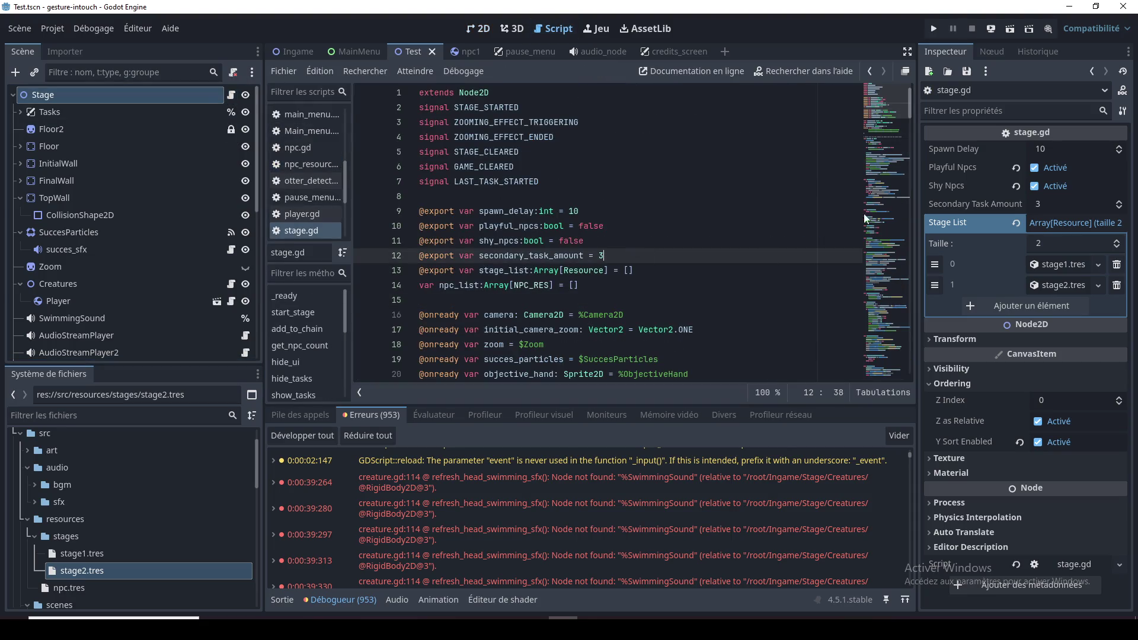
drag(898, 130, 895, 341)
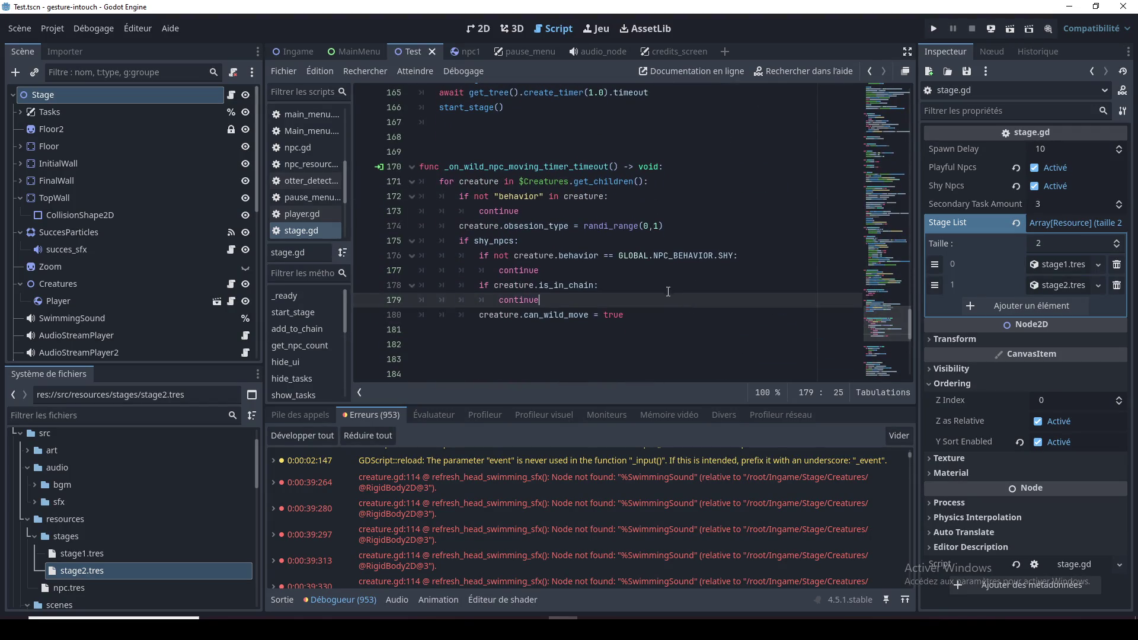
click(657, 270)
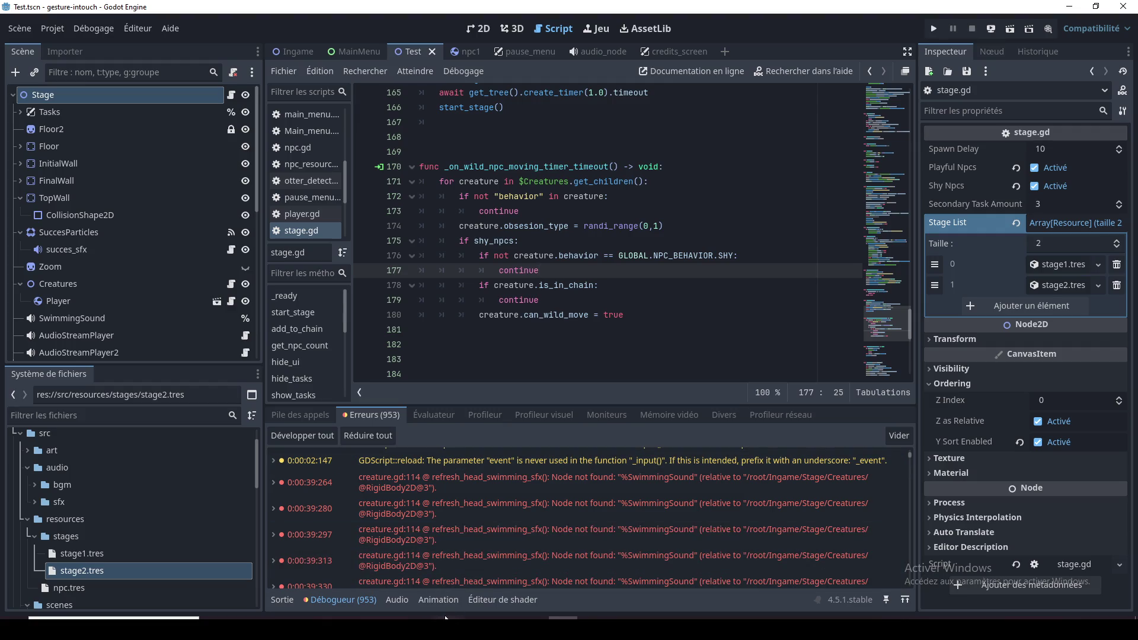
Switch to the browser and bring up the Gesture Intouch Miro board
mouse_move(360, 625)
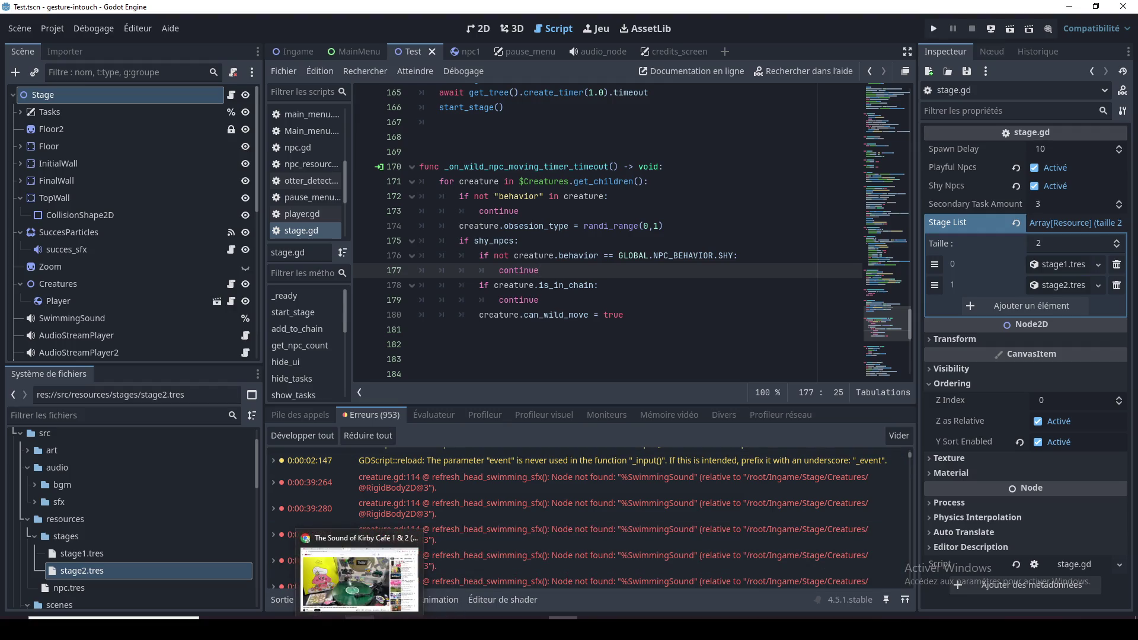
click(359, 578)
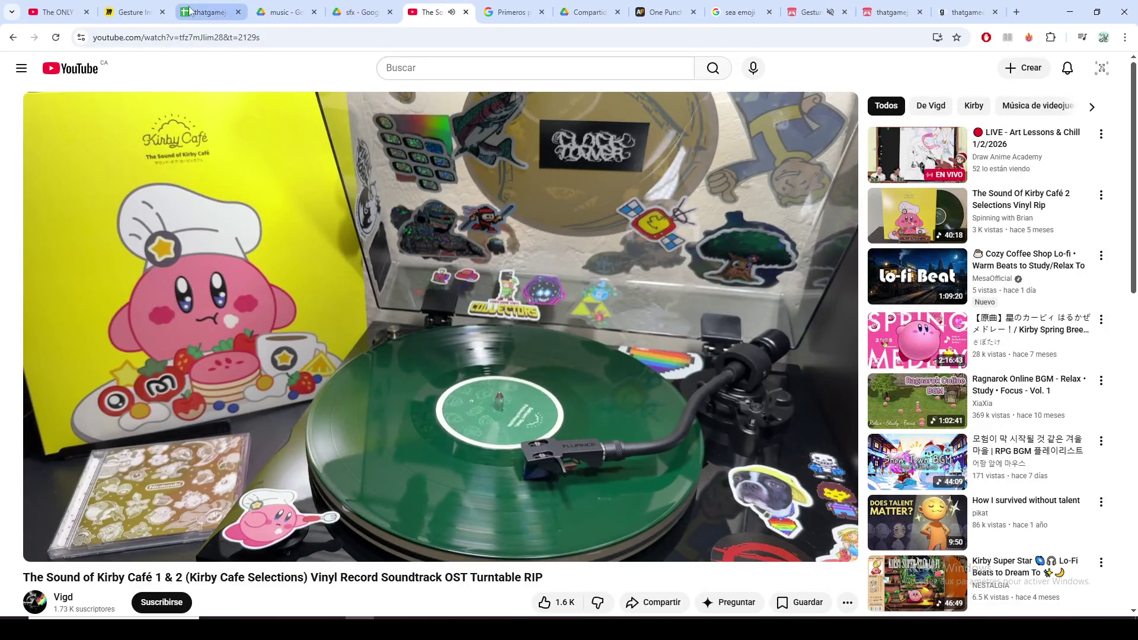
click(178, 15)
click(136, 12)
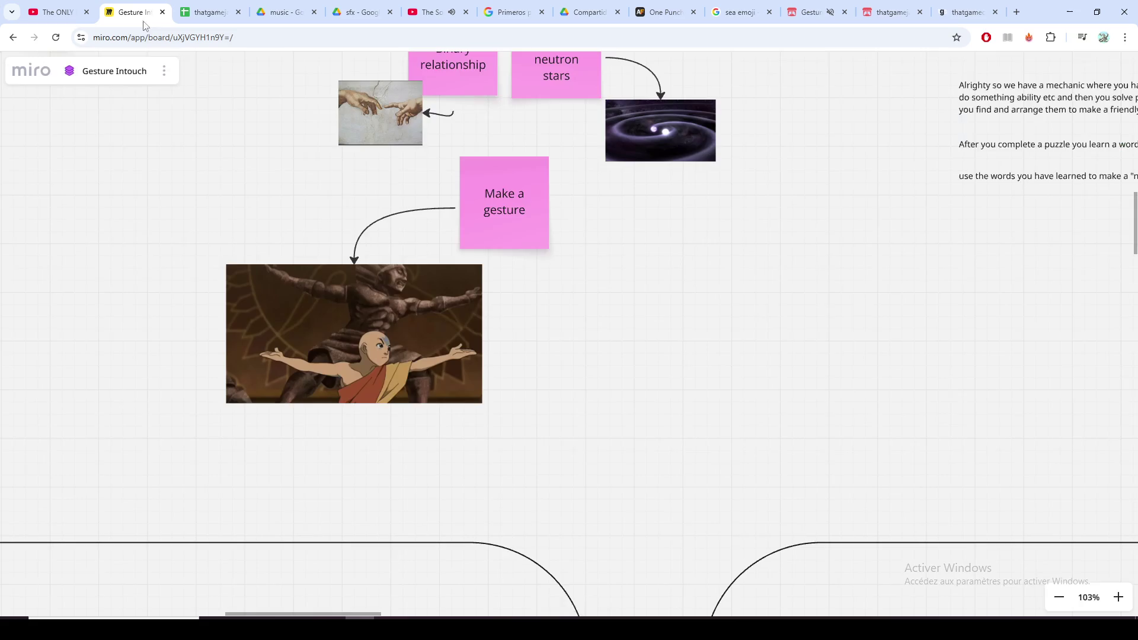
Scroll the Miro board to the slither.io card and Controls notes, and open the slither.io link in a new tab
scroll(448, 388, down, 5)
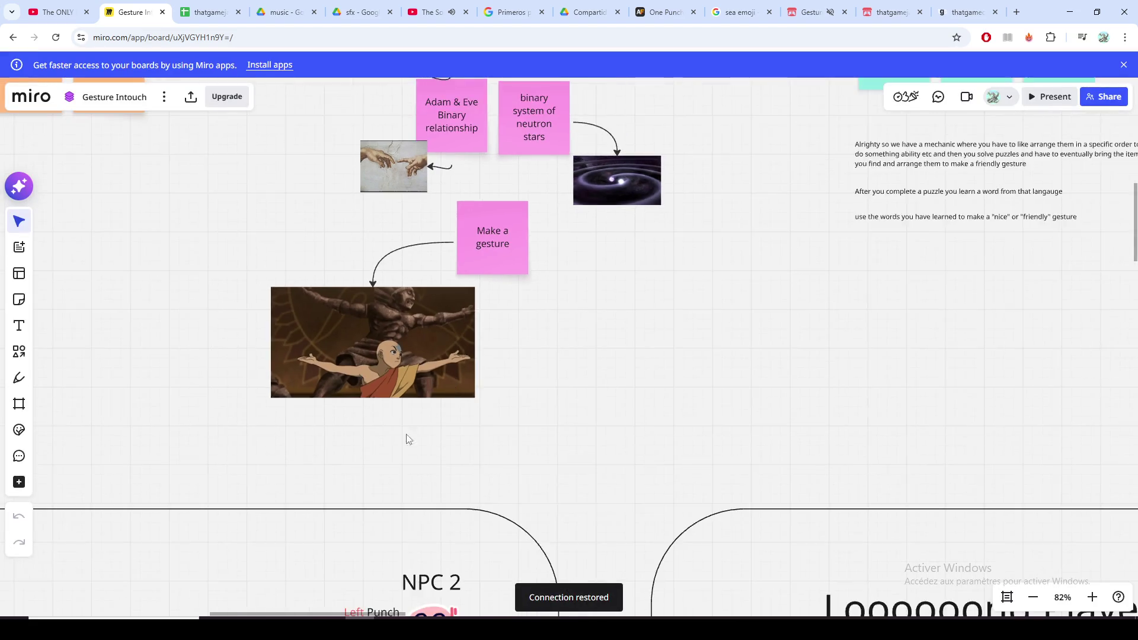
scroll(611, 285, down, 3)
scroll(611, 285, down, 3)
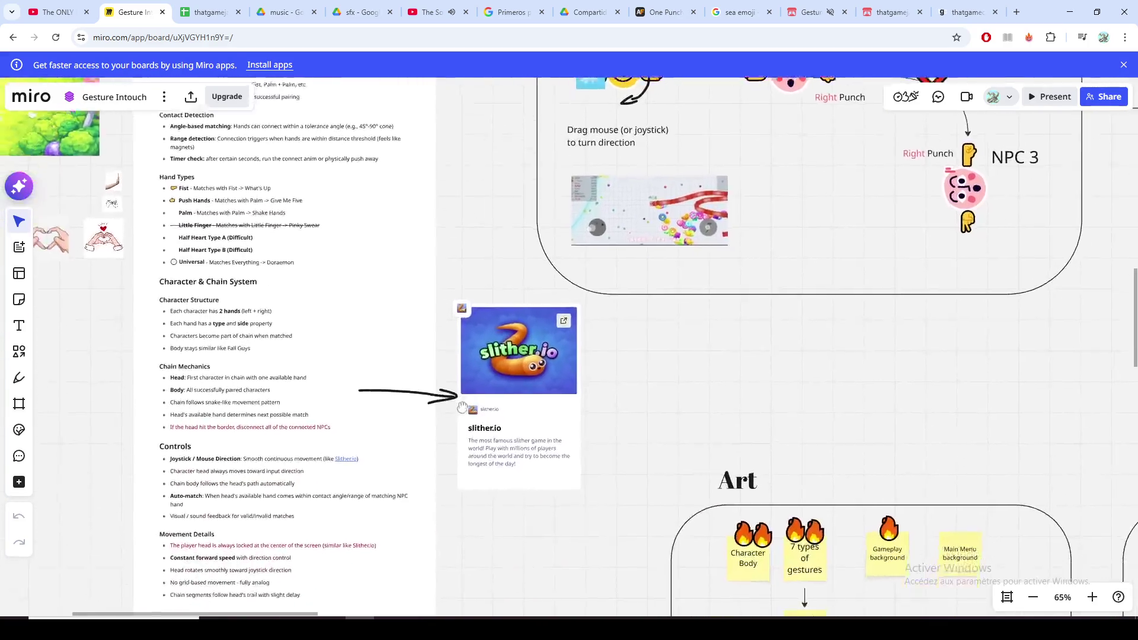
scroll(532, 414, up, 5)
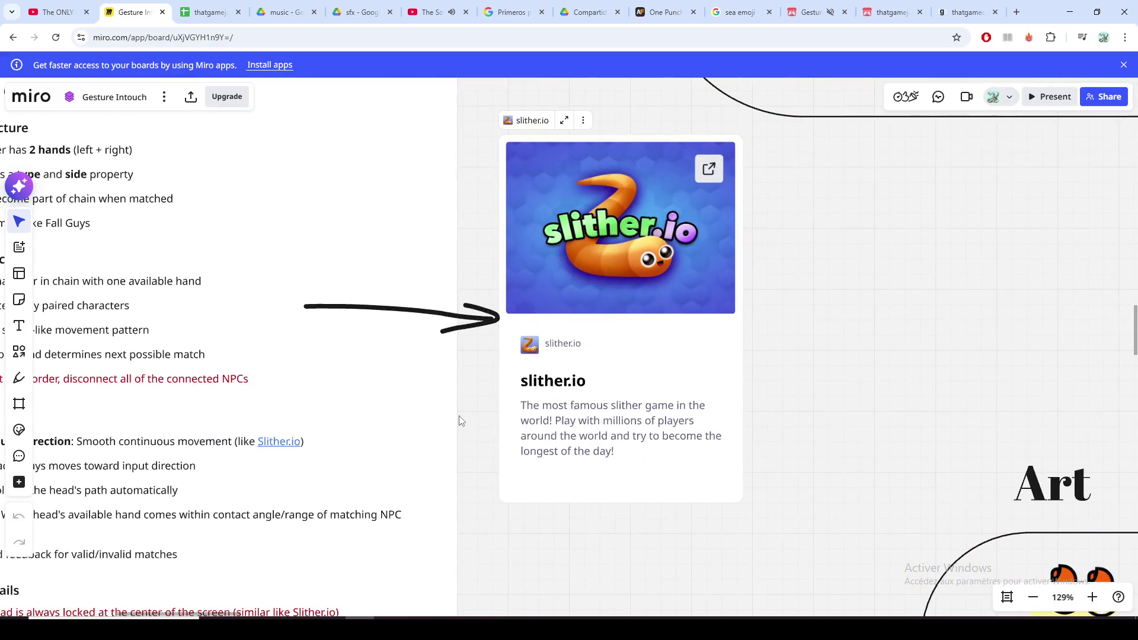
scroll(533, 413, up, 2)
scroll(546, 375, down, 2)
mouse_move(364, 380)
click(386, 400)
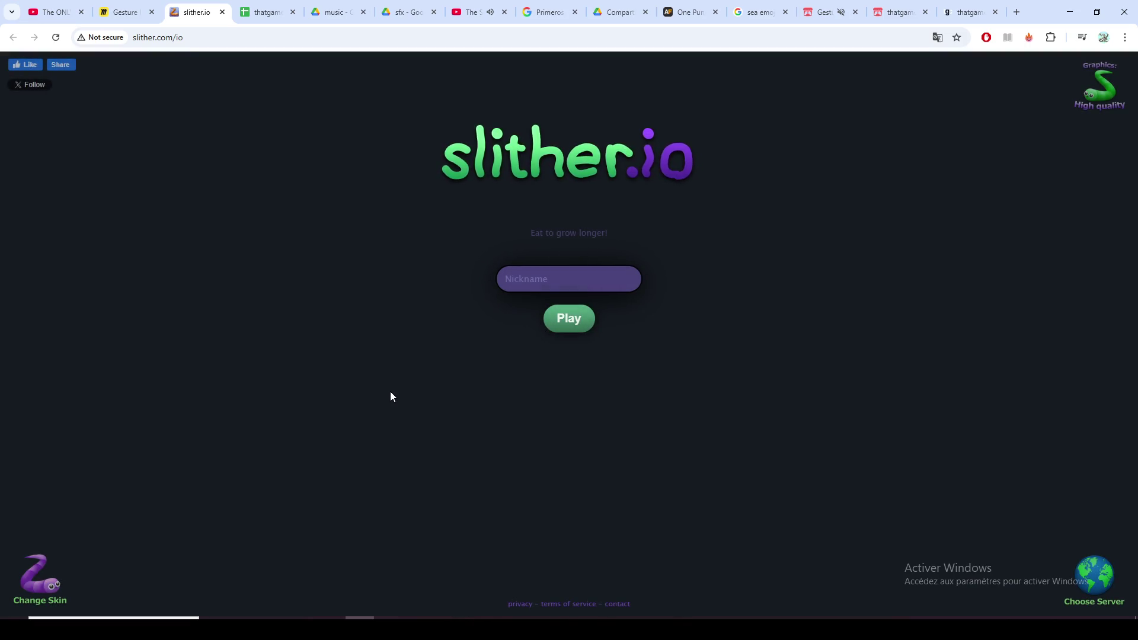
Play a slither.io round under a nickname, reaching length 106, then return to Godot
text(yo)
click(575, 319)
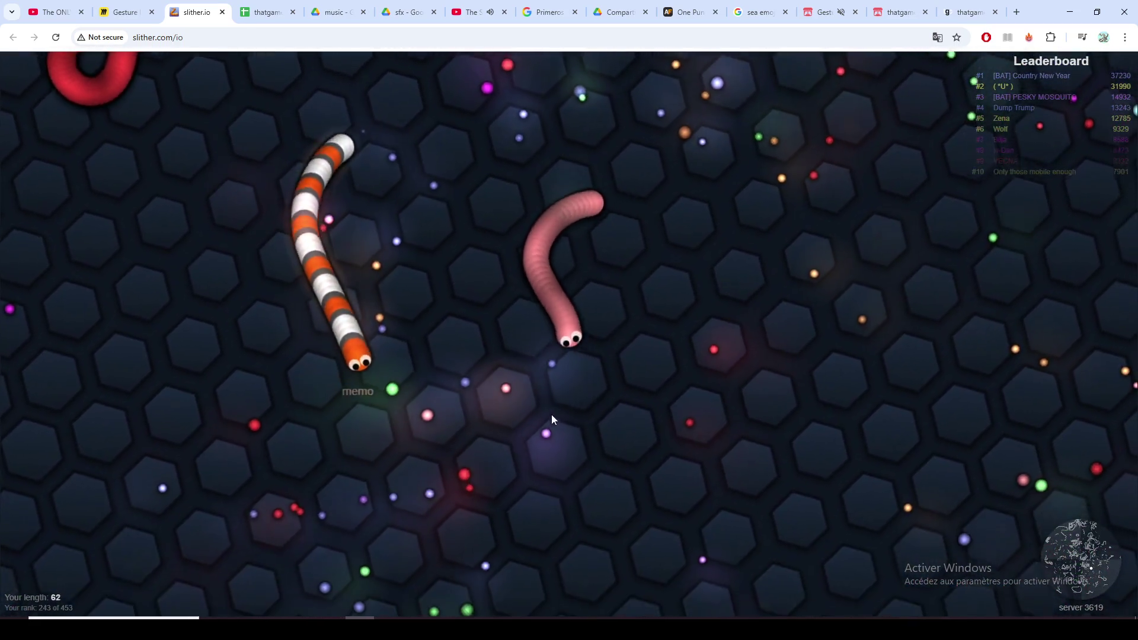
mouse_move(551, 415)
mouse_down()
mouse_move(649, 348)
mouse_move(564, 231)
mouse_move(453, 300)
mouse_move(416, 385)
mouse_up()
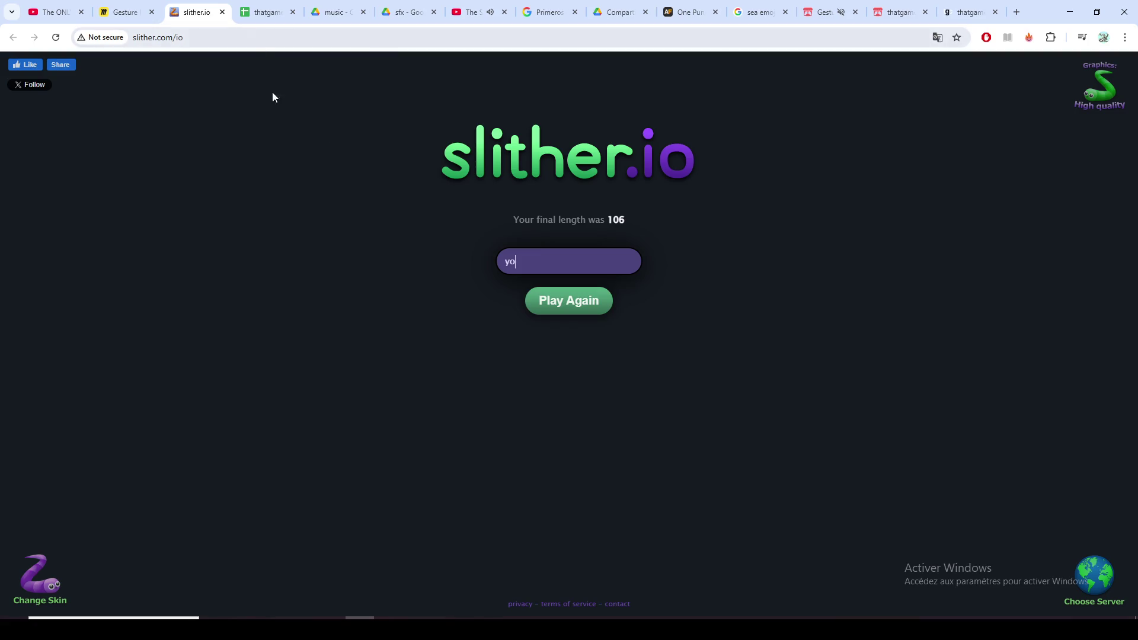
key(alt+Tab)
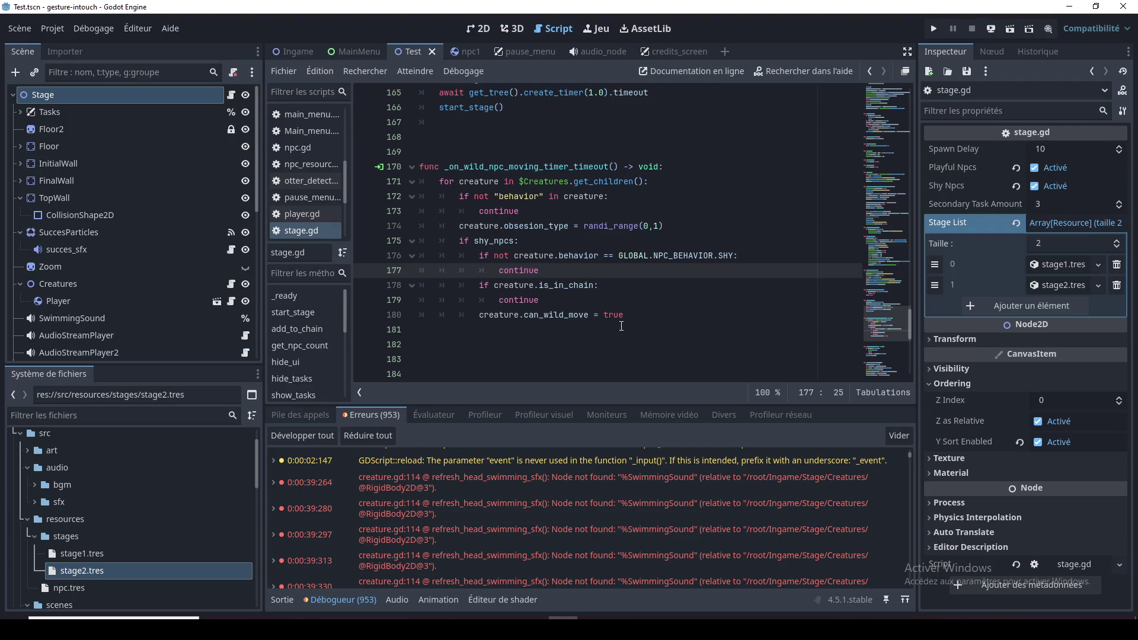
key(Down)
key(Down)
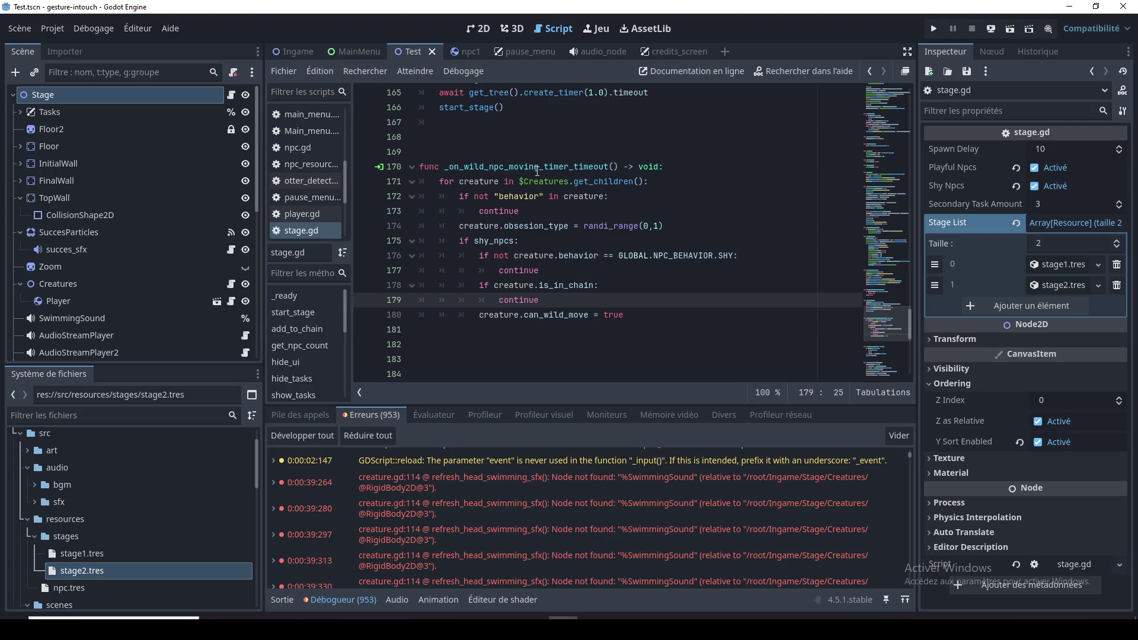
double_click(478, 169)
scroll(532, 256, up, 4)
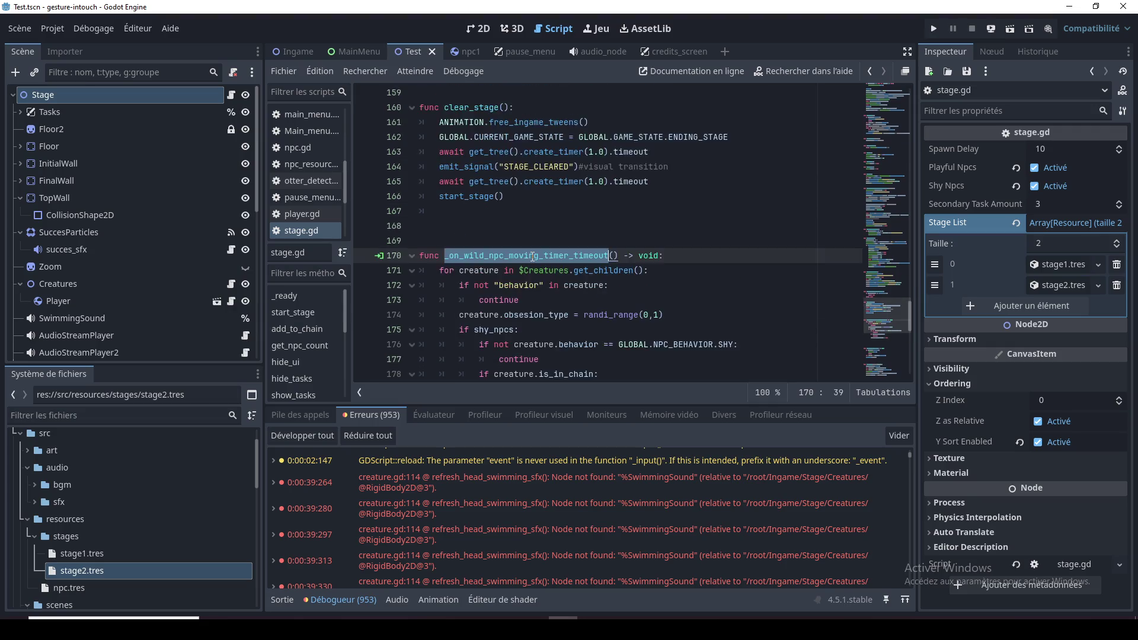
click(557, 288)
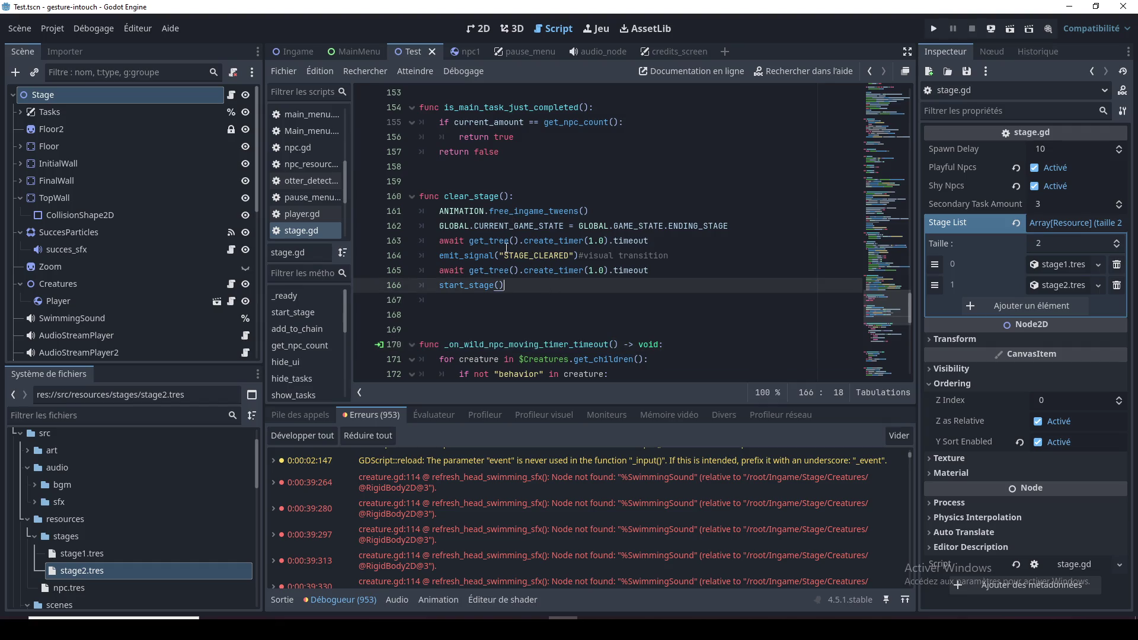
double_click(526, 261)
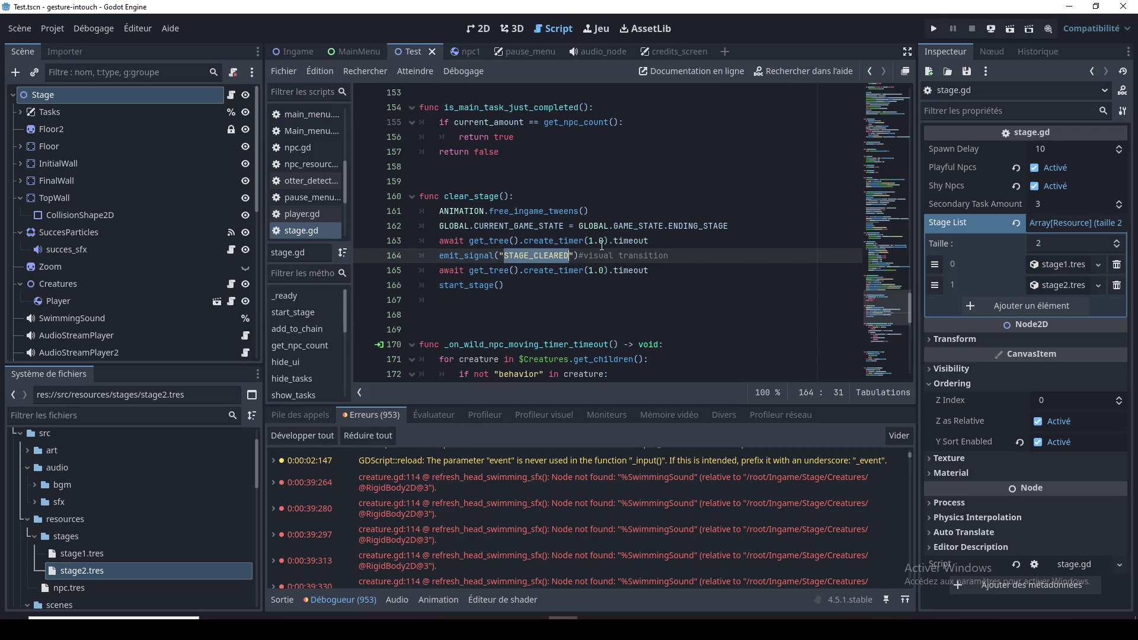
double_click(643, 255)
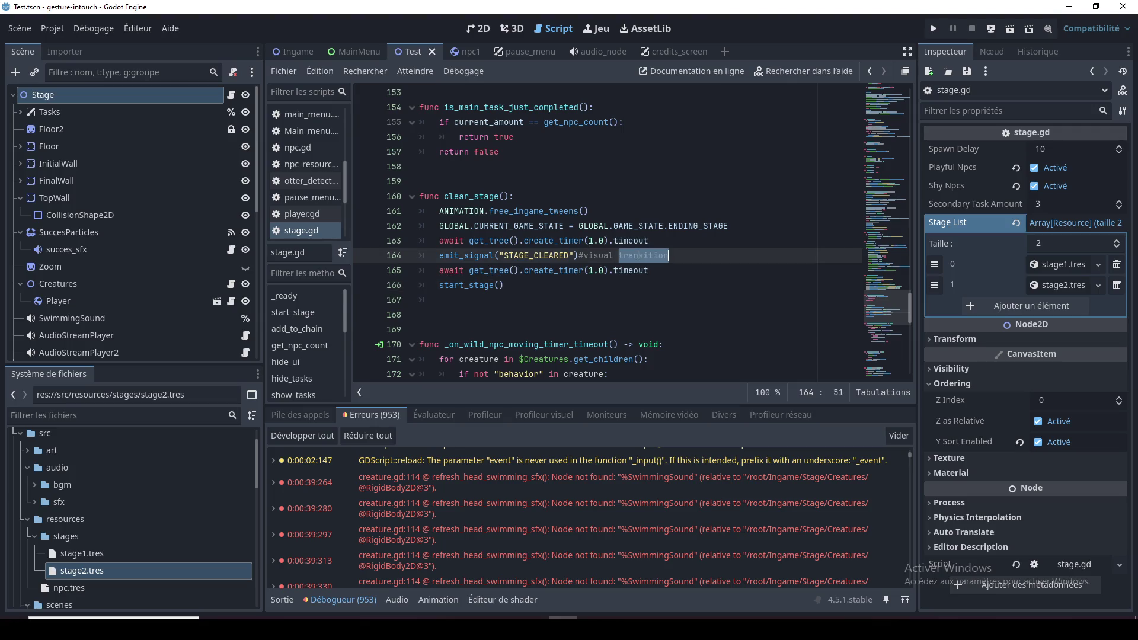
click(545, 255)
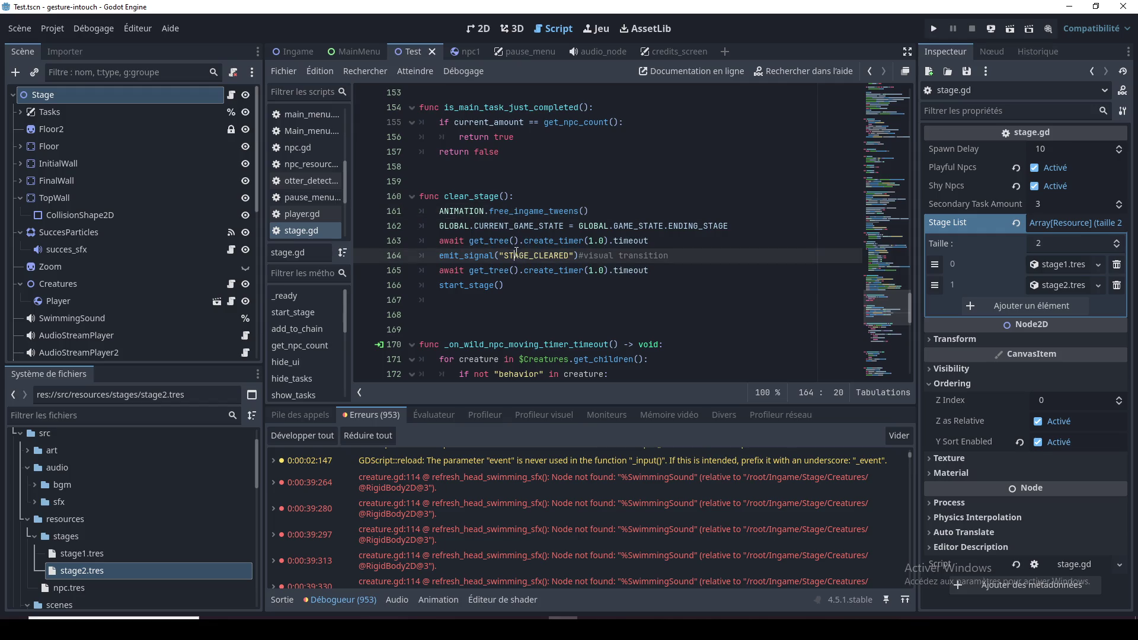
double_click(545, 255)
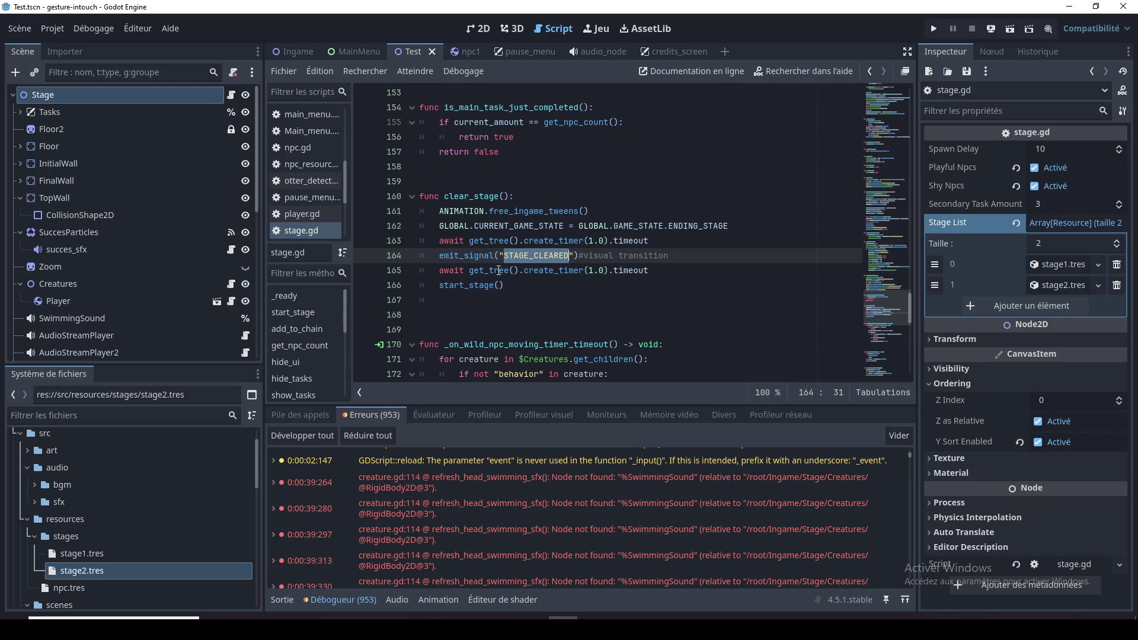
click(682, 229)
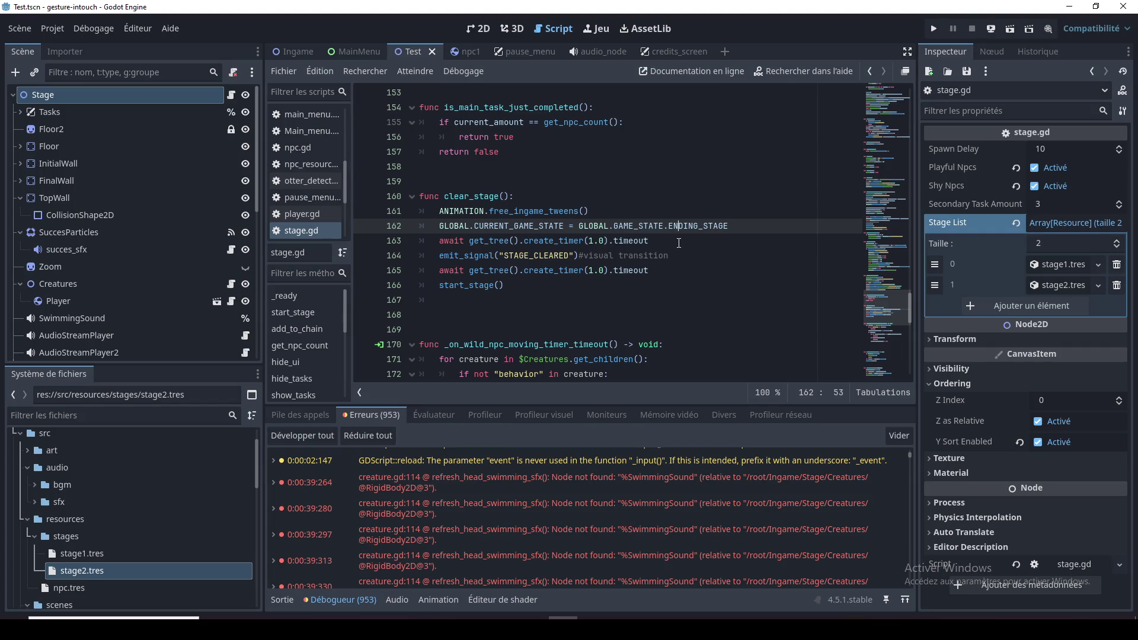
drag(741, 226, 439, 226)
key(ctrl+c)
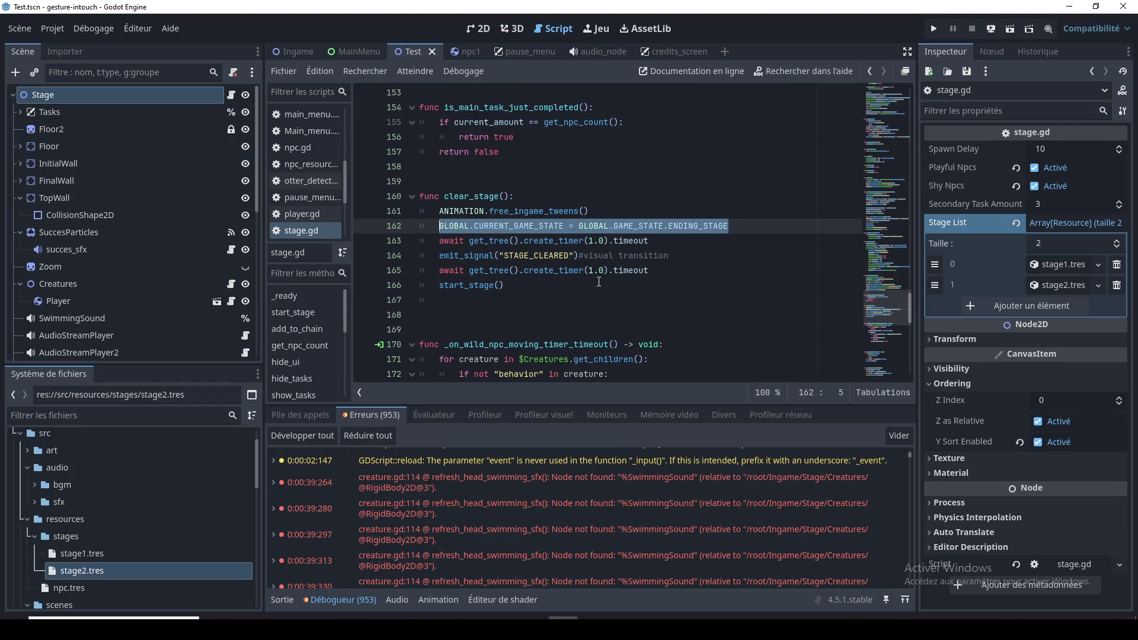
click(628, 255)
click(707, 248)
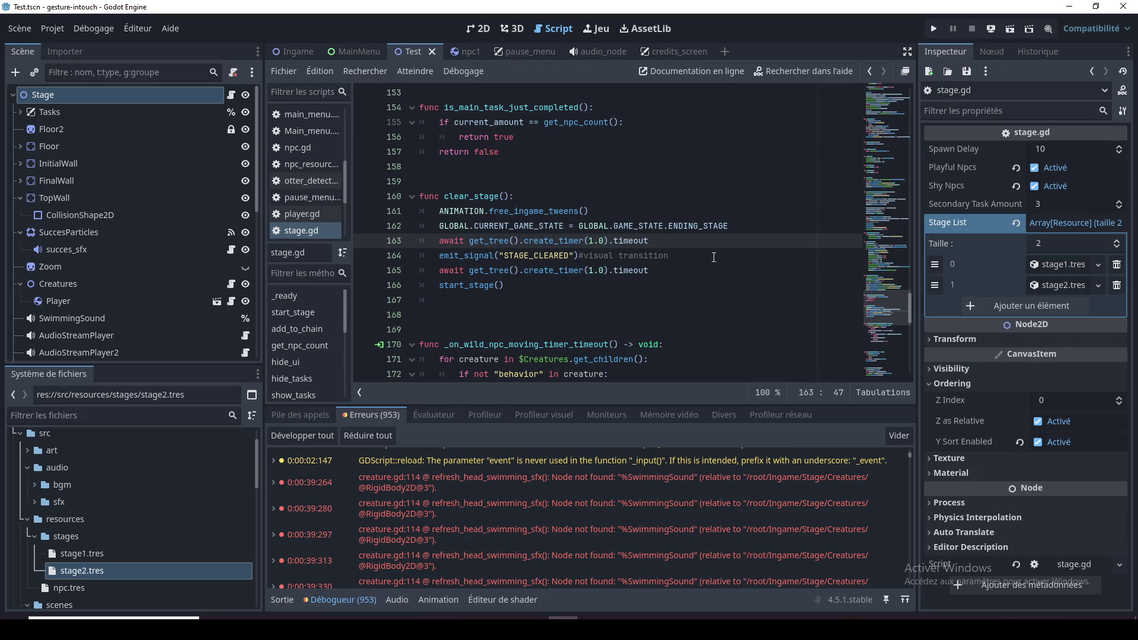
key(Down)
key(Down)
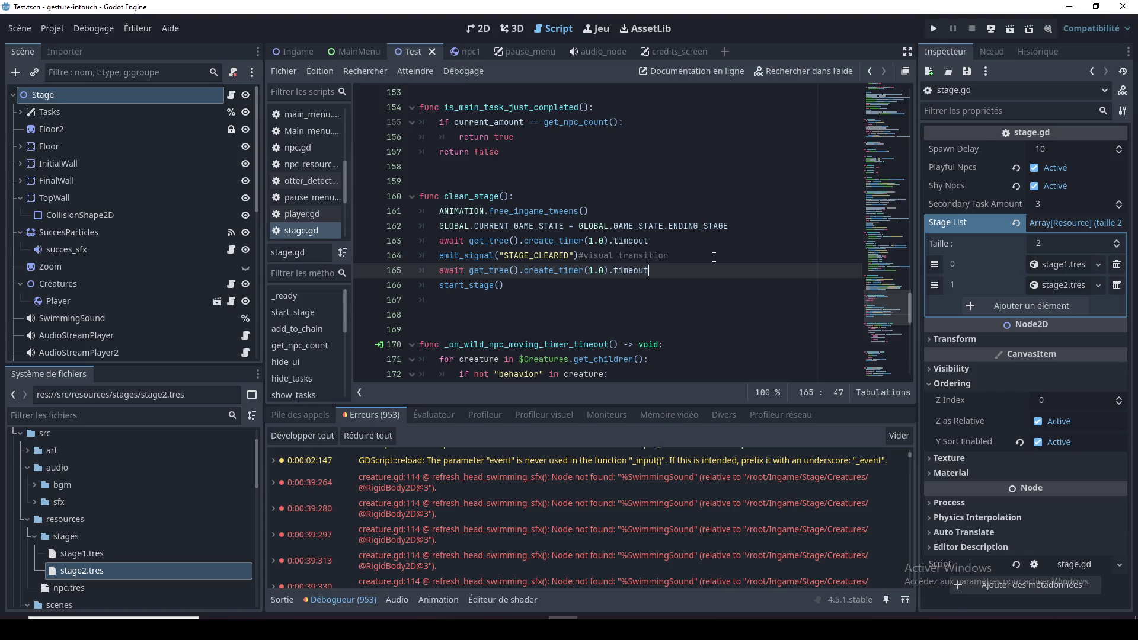
key(Return)
Remove the ENDING_STAGE game-state assignment from the end of clear_stage
key(ctrl+v)
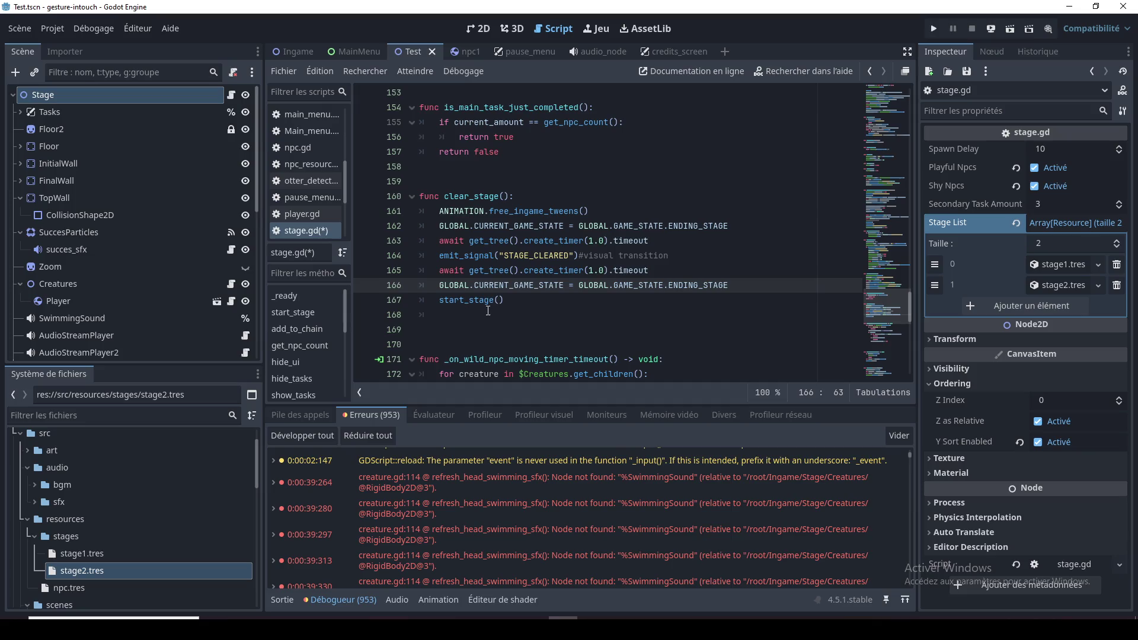
double_click(485, 285)
click(544, 301)
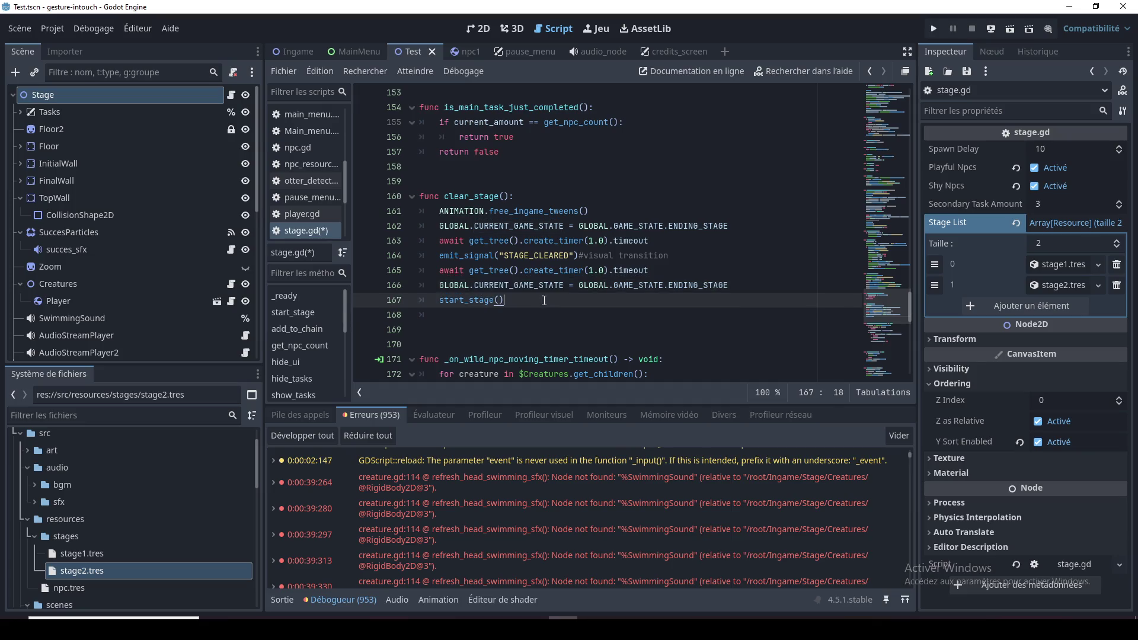
drag(740, 283, 439, 283)
key(BackSpace)
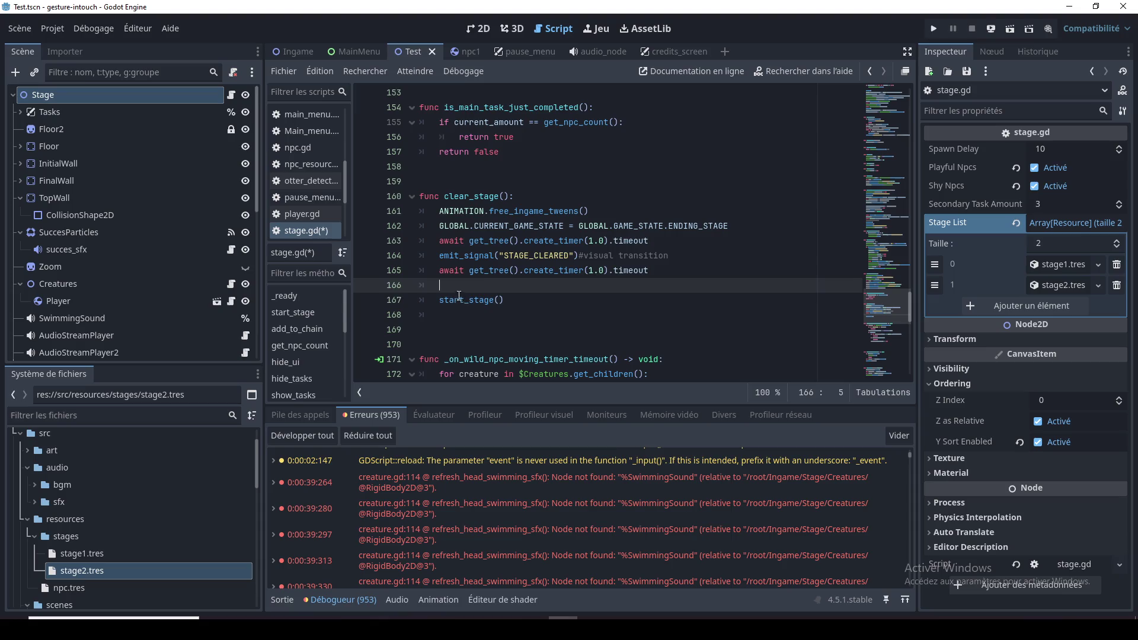
Paste the ENDING_STAGE assignment on a new line after start_stage's early return
ctrl+click(470, 303)
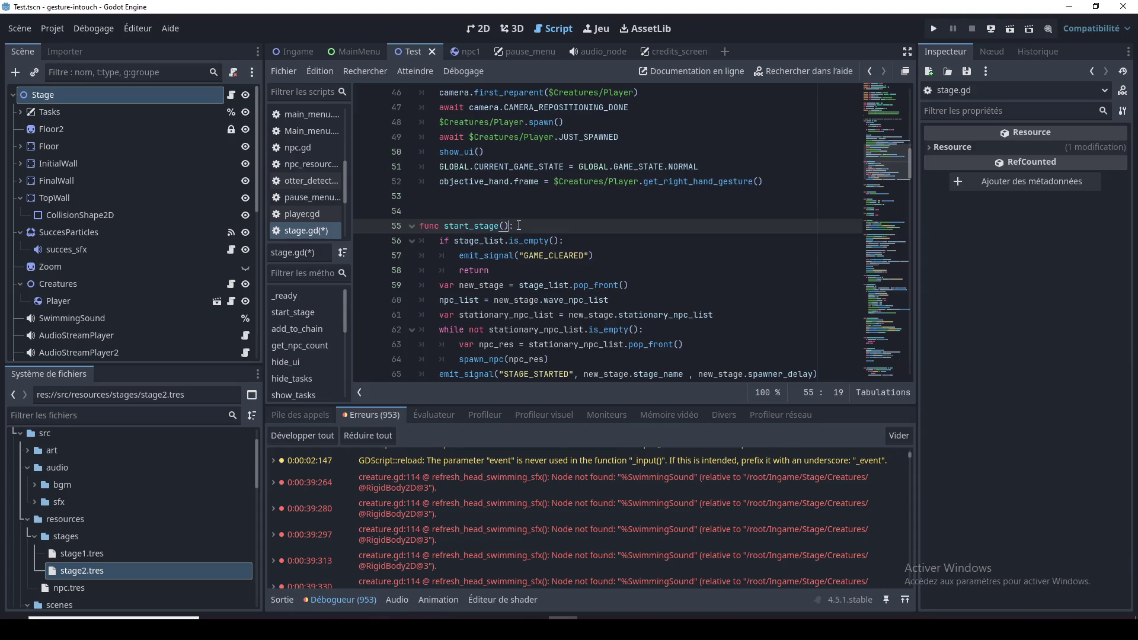
click(521, 271)
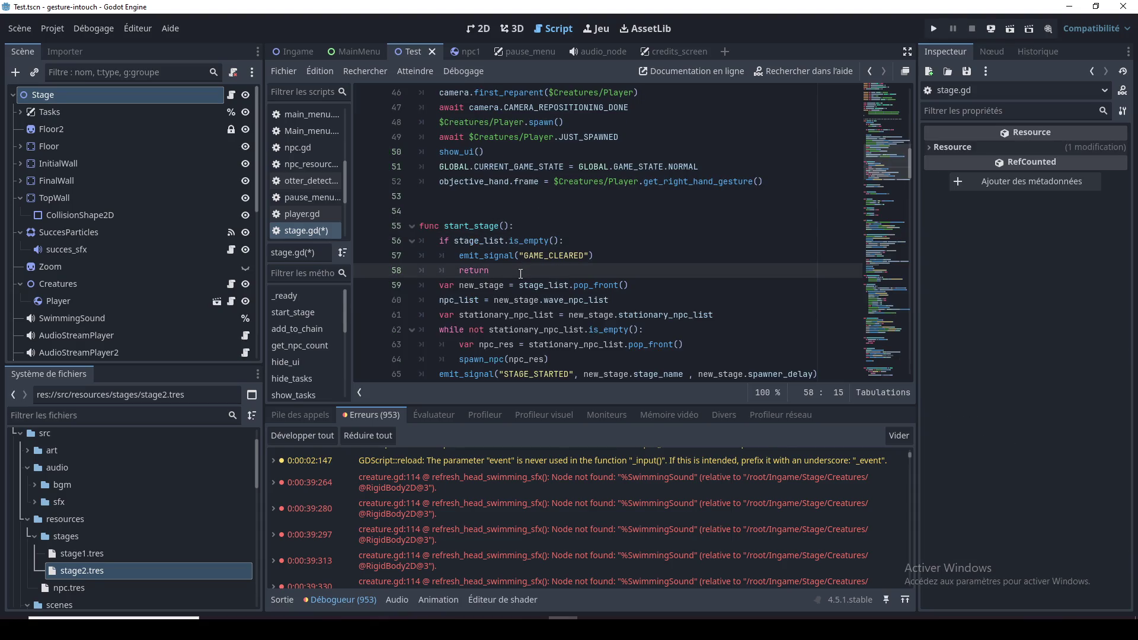
key(Return)
key(ctrl+v)
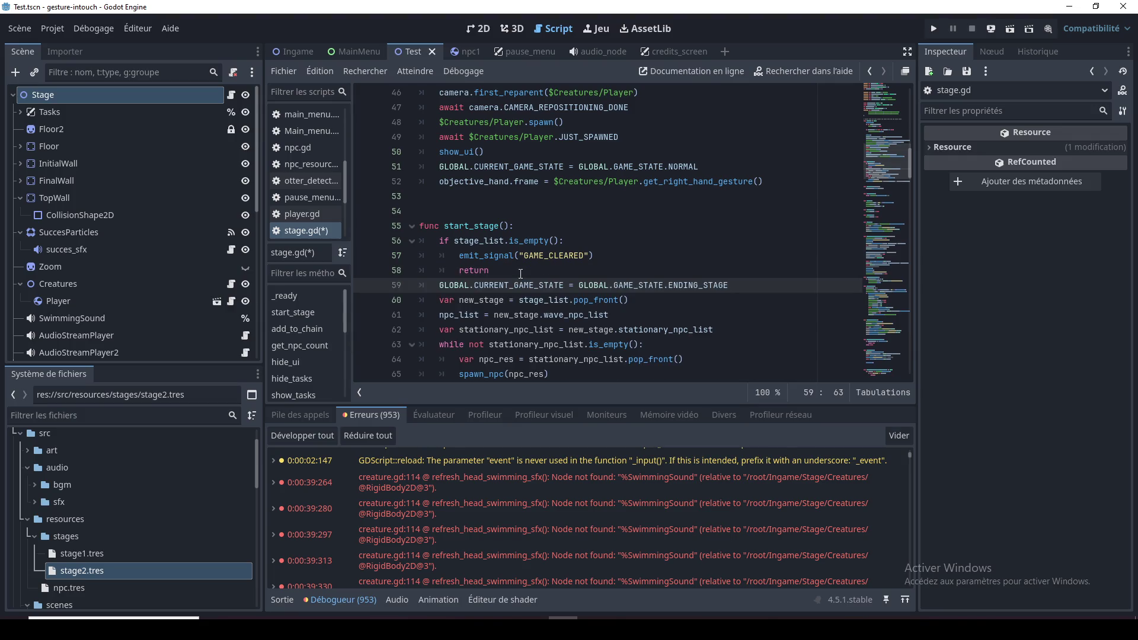
Review where CURRENT_GAME_STATE is used, including _ready's BEGINNING_STAGE assignment
double_click(494, 285)
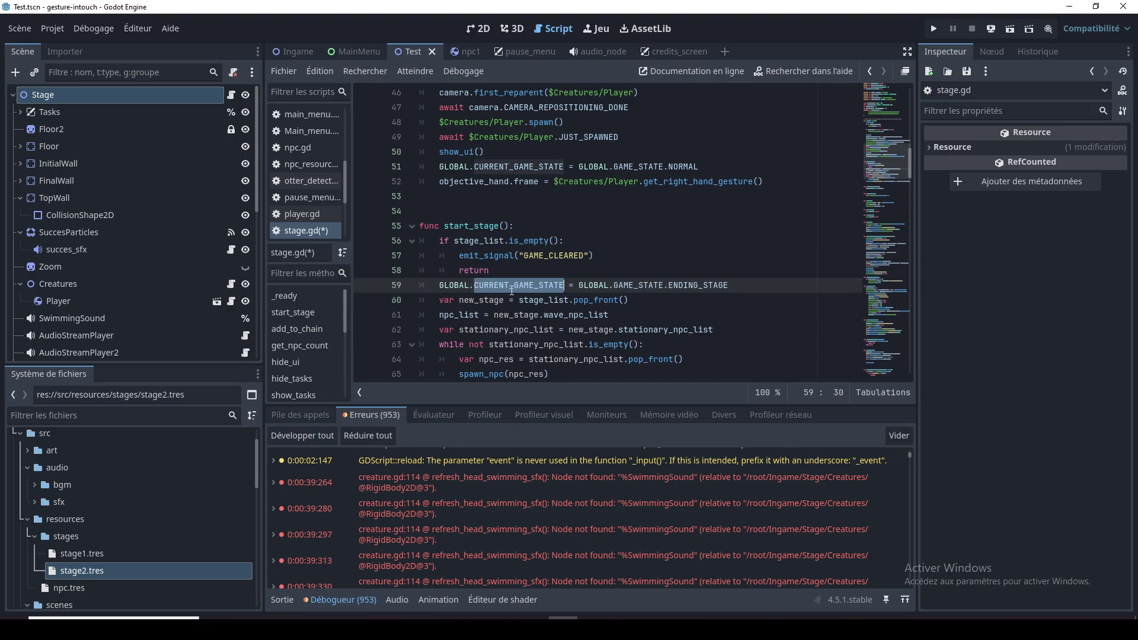
scroll(513, 290, up, 1)
scroll(565, 314, up, 1)
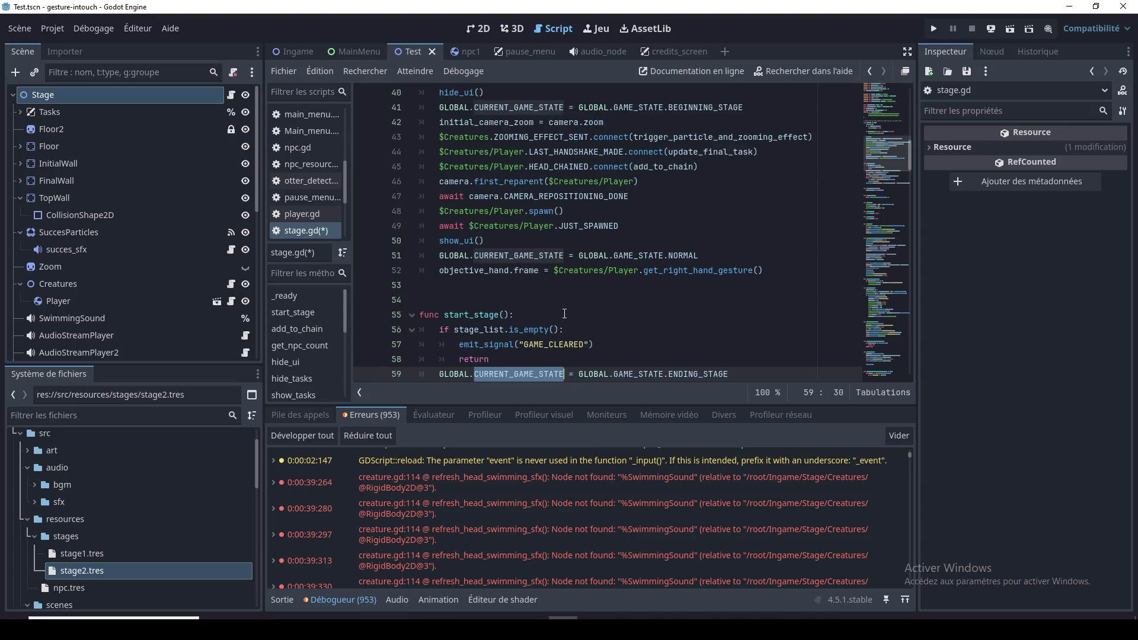
scroll(567, 330, down, 1)
scroll(643, 127, up, 1)
double_click(677, 107)
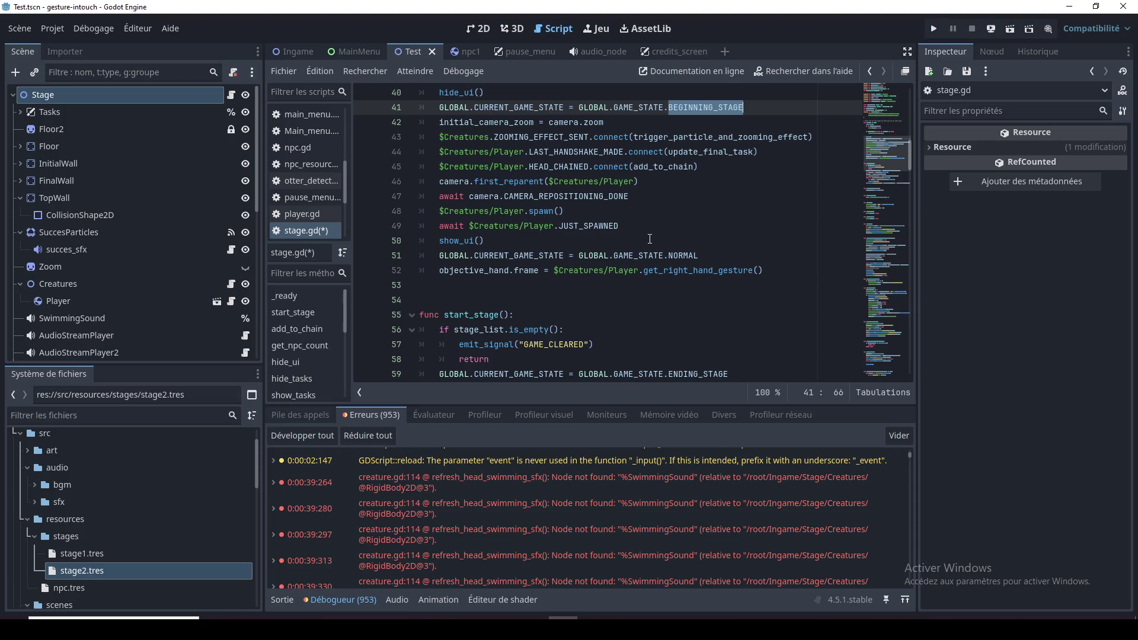
scroll(650, 239, up, 1)
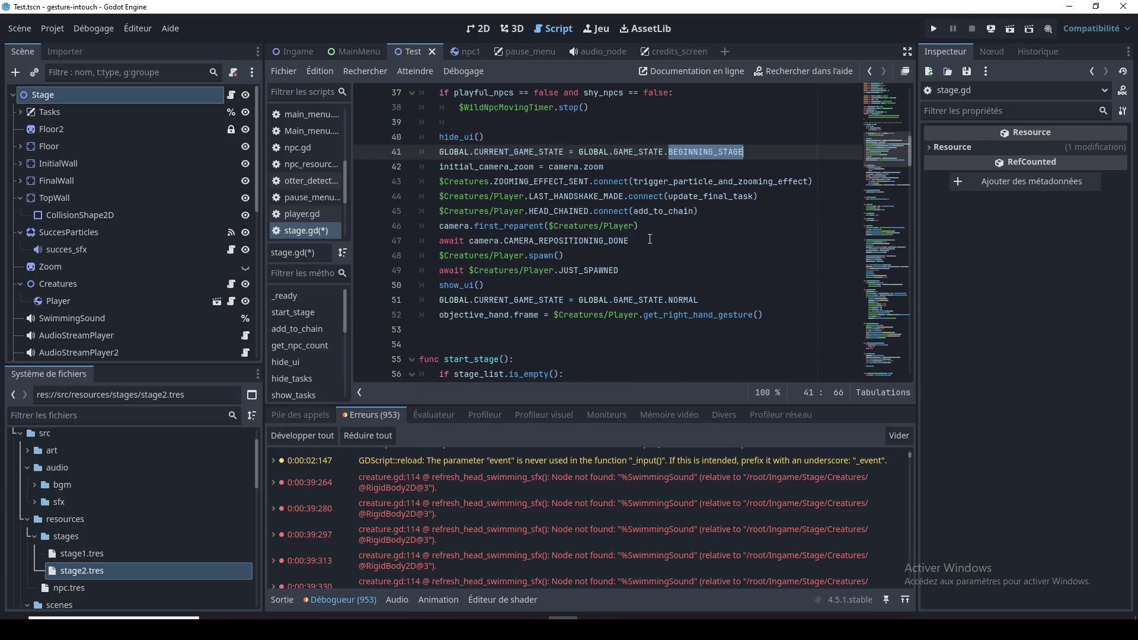
scroll(649, 239, down, 1)
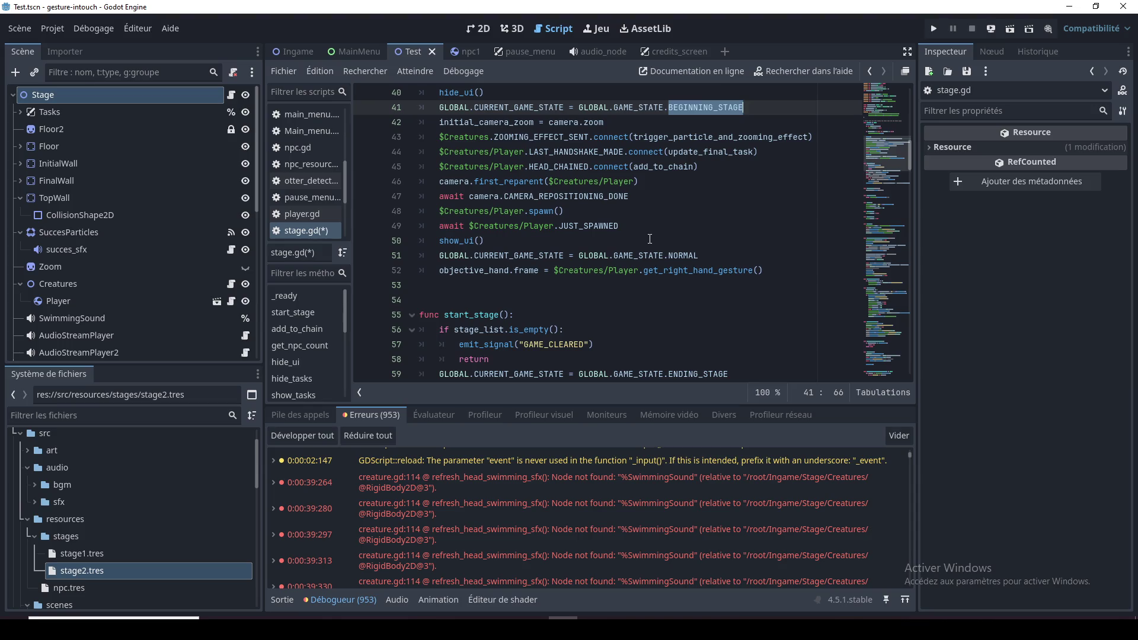
scroll(649, 239, up, 1)
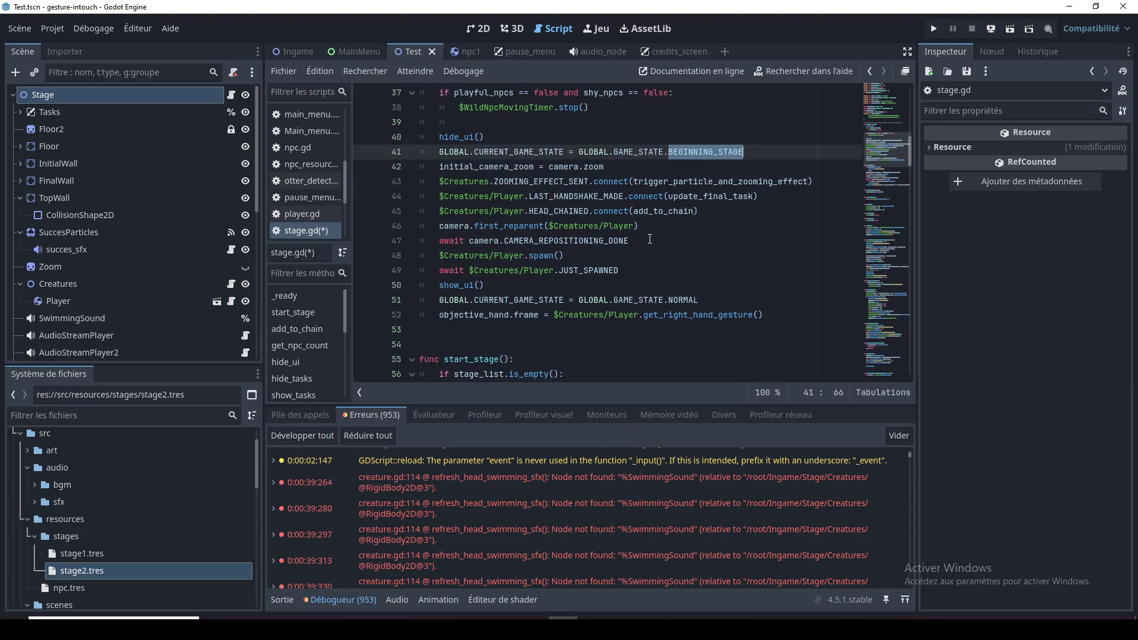
scroll(649, 239, up, 3)
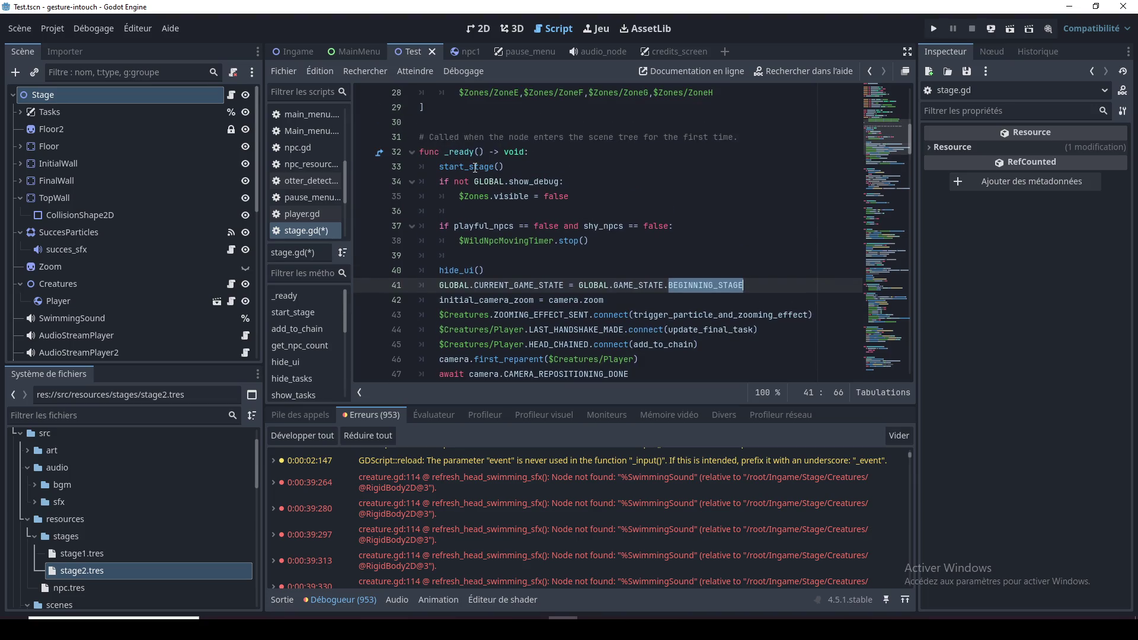
Locate the start_stage call in _ready, then delete the assignment text on line 59
double_click(476, 168)
scroll(600, 263, down, 1)
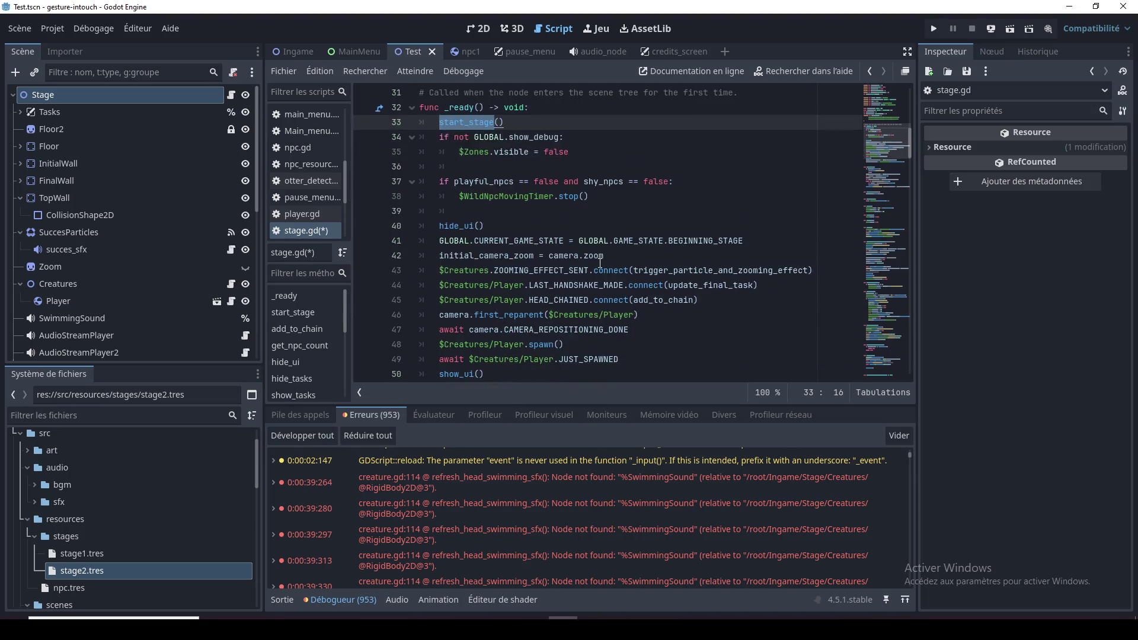
scroll(520, 211, down, 3)
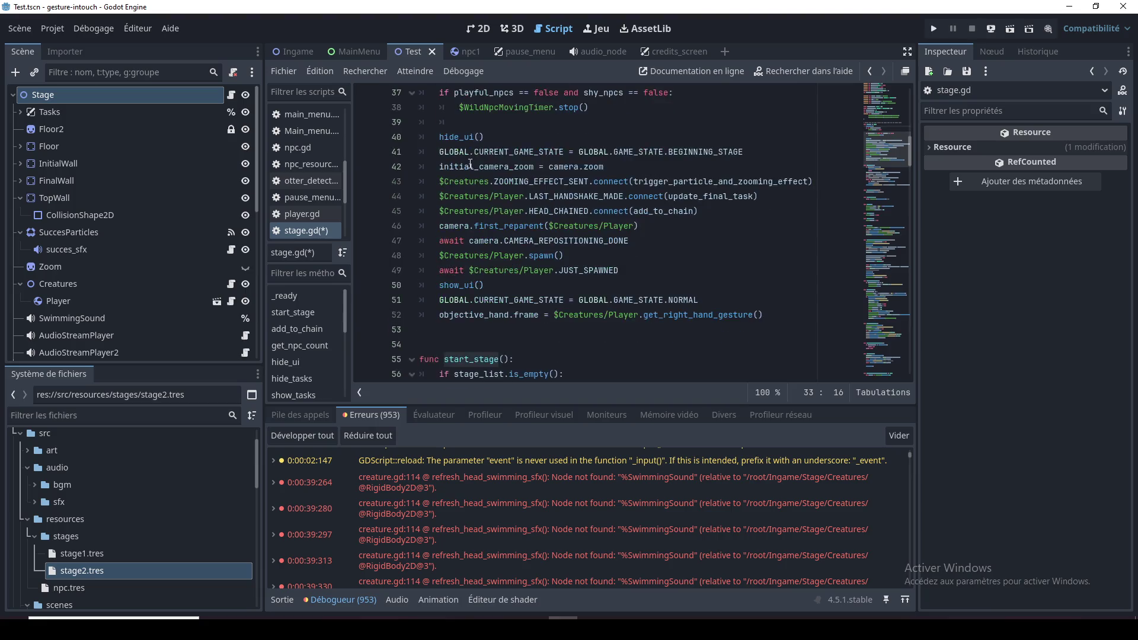
scroll(554, 269, down, 2)
drag(739, 285, 441, 286)
key(ctrl+c)
key(BackSpace)
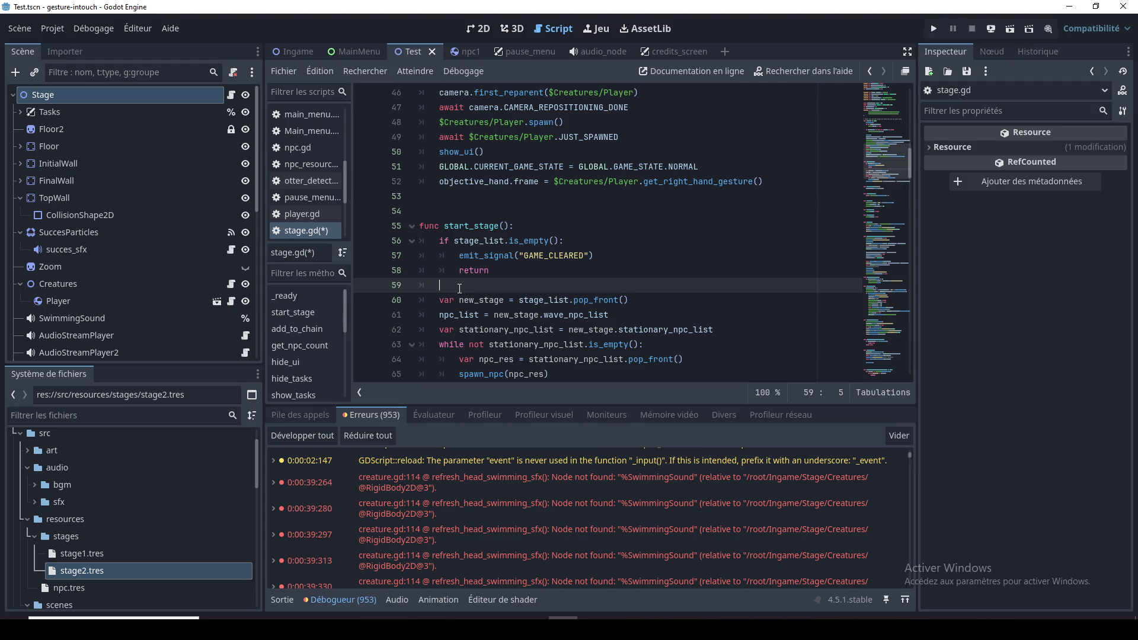
Restore the assignment on line 59 and change its state to BEGINNING_STAGE
key(ctrl+v)
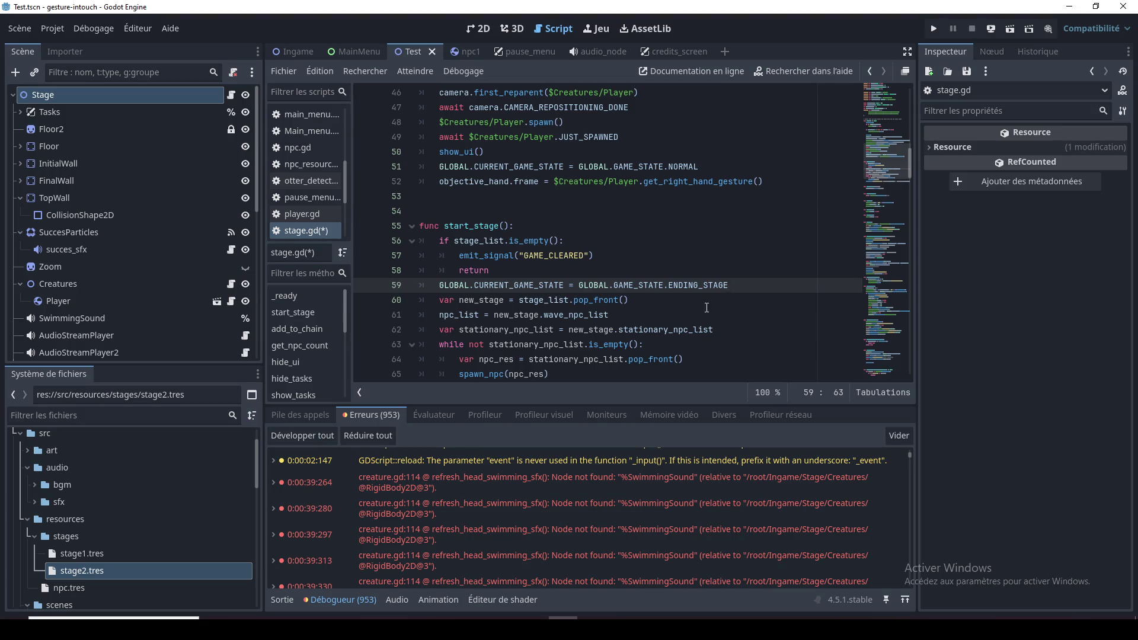
double_click(699, 286)
key(BackSpace)
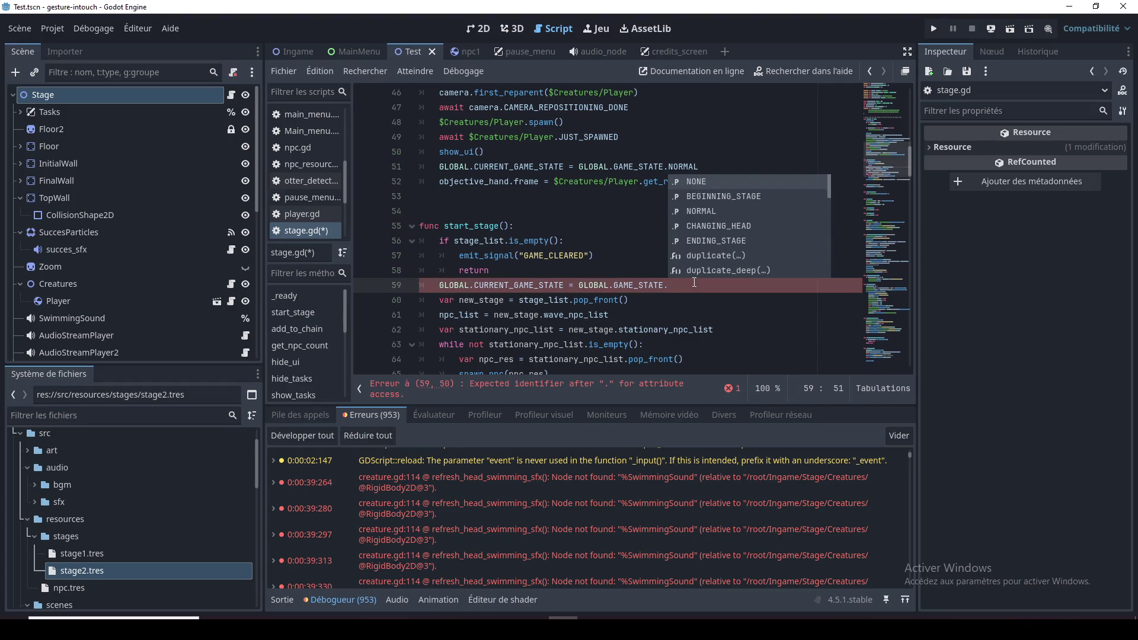
key(Down)
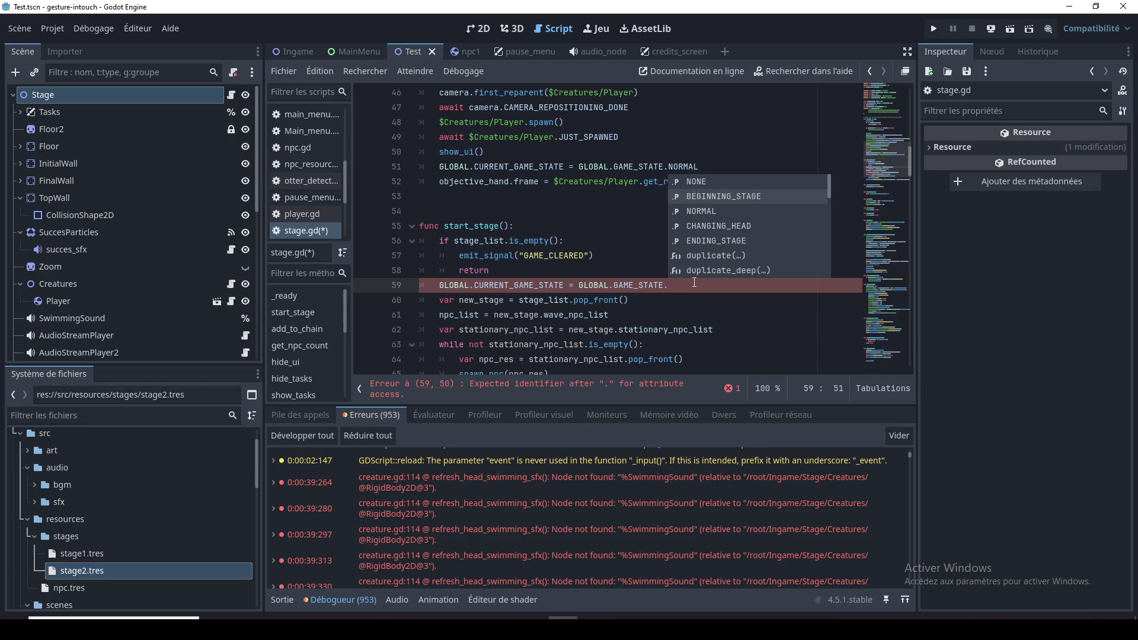
key(Return)
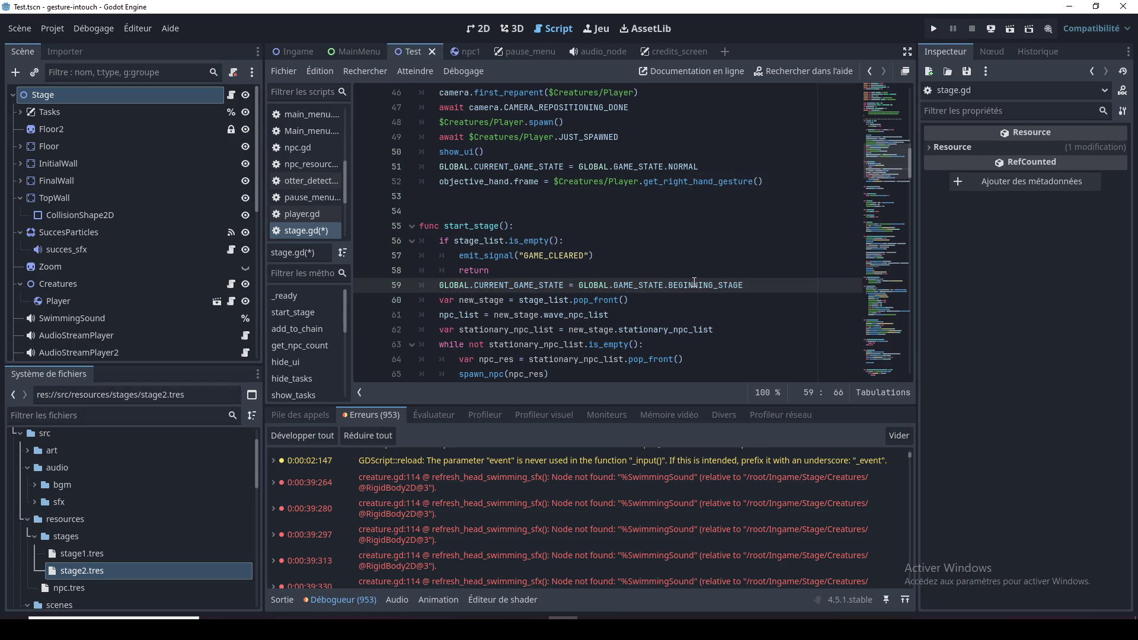
double_click(717, 286)
Delete the now-redundant BEGINNING_STAGE assignment from _ready
scroll(464, 272, up, 4)
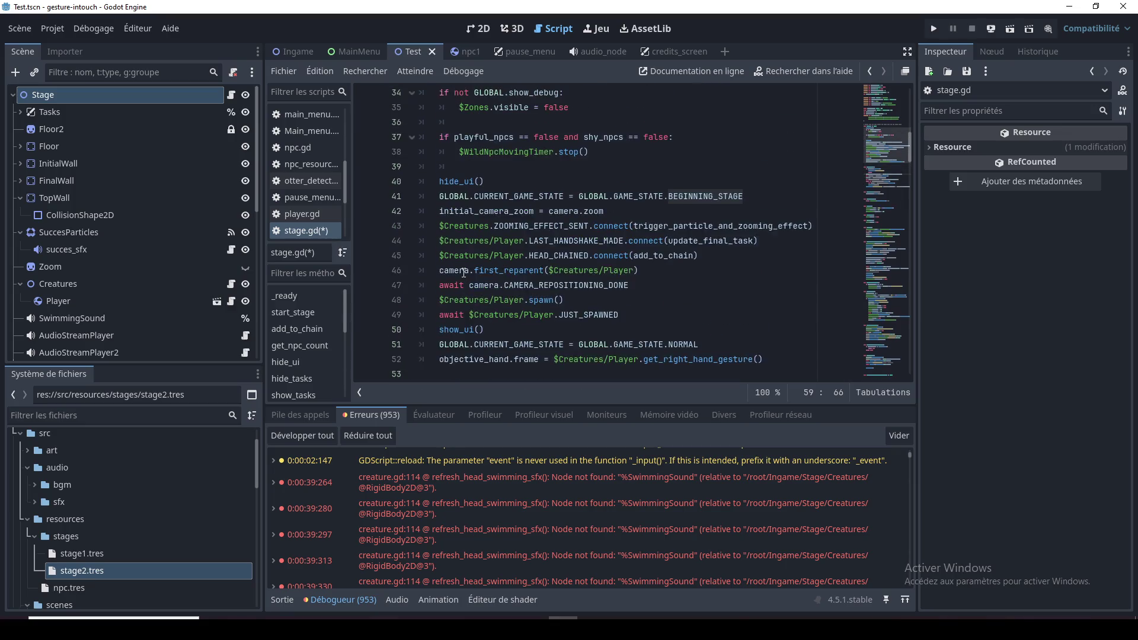
scroll(464, 273, up, 1)
drag(748, 240, 392, 239)
key(BackSpace)
key(BackSpace)
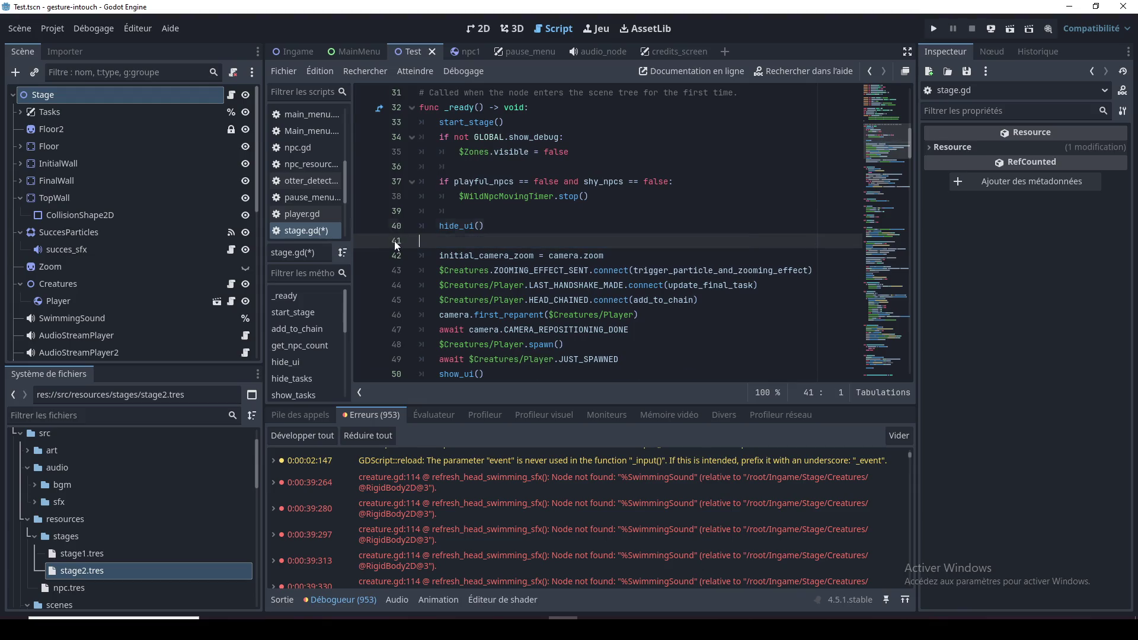
double_click(479, 124)
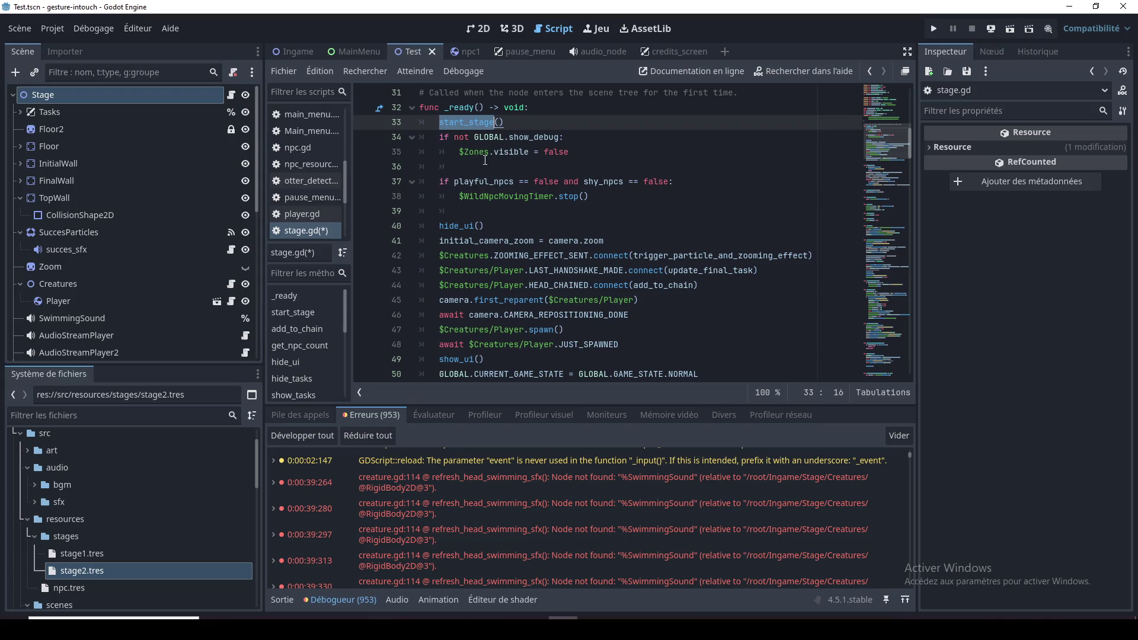
Move the start_stage() call from the top of _ready to a new line after hide_ui()
drag(503, 122, 434, 121)
key(BackSpace)
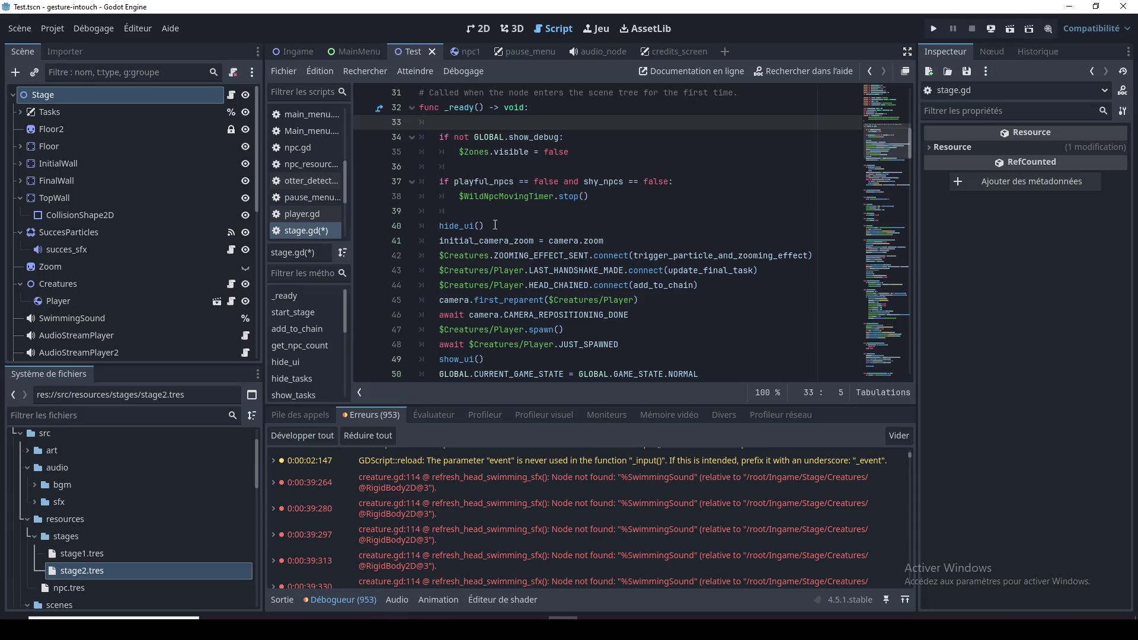
click(495, 226)
click(495, 212)
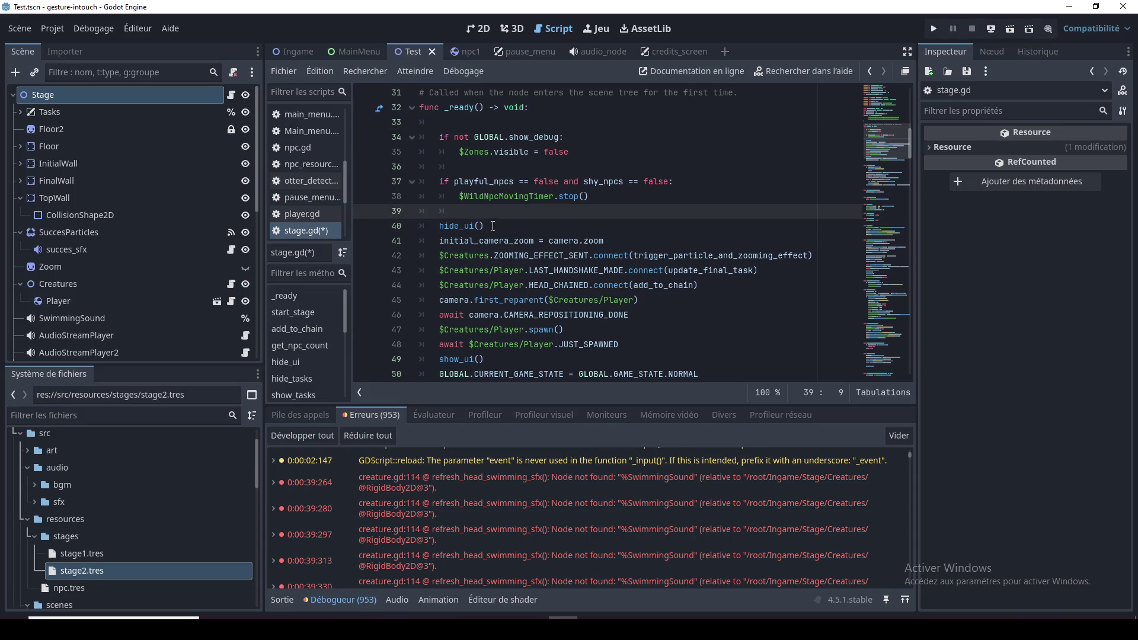
click(486, 224)
key(Return)
text(start_stage())
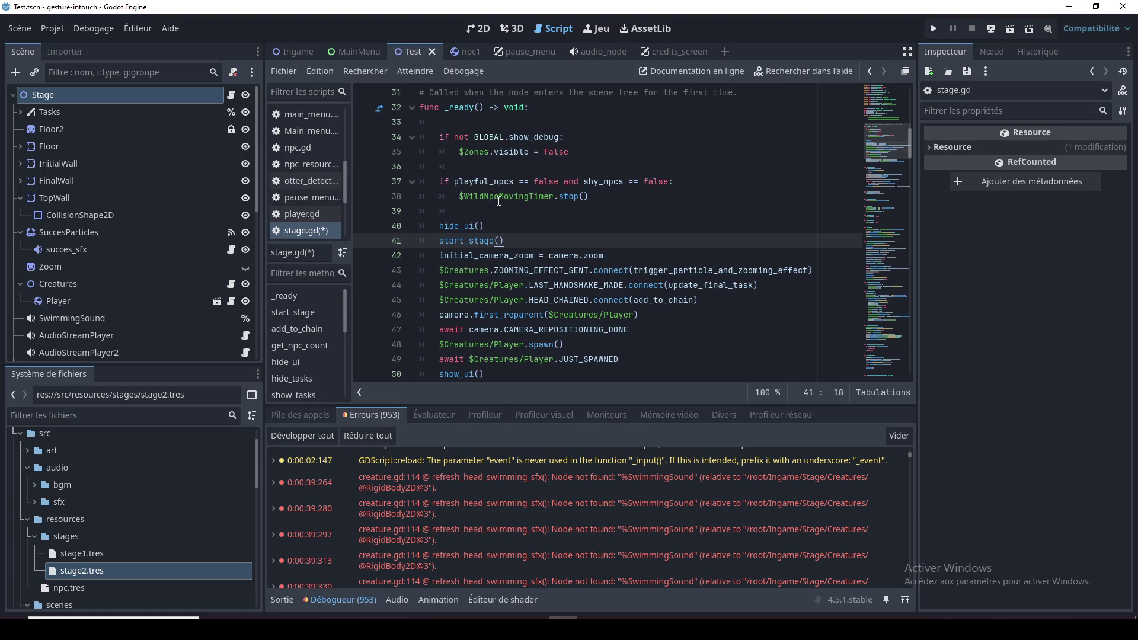
double_click(499, 198)
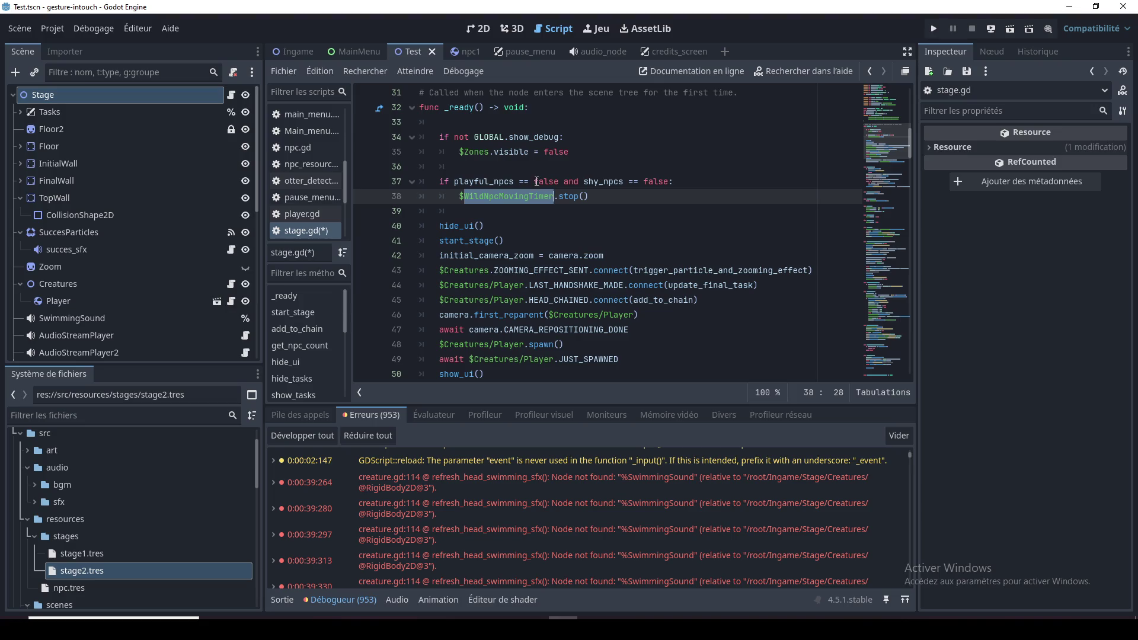
click(537, 211)
scroll(545, 251, up, 1)
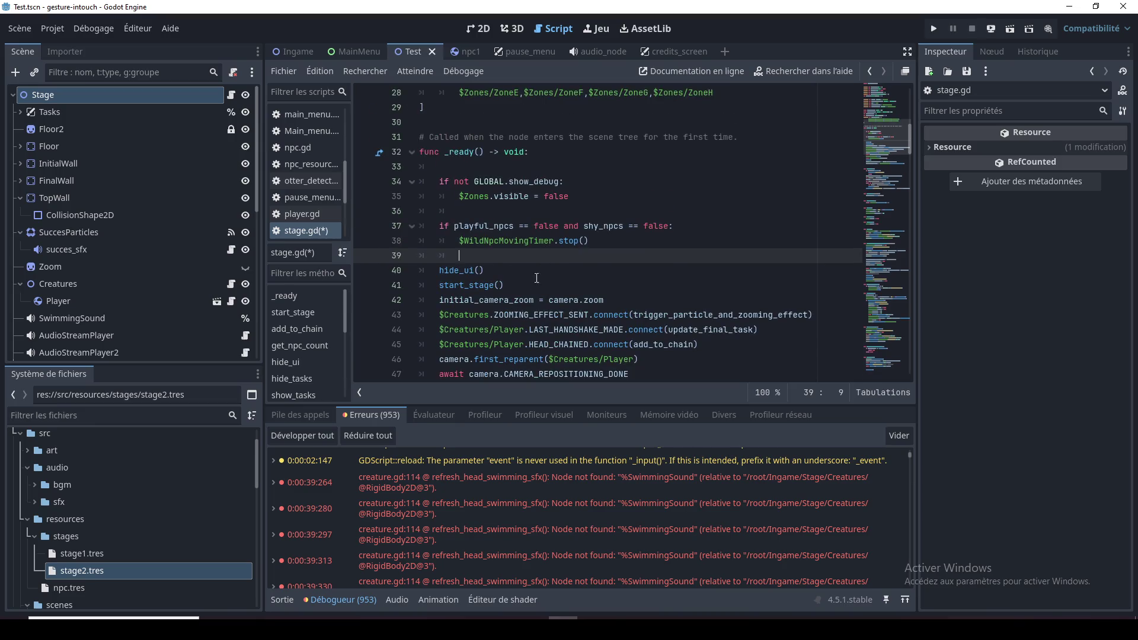
click(537, 270)
click(544, 257)
click(535, 287)
click(529, 268)
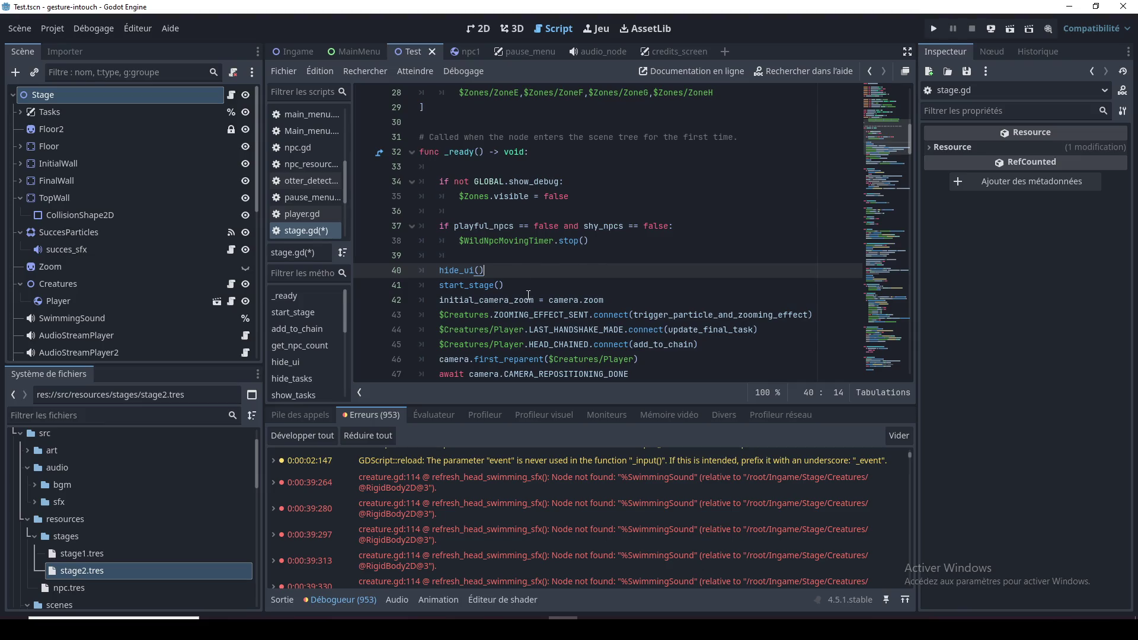
scroll(514, 290, up, 1)
double_click(451, 203)
scroll(556, 329, down, 4)
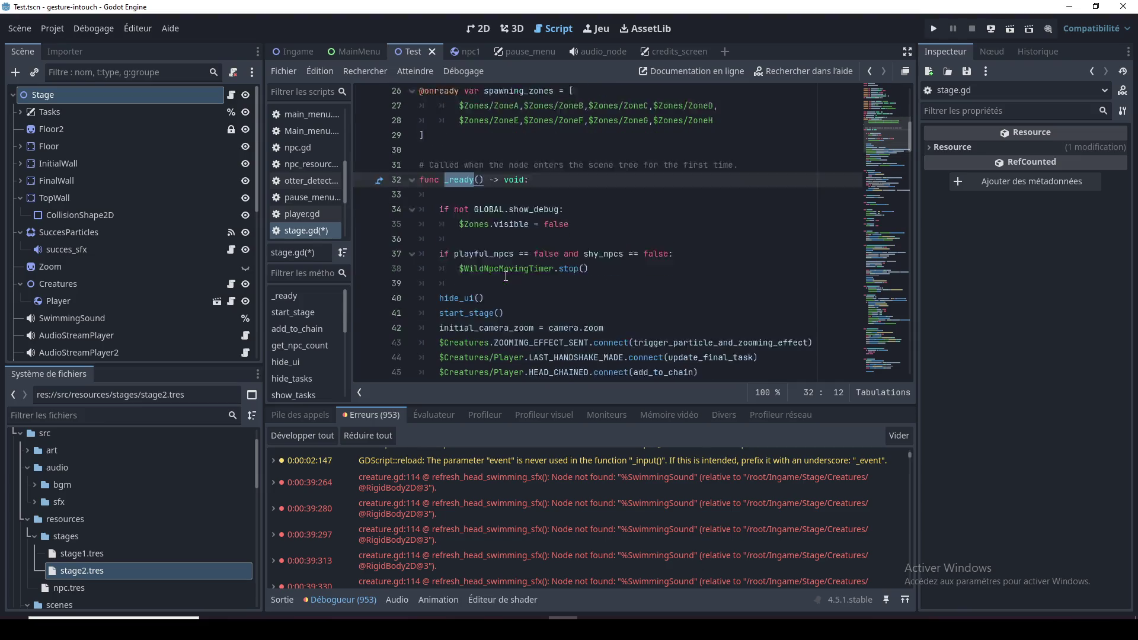
scroll(555, 329, down, 3)
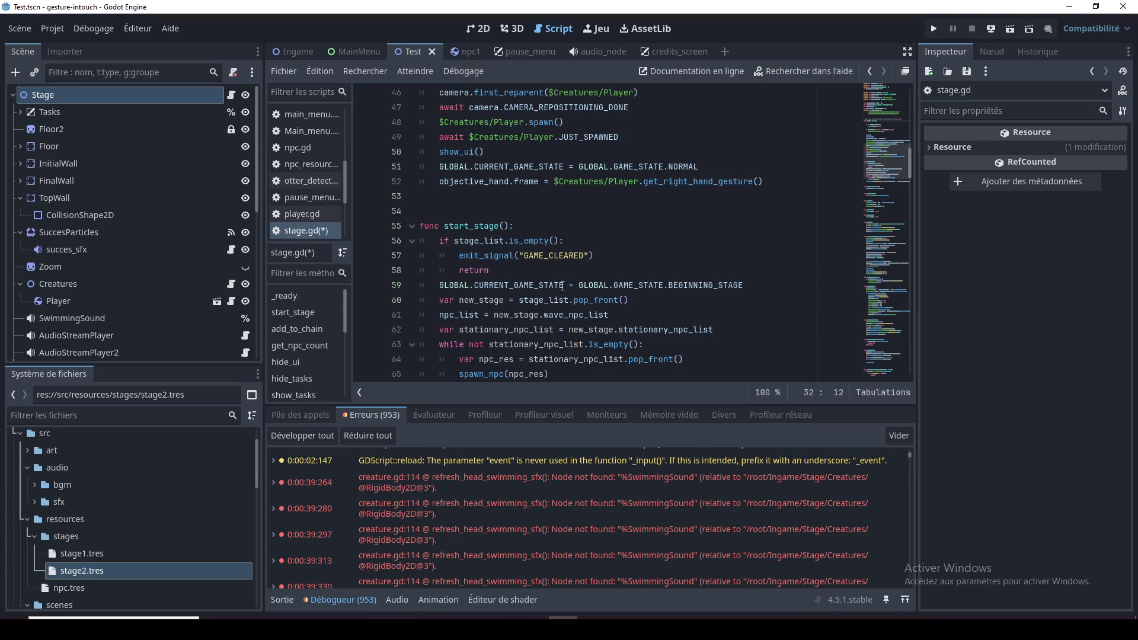
double_click(570, 257)
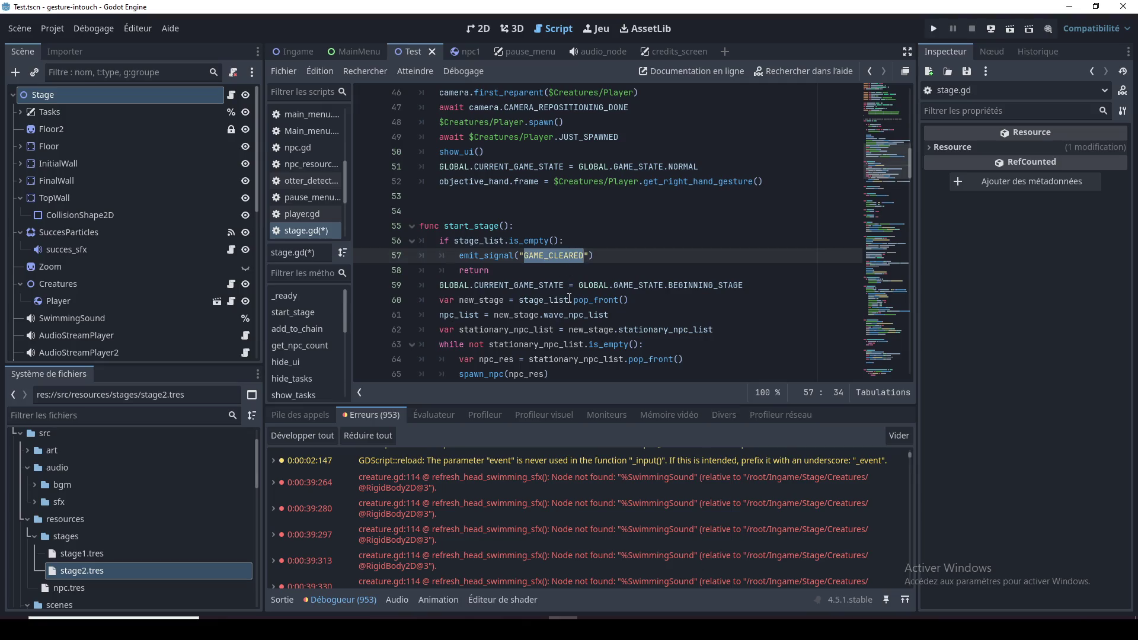
double_click(504, 285)
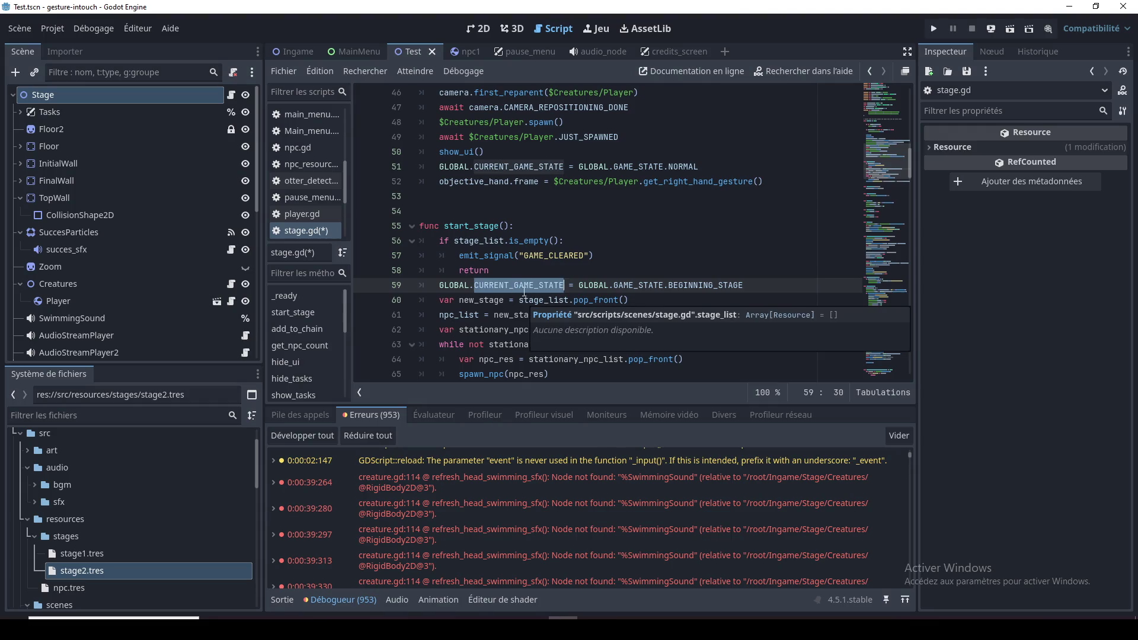
click(447, 168)
scroll(447, 167, up, 1)
double_click(631, 210)
double_click(672, 212)
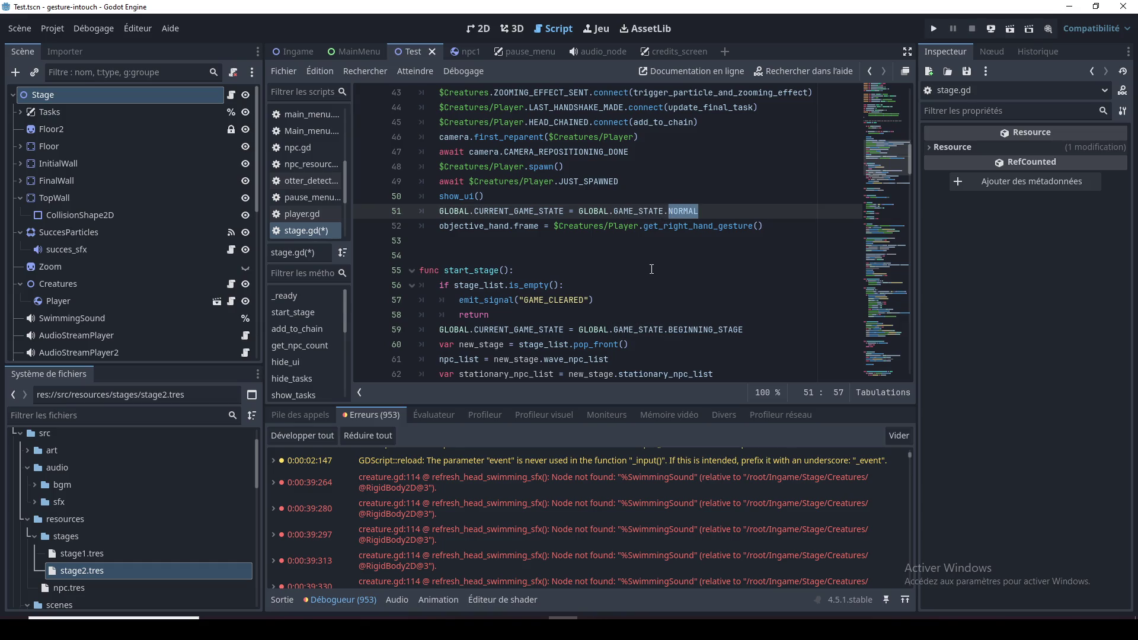
double_click(505, 212)
scroll(544, 291, up, 2)
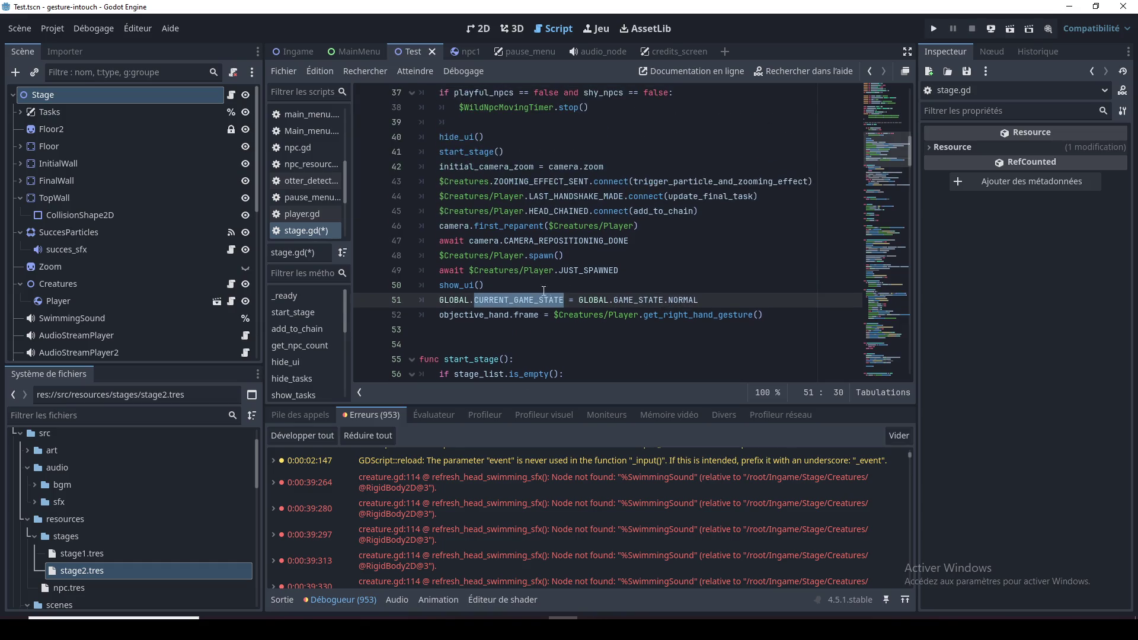
drag(699, 300, 441, 301)
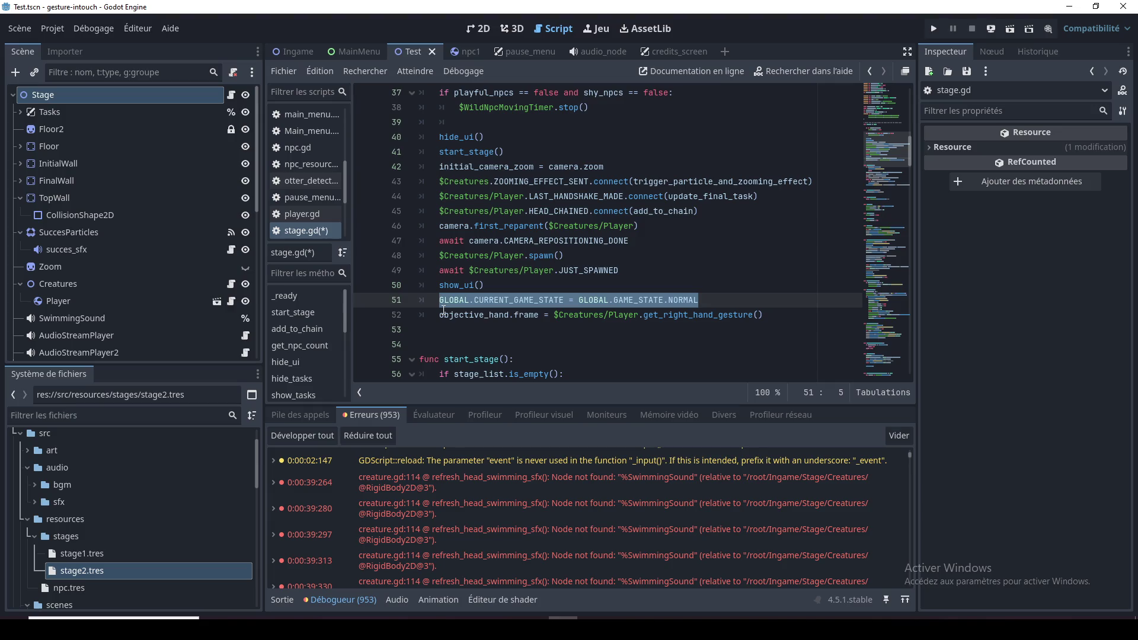
scroll(444, 309, up, 2)
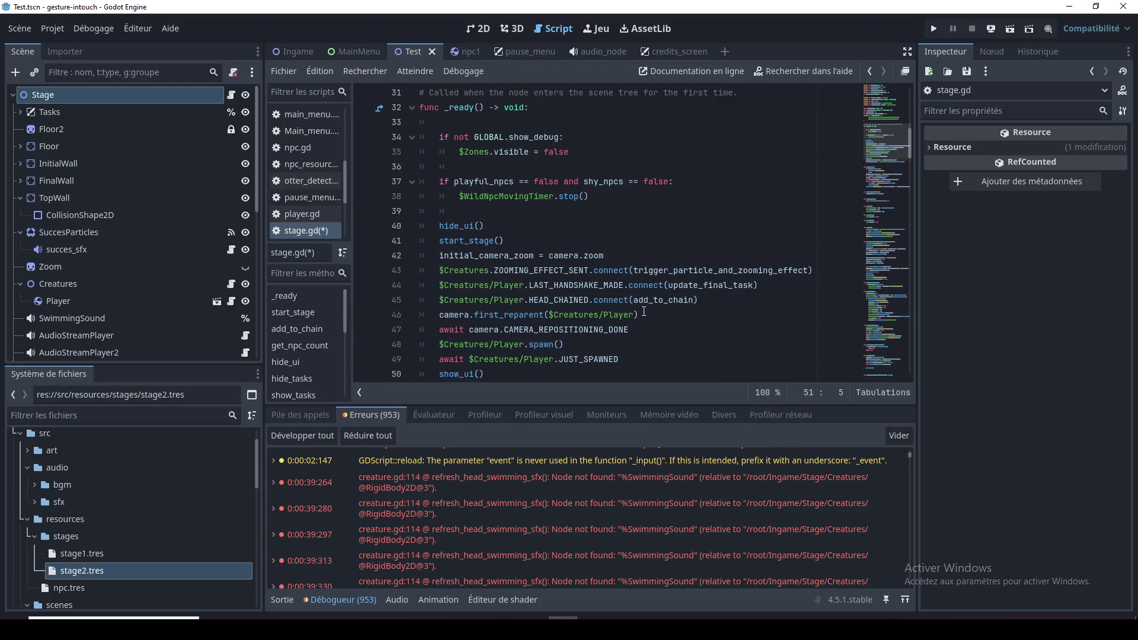
mouse_move(716, 297)
mouse_down()
mouse_move(699, 284)
mouse_move(424, 252)
mouse_up()
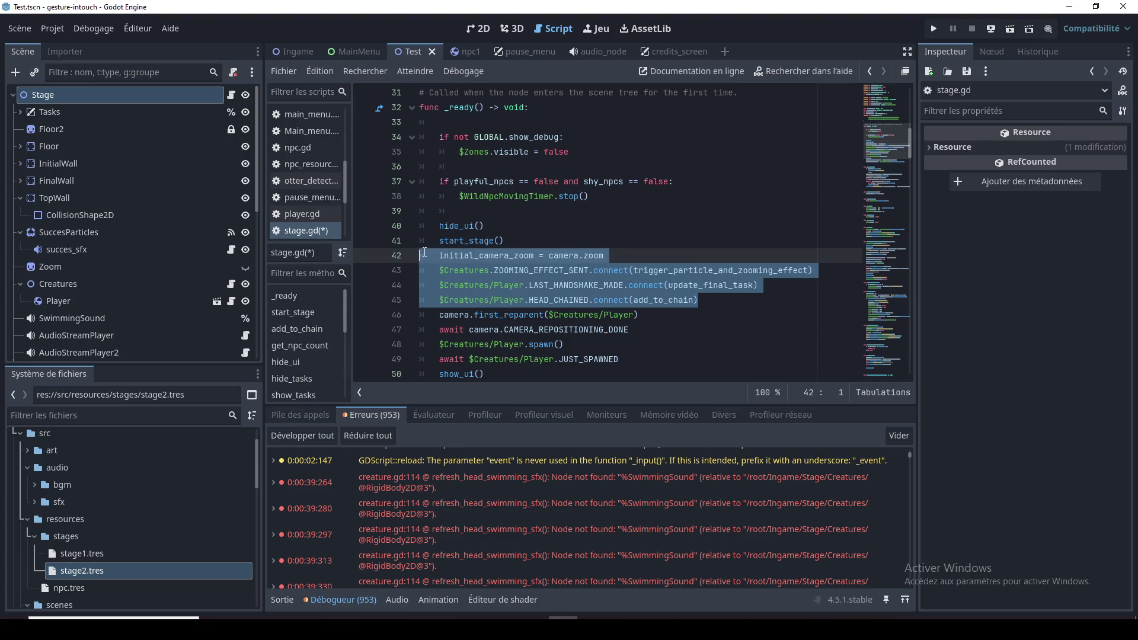
click(591, 316)
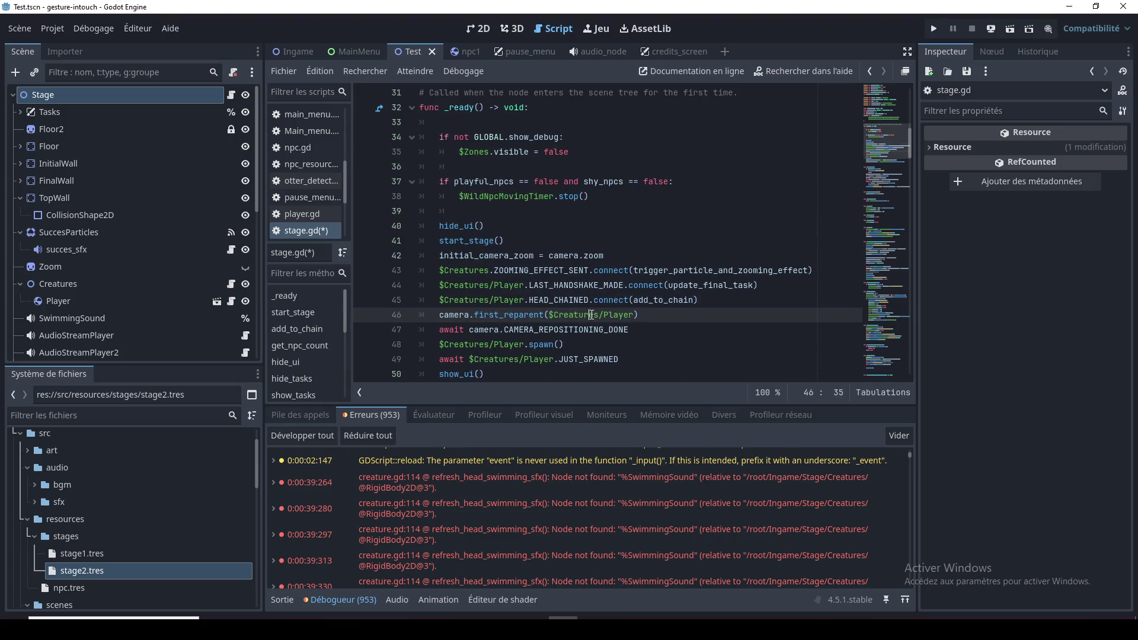
double_click(504, 315)
click(614, 316)
drag(646, 314, 439, 315)
scroll(499, 320, down, 1)
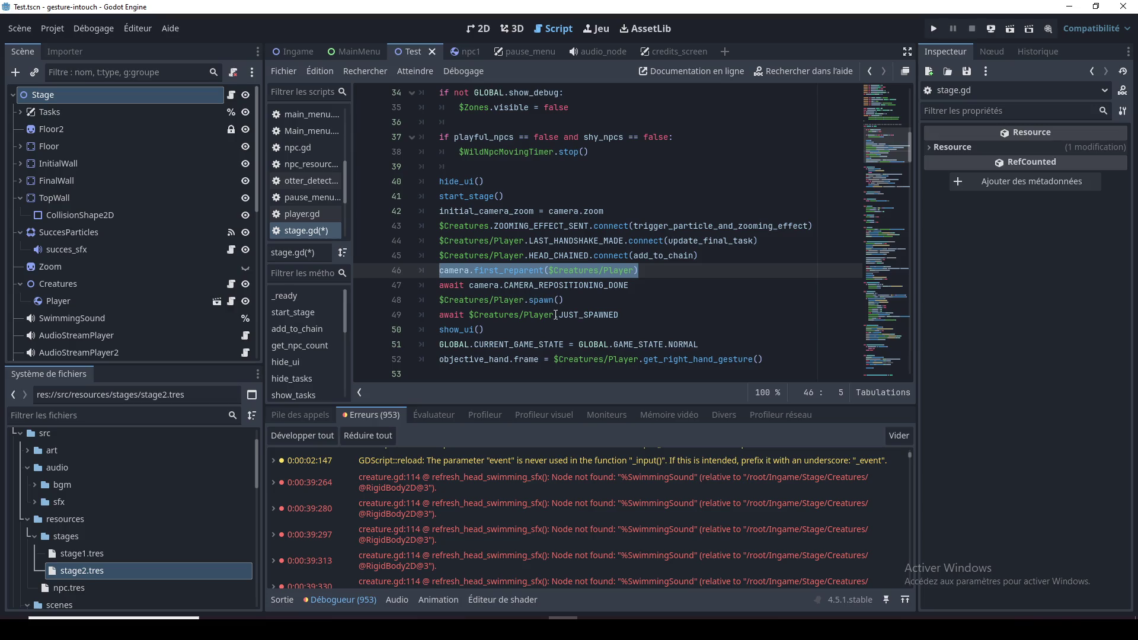
click(580, 260)
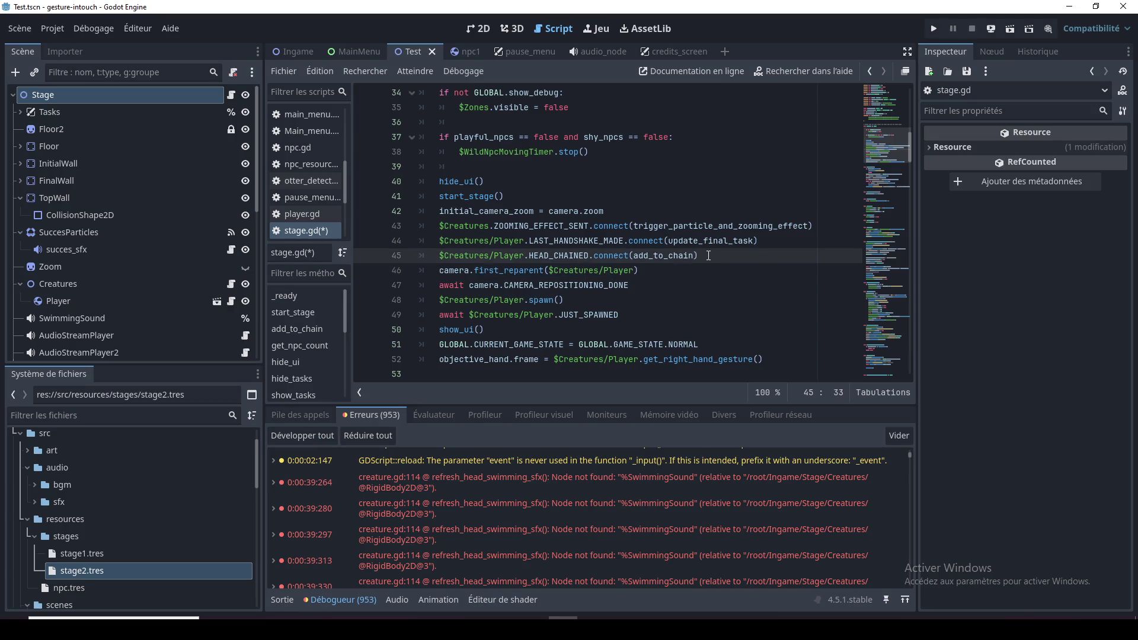
drag(708, 255, 413, 227)
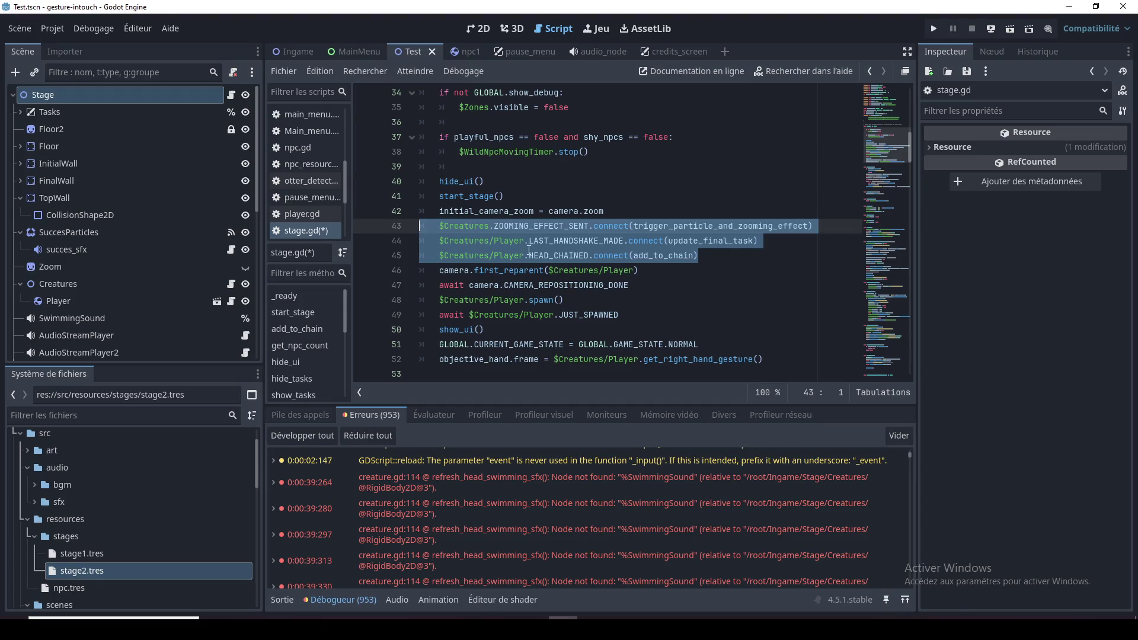
click(566, 284)
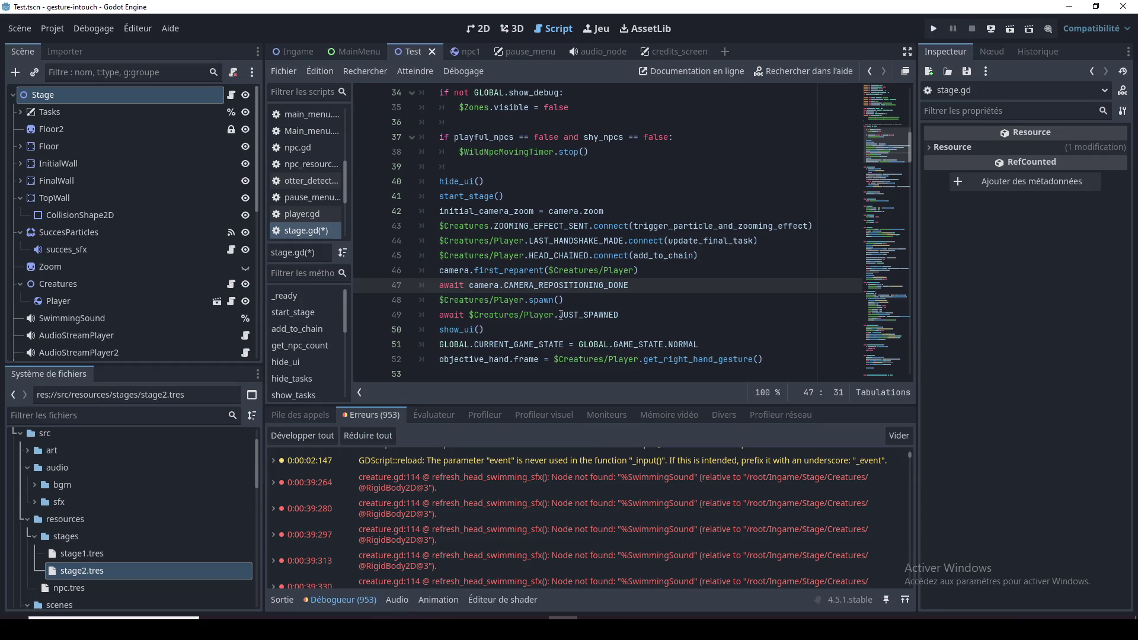
double_click(478, 330)
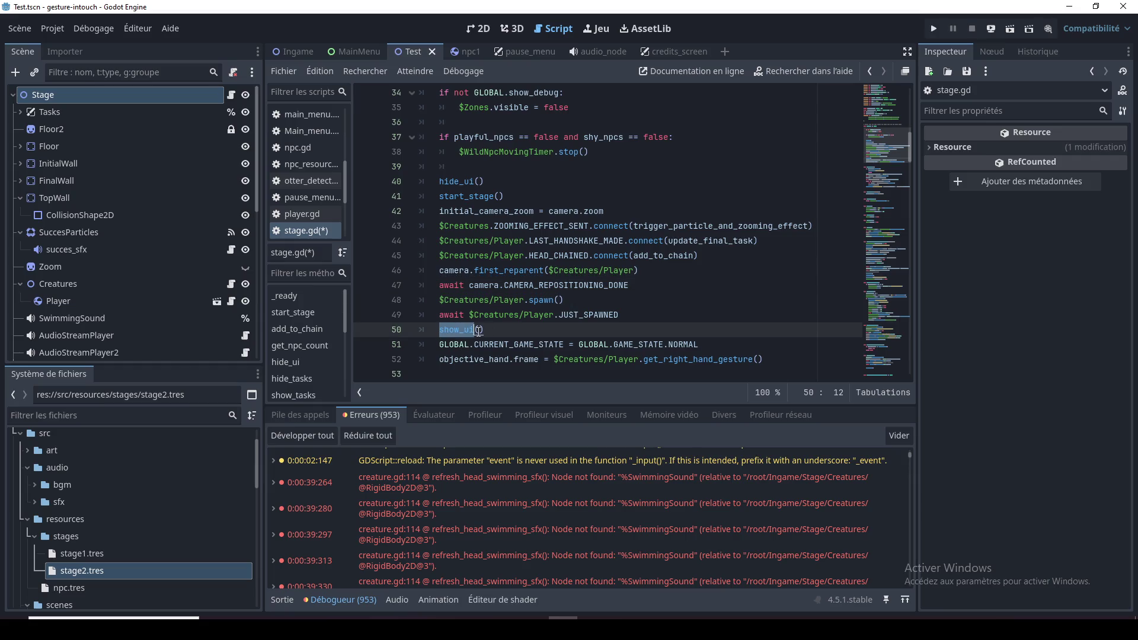
double_click(522, 345)
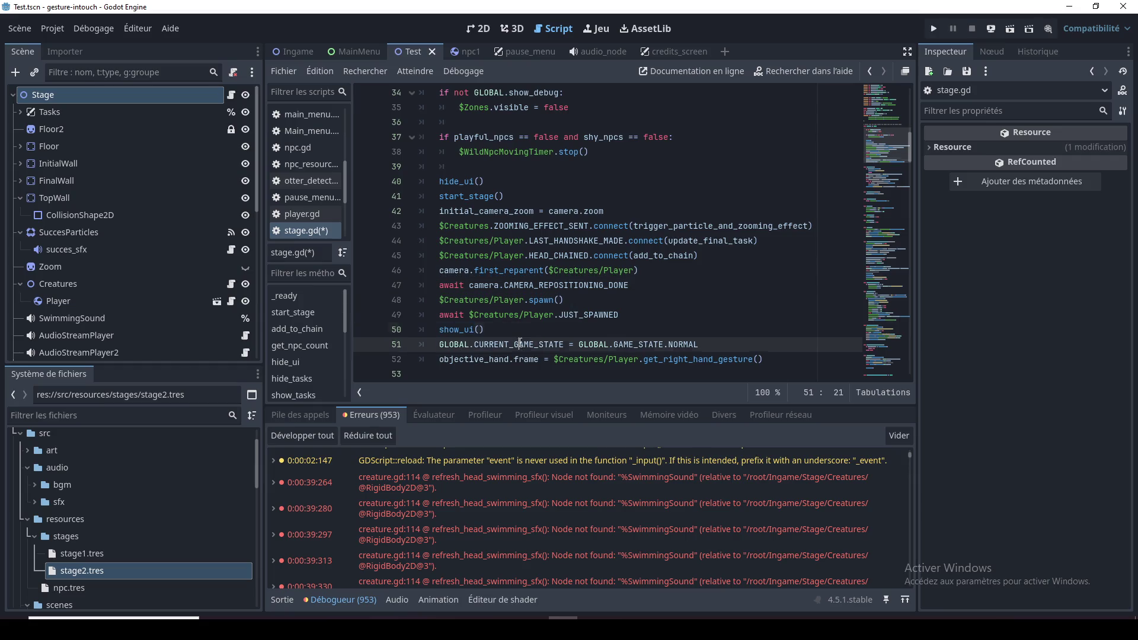
double_click(679, 344)
click(688, 344)
click(699, 344)
mouse_move(660, 346)
click(648, 319)
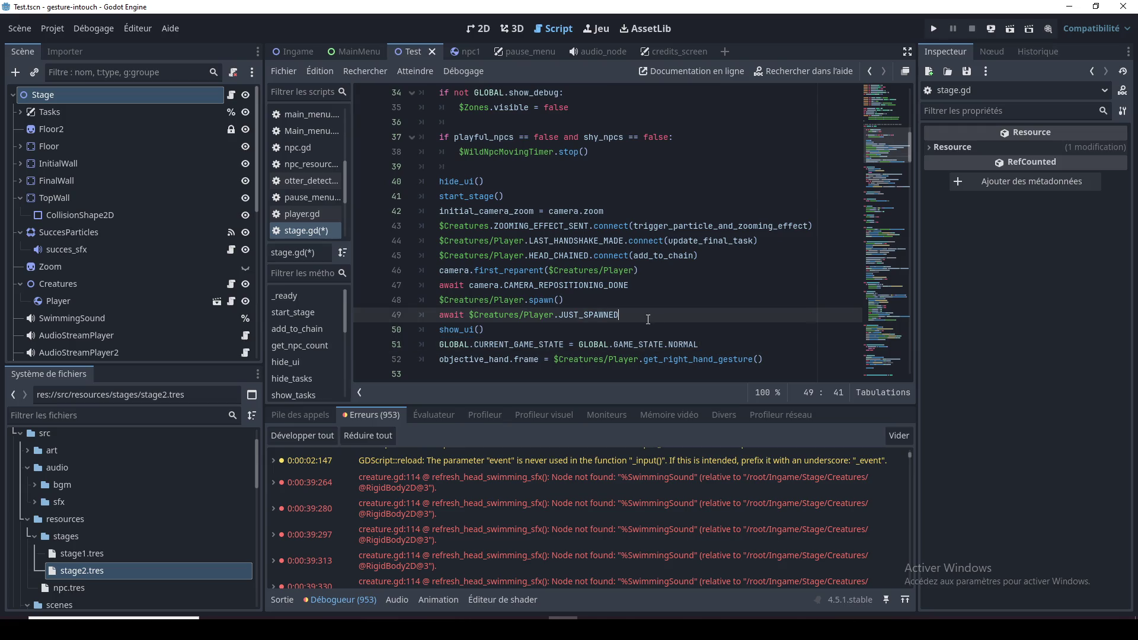
click(710, 346)
scroll(652, 326, down, 3)
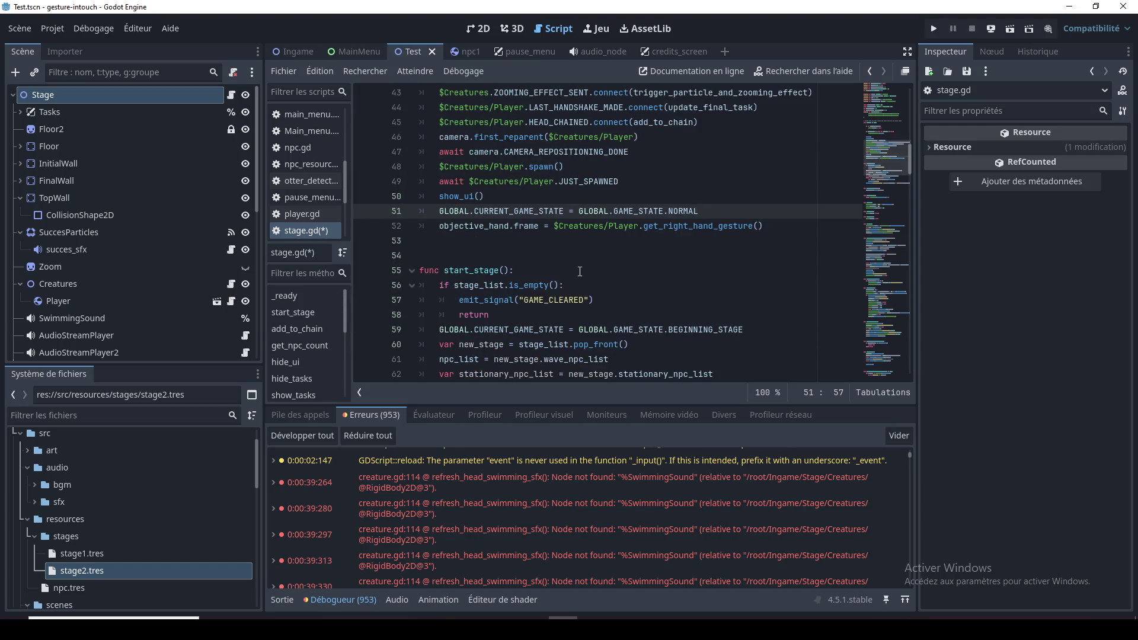
scroll(669, 260, down, 2)
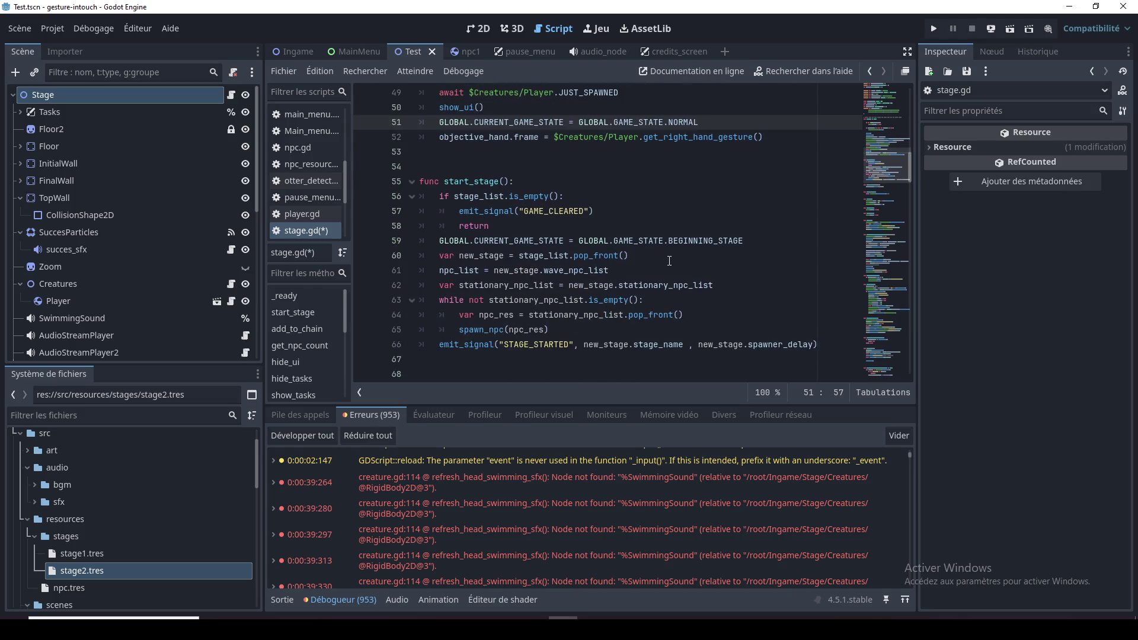
scroll(669, 261, up, 1)
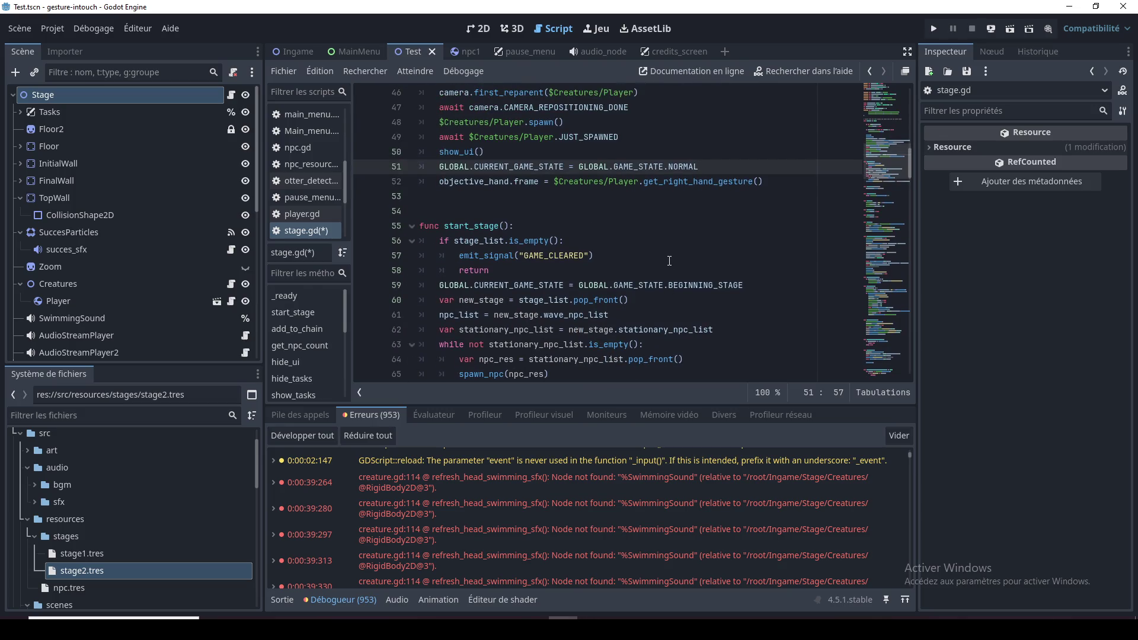
scroll(669, 261, up, 1)
double_click(670, 212)
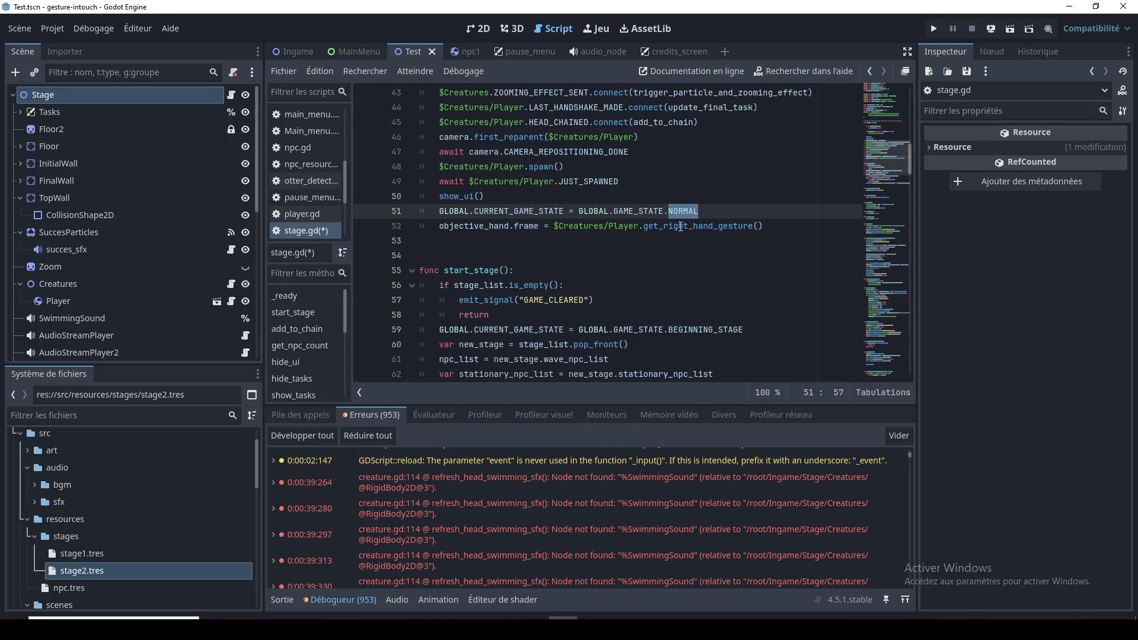
click(681, 227)
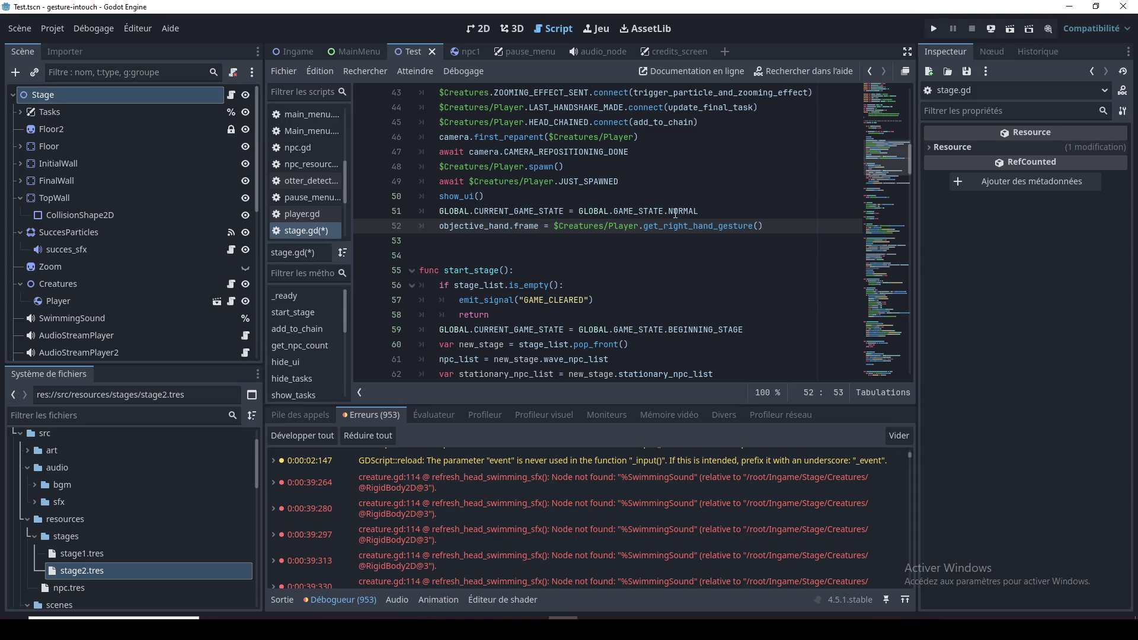
click(675, 212)
double_click(686, 213)
key(ctrl+c)
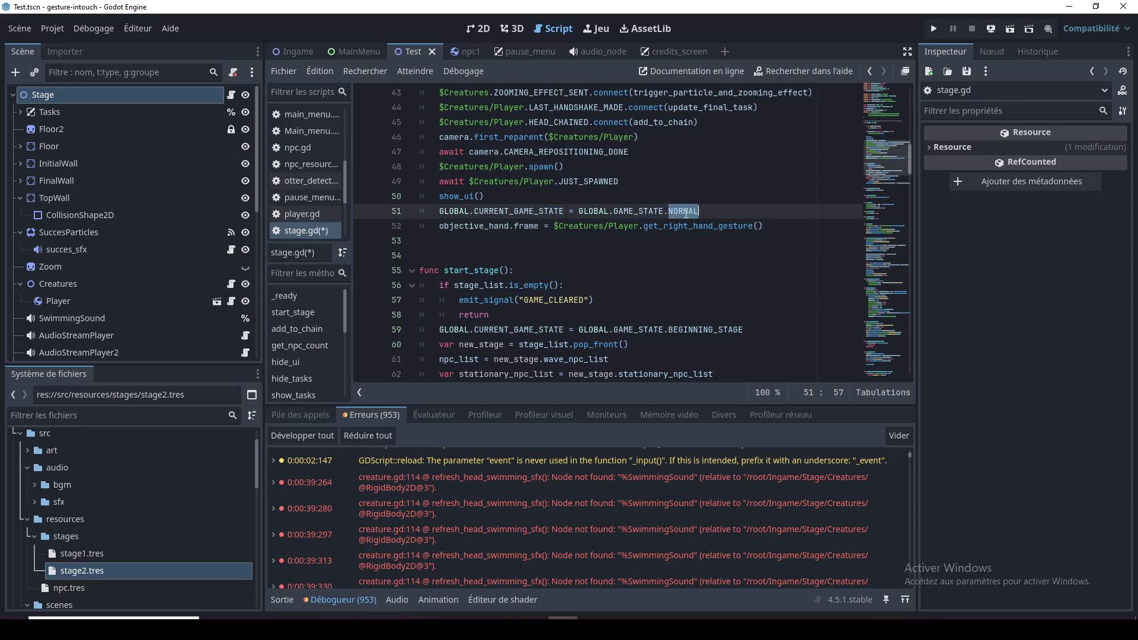
Replace BEGINNING_STAGE with NORMAL in start_stage's line 59 assignment
double_click(705, 330)
key(ctrl+v)
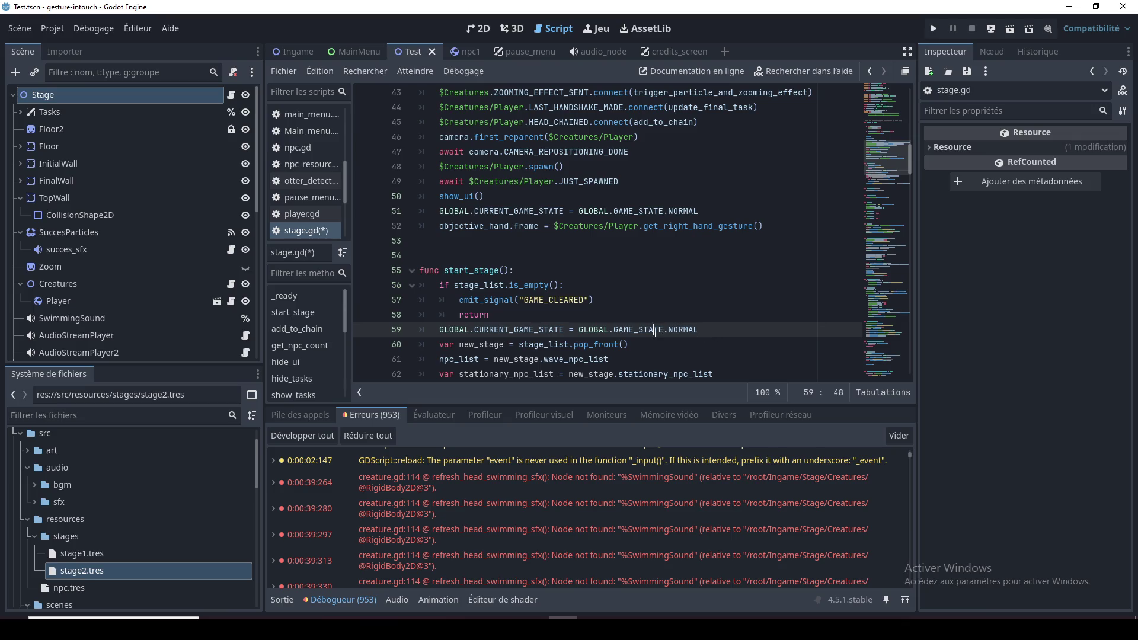
key(Up)
key(Up)
key(Up)
Search all project files for GAME_STATE.NORMAL
drag(700, 212, 419, 212)
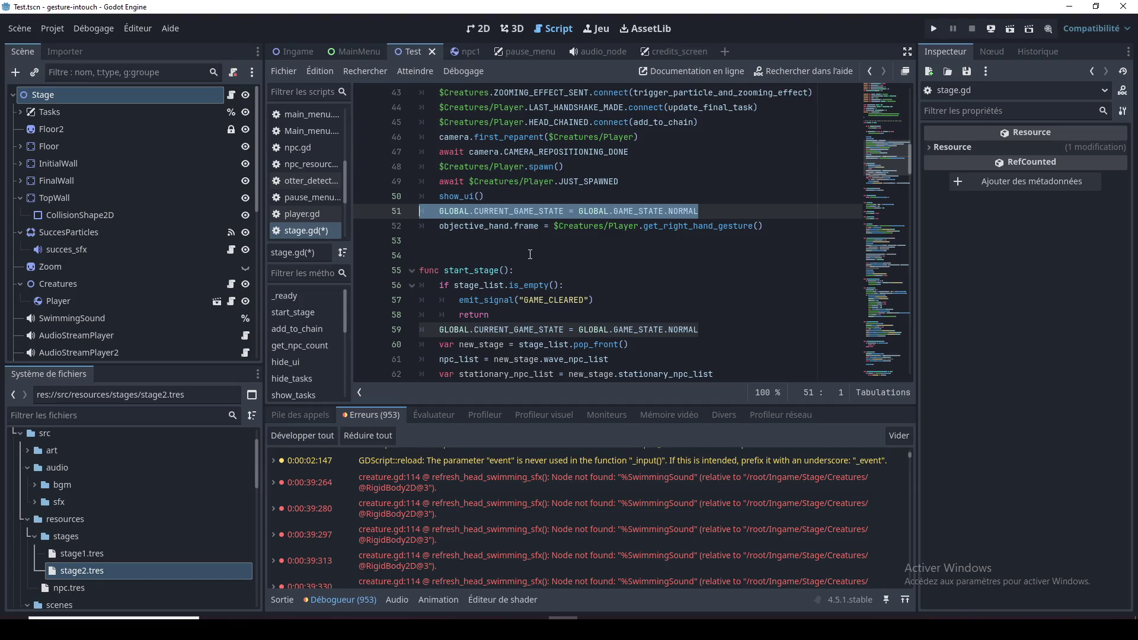
click(530, 255)
drag(614, 211, 703, 211)
key(ctrl+shift+f)
click(578, 386)
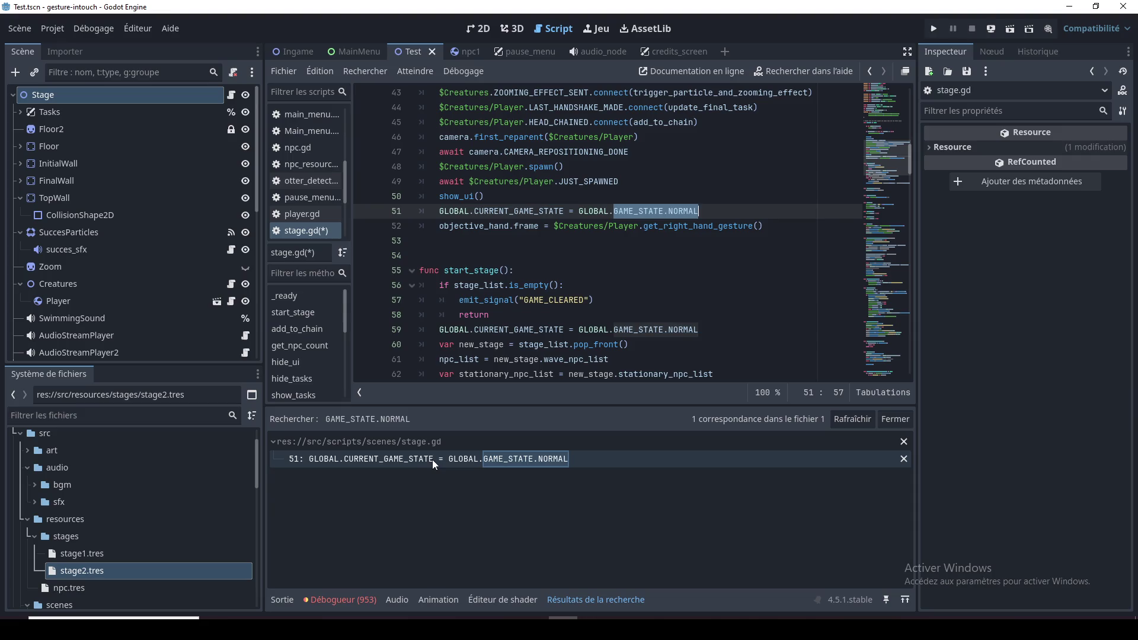
Delete the GAME_STATE.NORMAL assignment on line 51
click(620, 255)
click(617, 235)
click(649, 211)
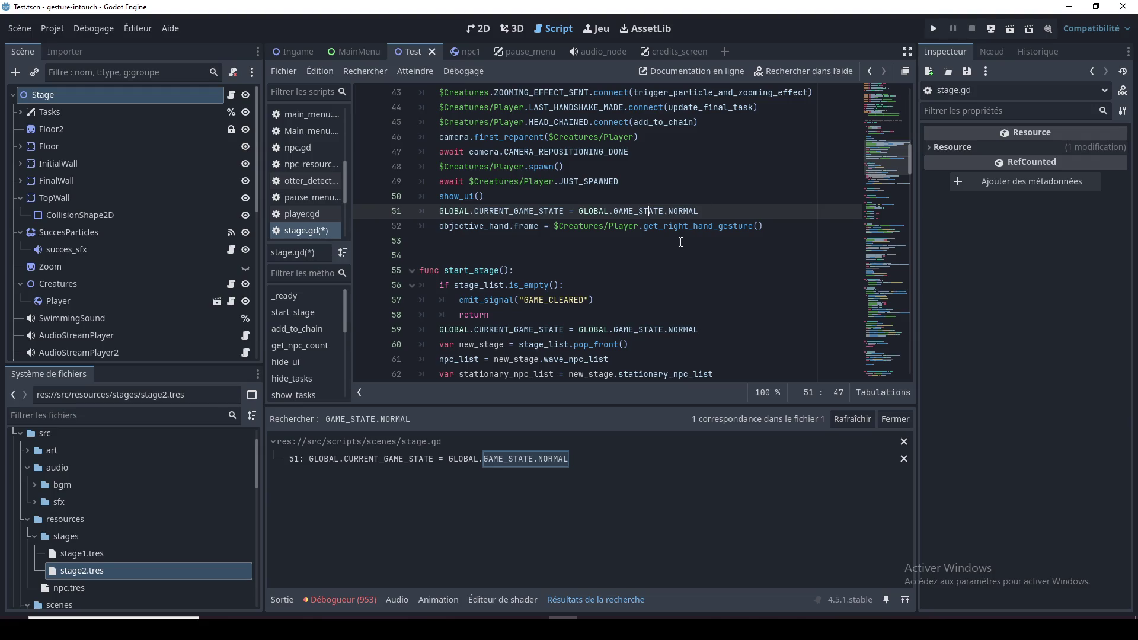
drag(699, 212, 383, 209)
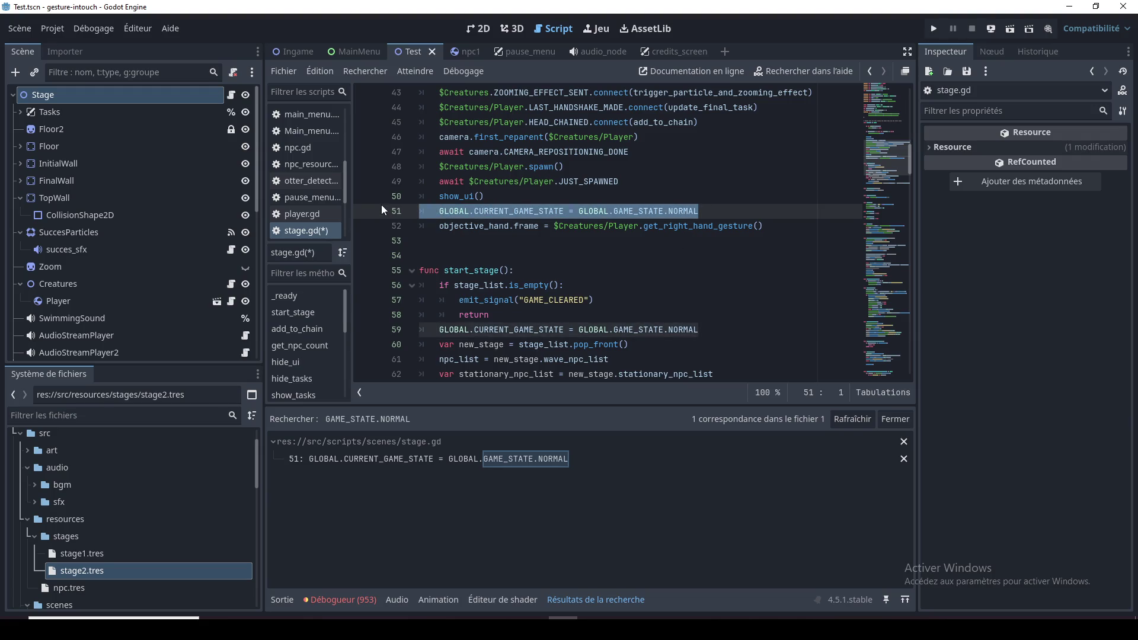
key(BackSpace)
key(BackSpace)
Review the NORMAL assignment in start_stage, then go to the GAME_STATE enum in global.gd
scroll(562, 249, up, 3)
scroll(562, 249, up, 2)
scroll(585, 283, down, 7)
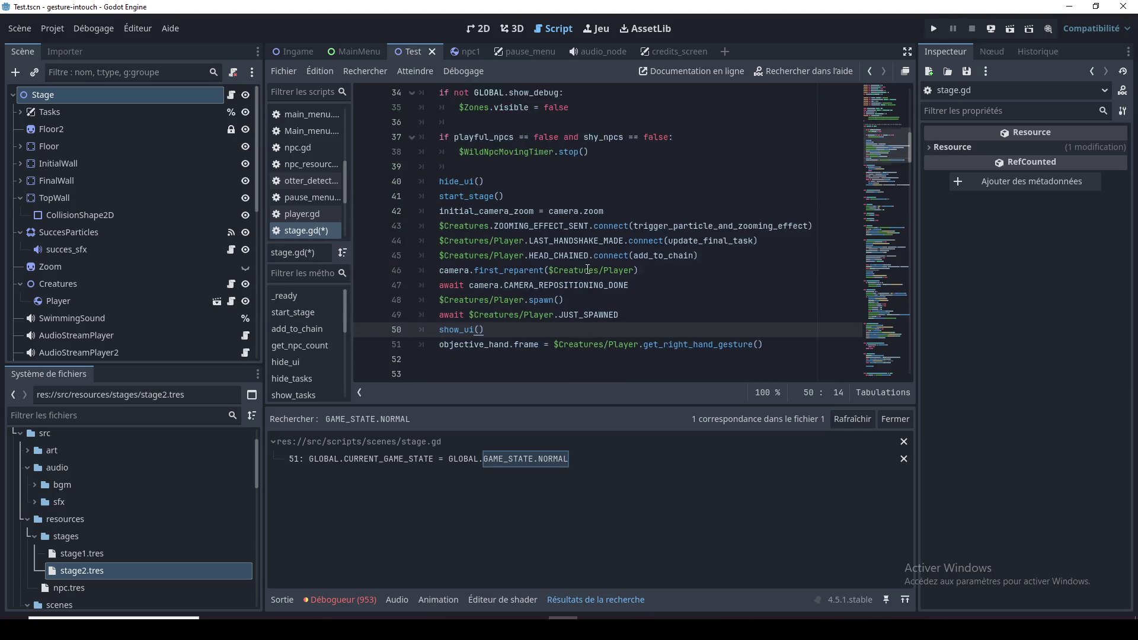
scroll(588, 263, up, 1)
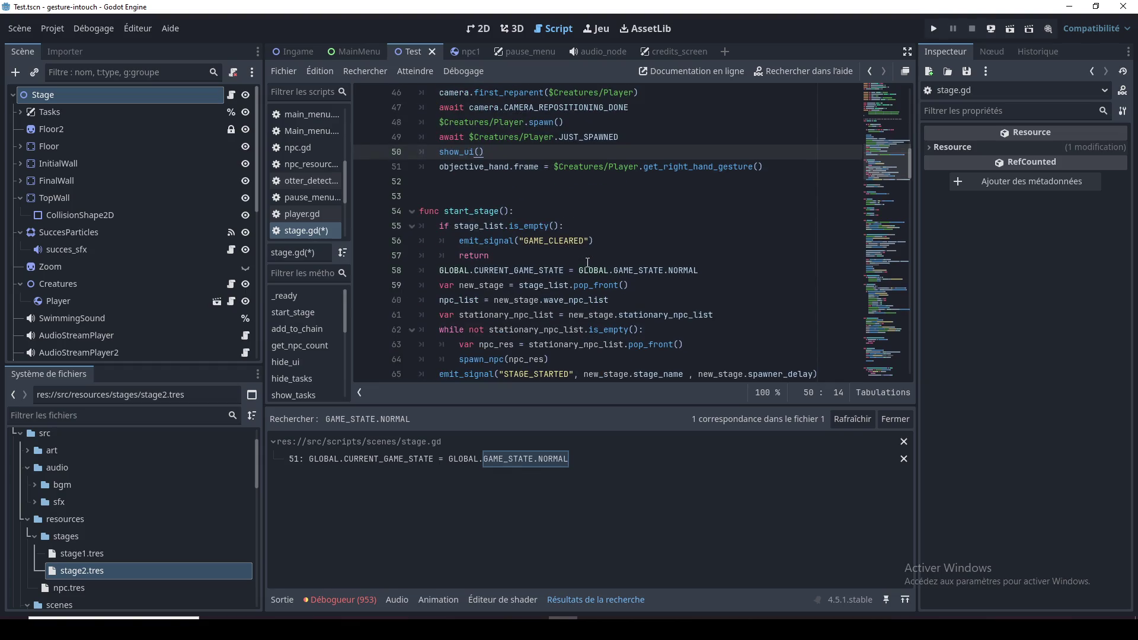
double_click(684, 270)
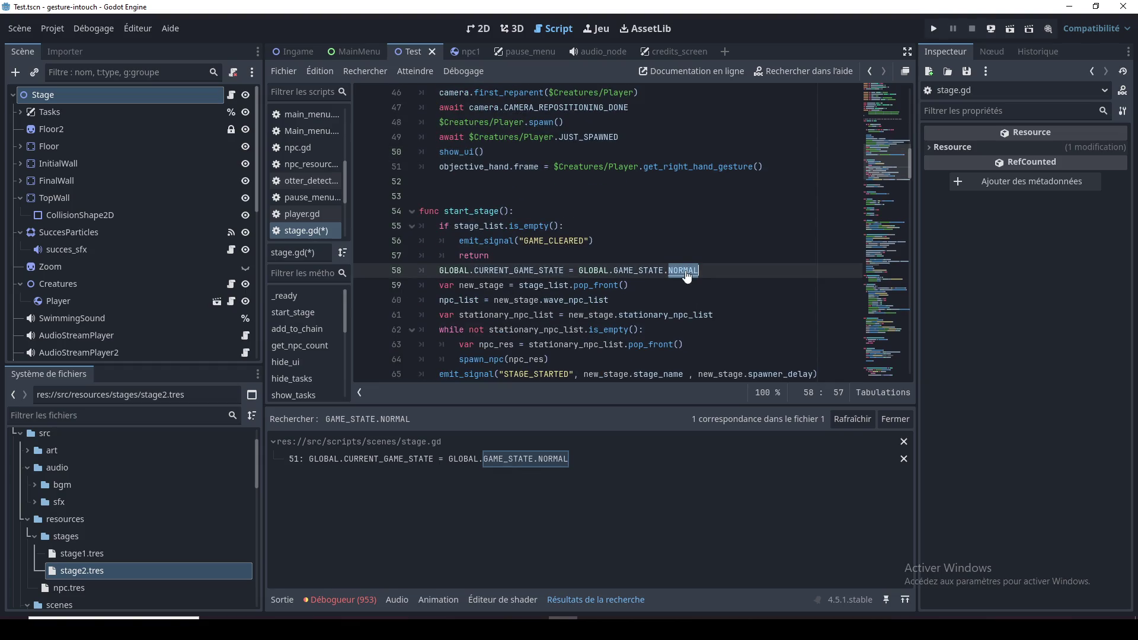
click(643, 251)
scroll(643, 249, up, 6)
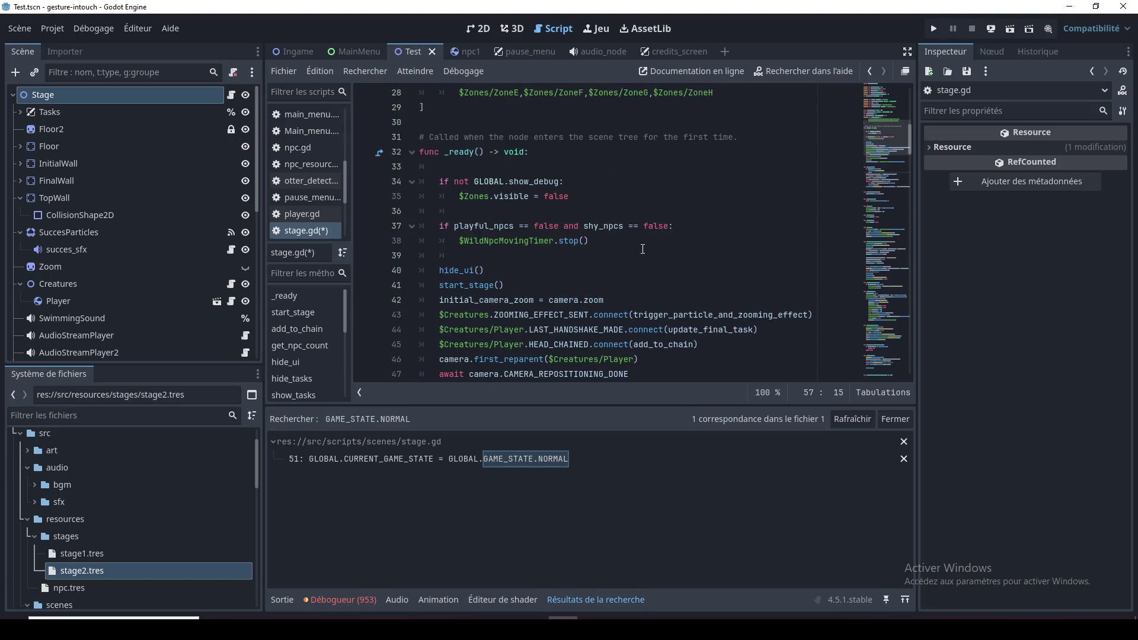
scroll(643, 249, down, 3)
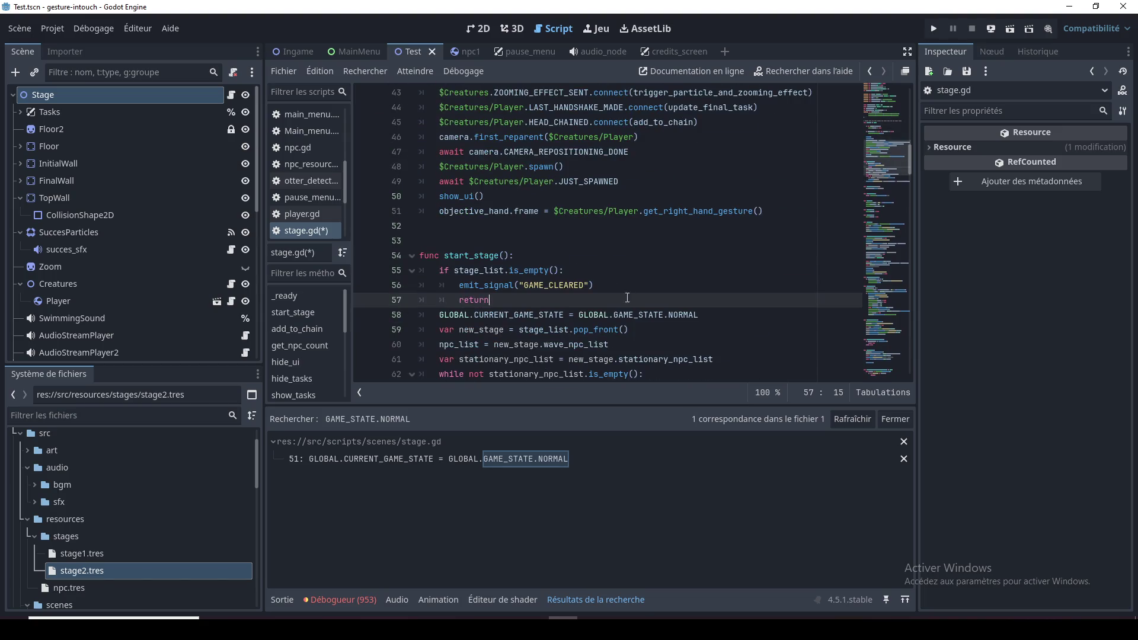
ctrl+click(637, 320)
Search all project files for the BEGINNING_STAGE enum value from global.gd
click(481, 277)
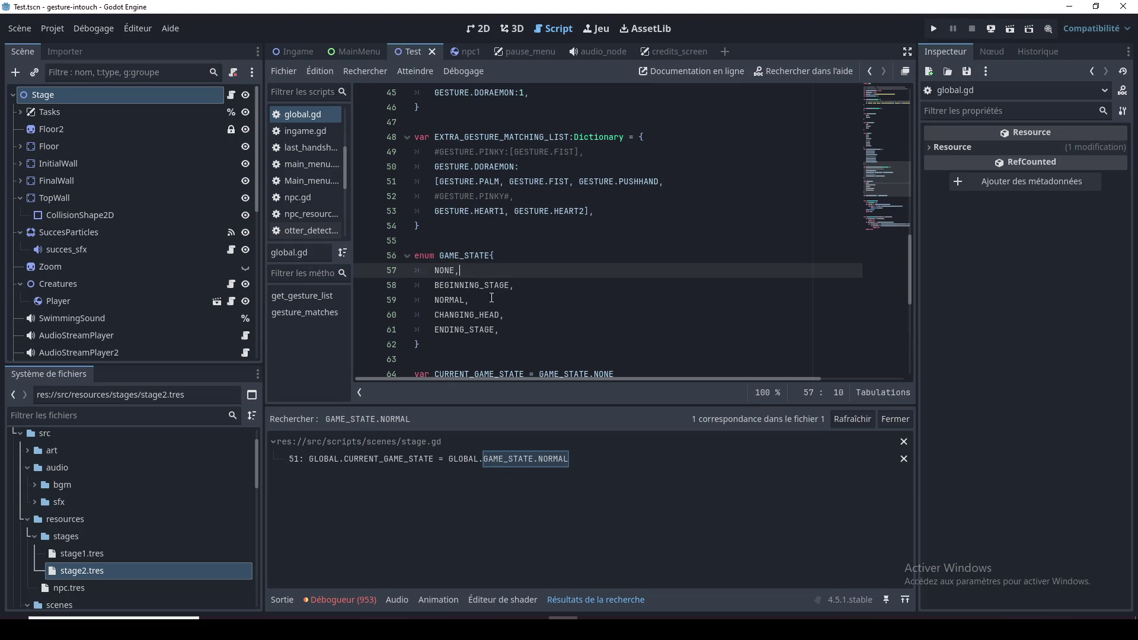
double_click(492, 287)
key(ctrl+shift+f)
key(Return)
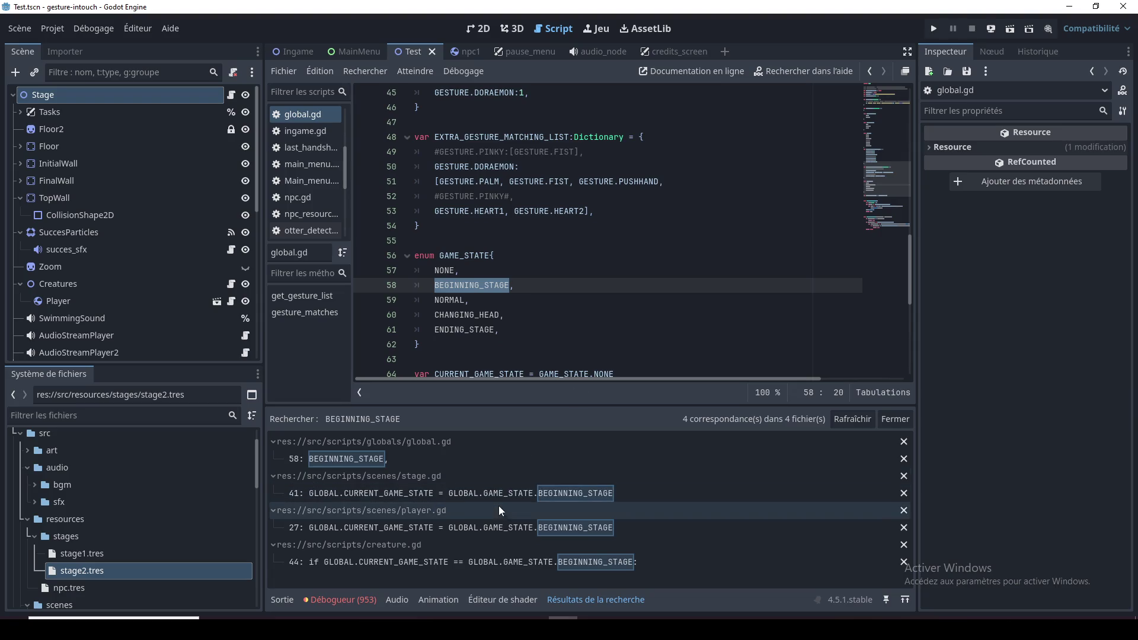
Visit each BEGINNING_STAGE match in creature.gd, player.gd and stage.gd, ending at creature.gd line 44
click(493, 562)
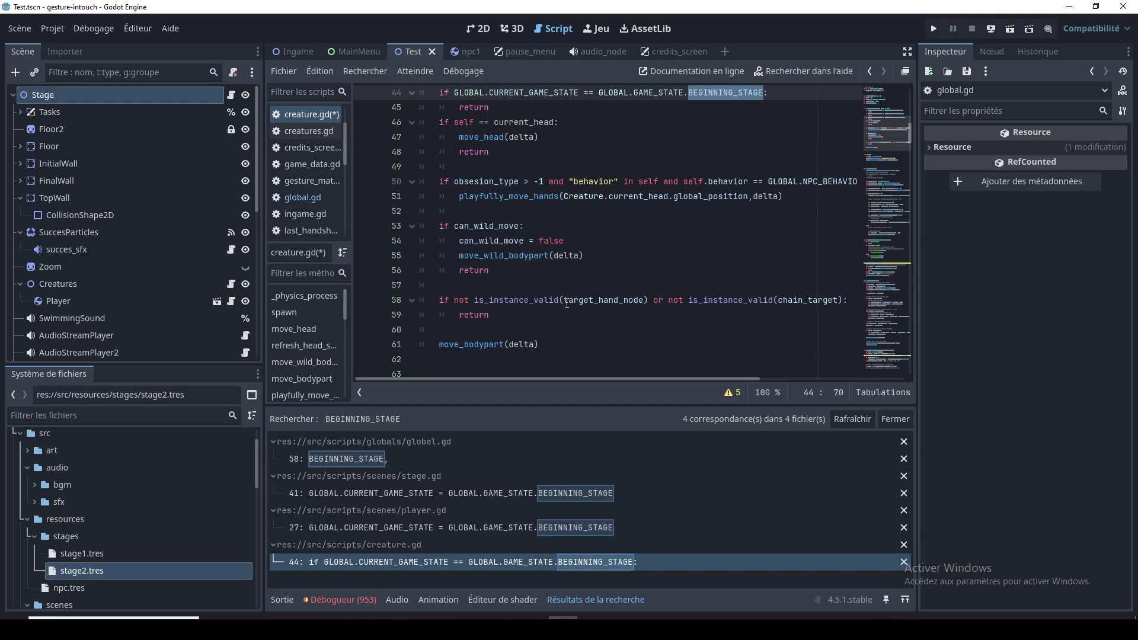
click(498, 528)
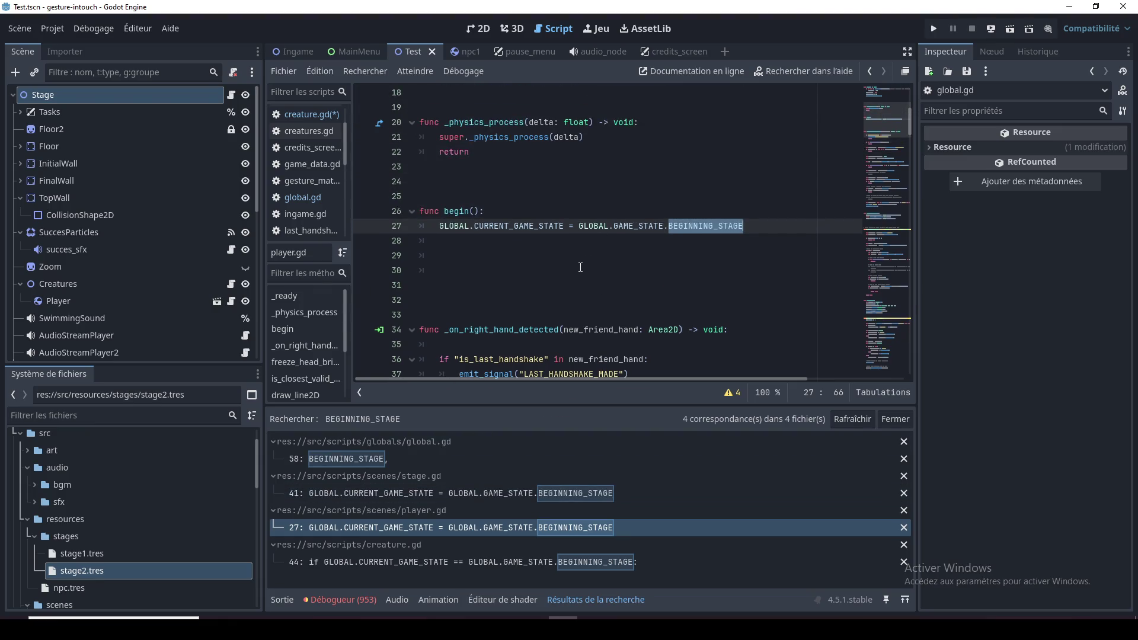
double_click(467, 212)
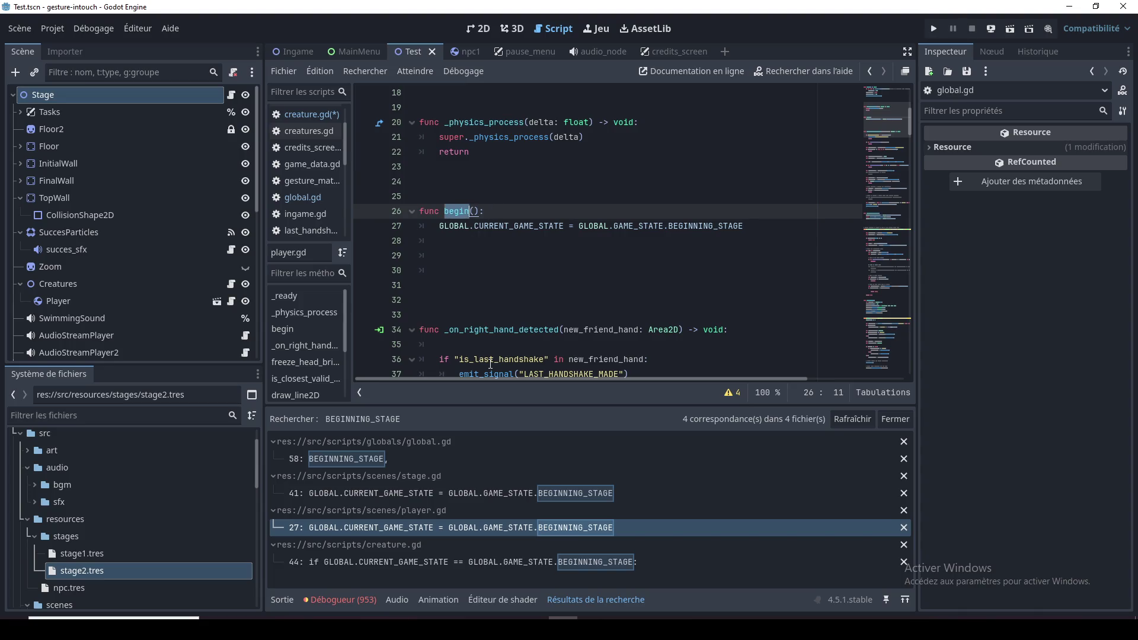
click(427, 529)
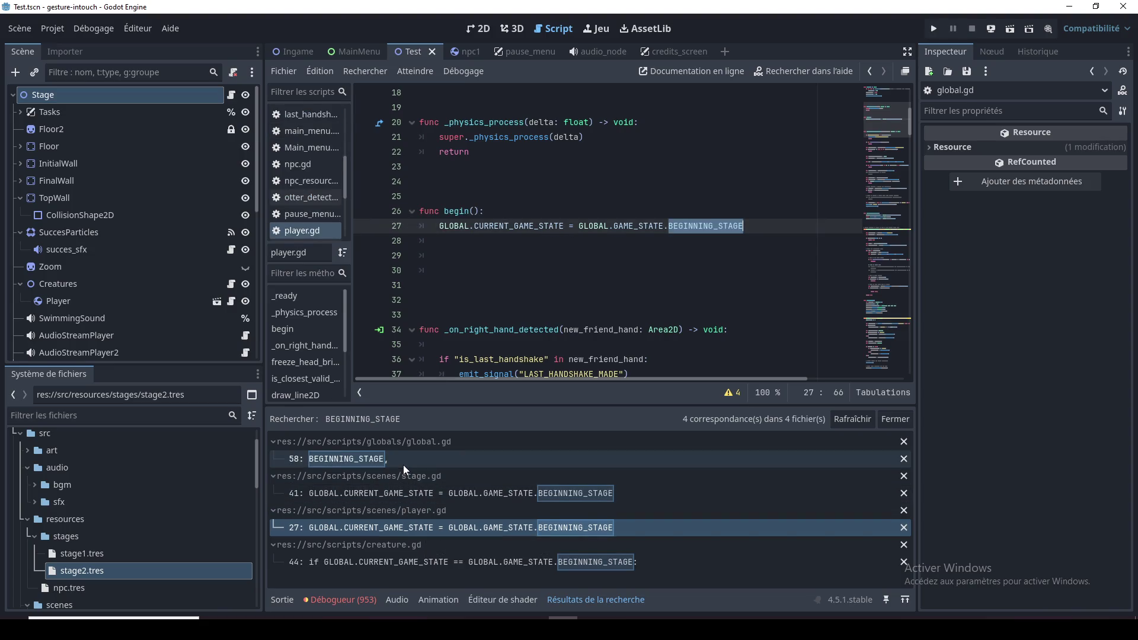
click(450, 501)
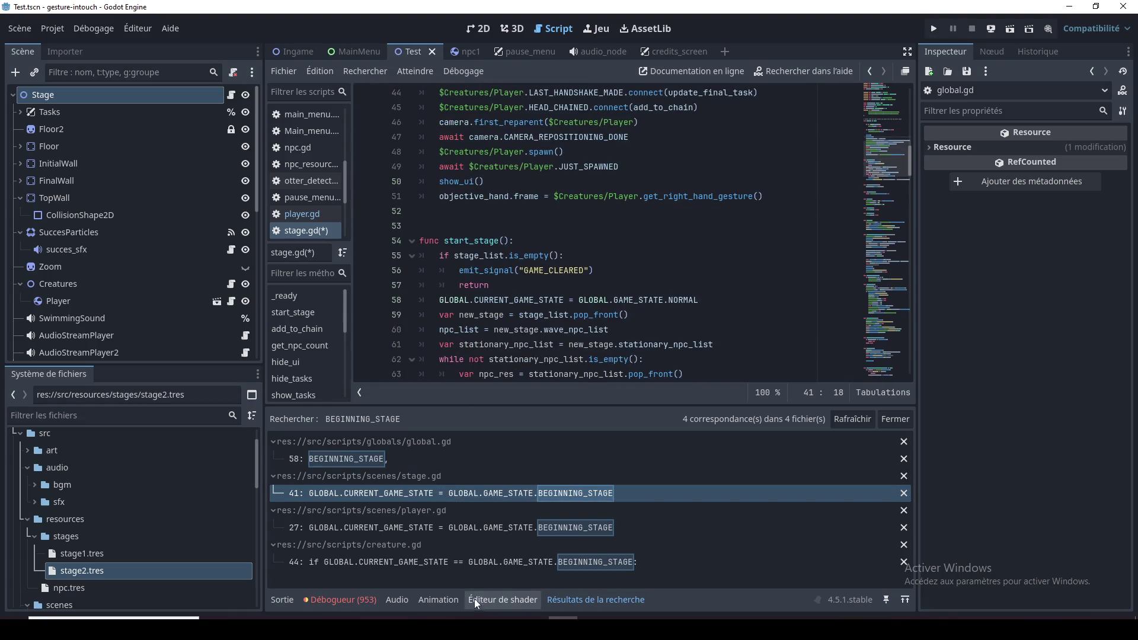
click(445, 563)
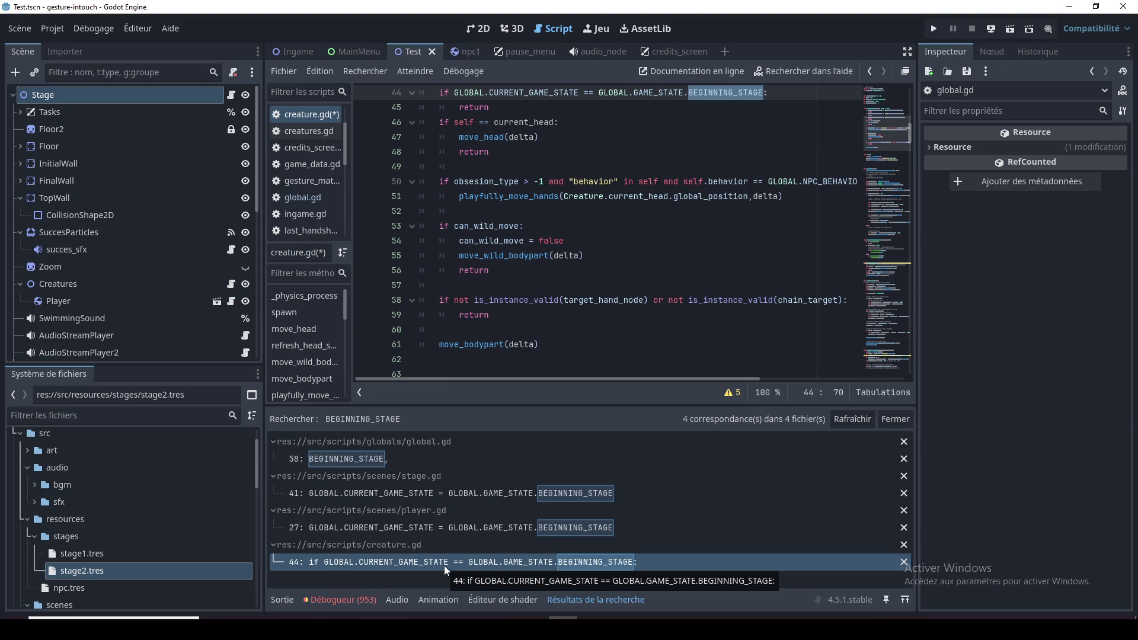
Clear all logged errors from the debugger's Erreurs list
click(361, 601)
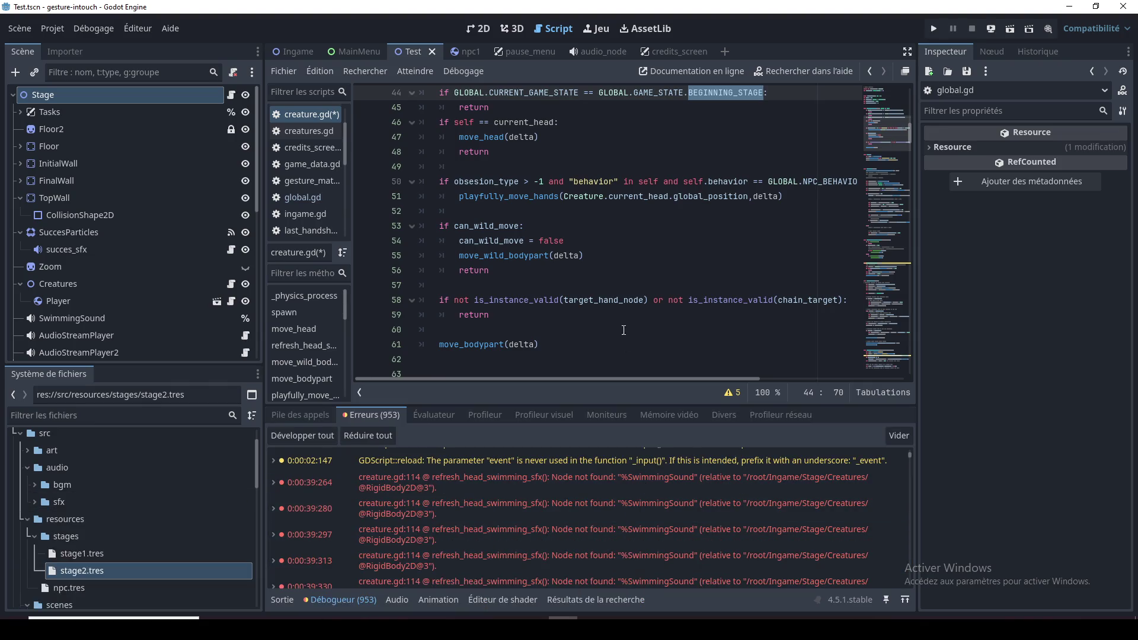
click(771, 477)
click(900, 437)
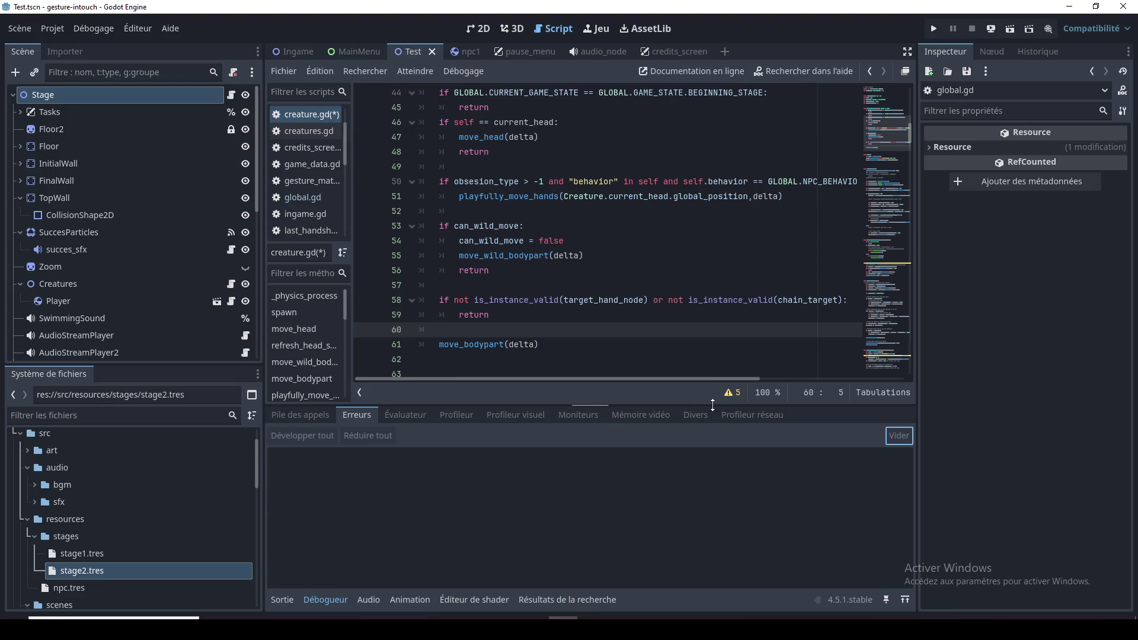
Save the changes to creature.gd
click(694, 336)
key(Up)
key(Up)
key(Up)
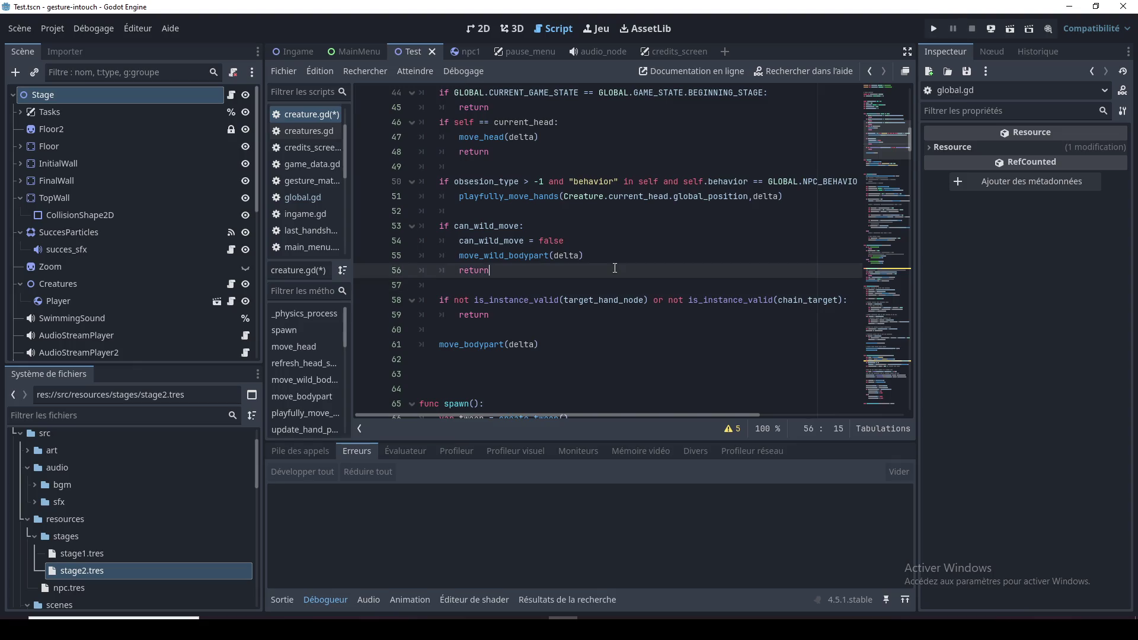
key(End)
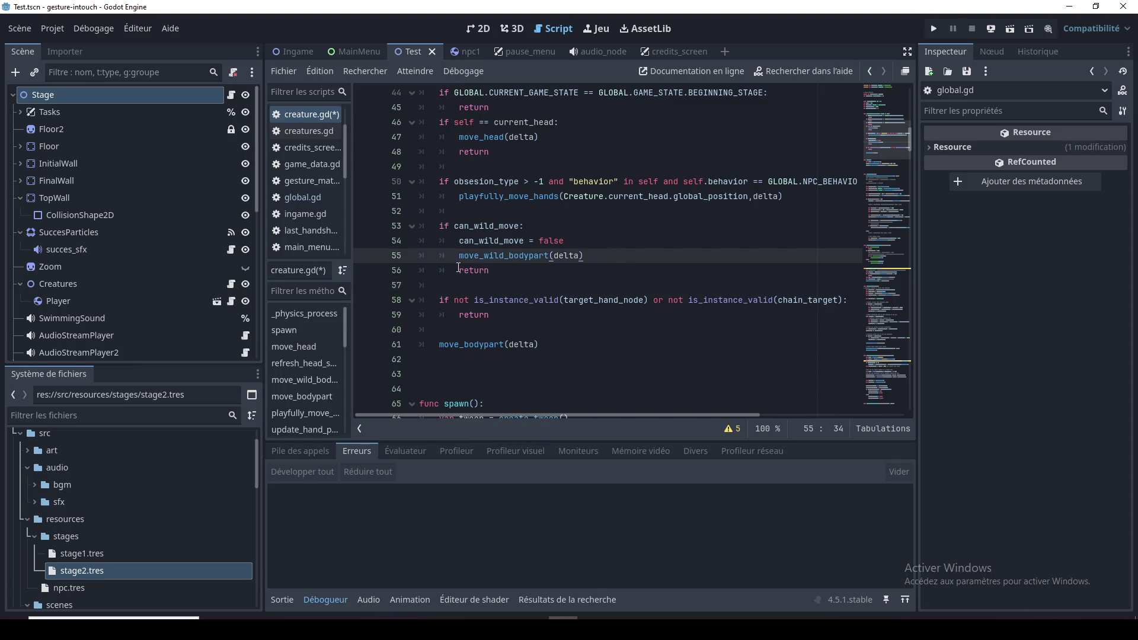
key(ctrl+s)
Open the Stage node's stage.gd script near start_stage
click(231, 94)
click(613, 297)
key(Up)
key(Up)
key(Up)
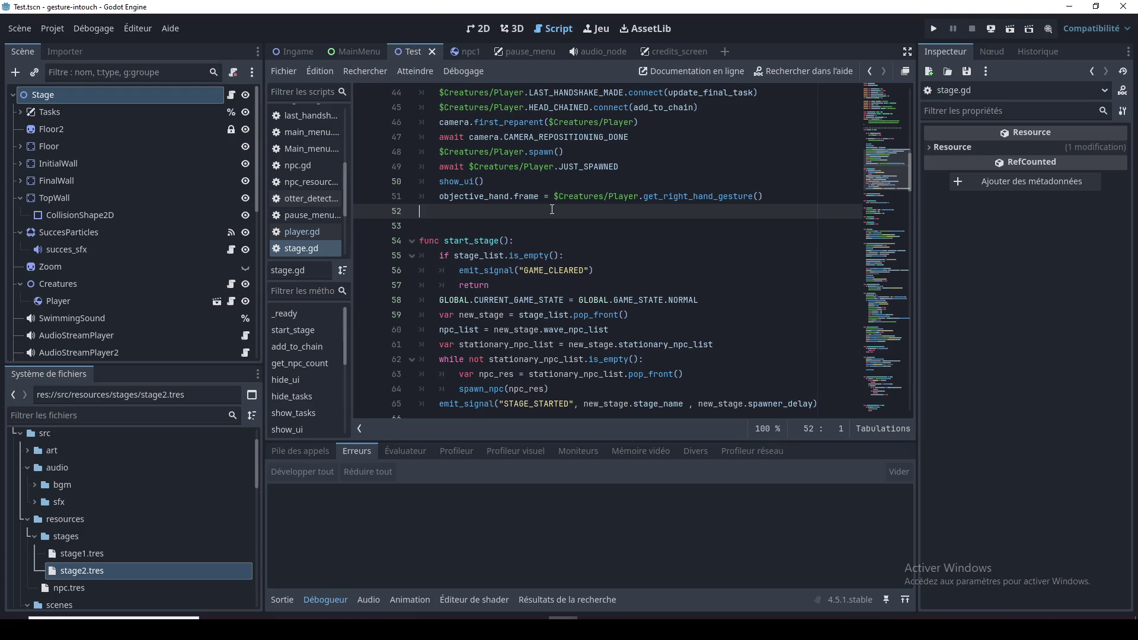
Browse stage.gd around start_stage, add_to_chain and get_npc_count
key(Up)
key(Up)
key(Down)
key(Down)
key(Down)
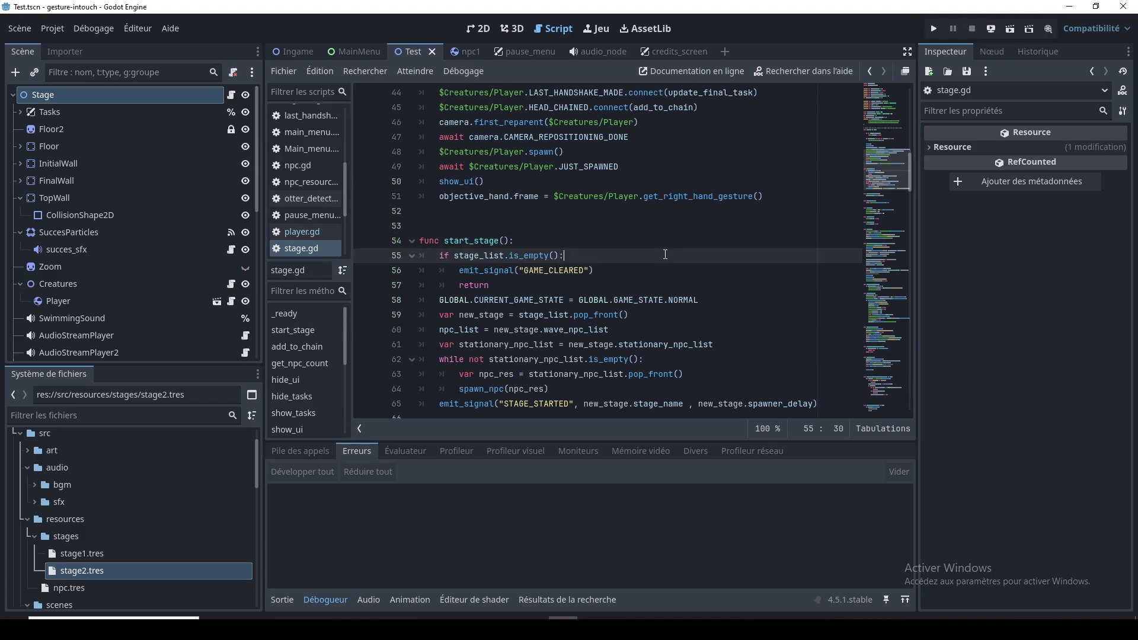
scroll(650, 304, down, 4)
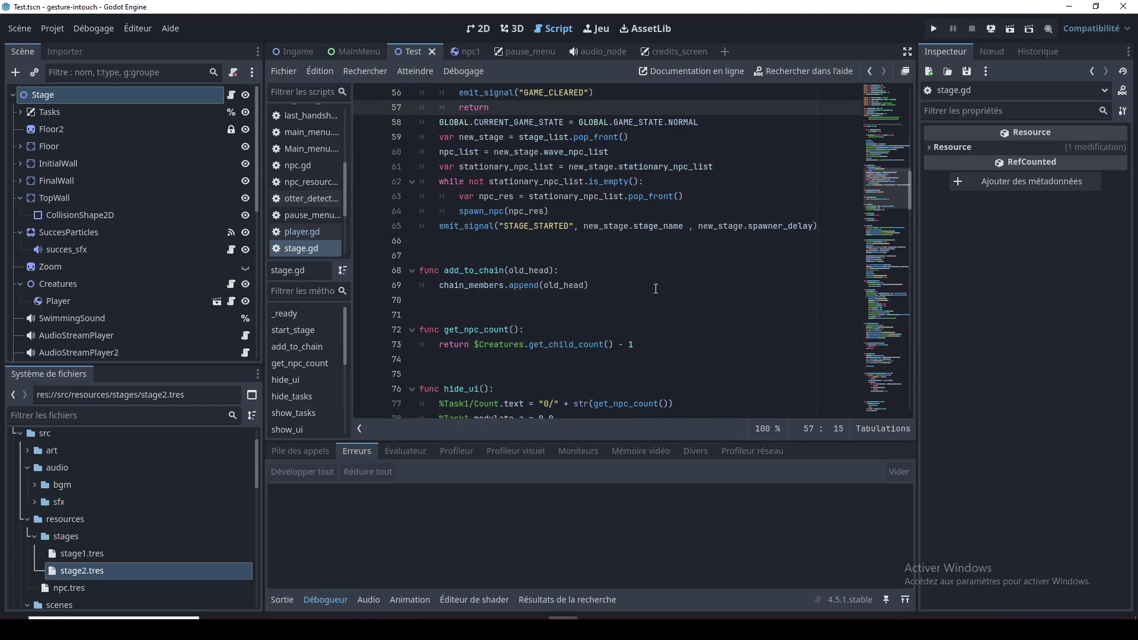
click(659, 277)
click(675, 344)
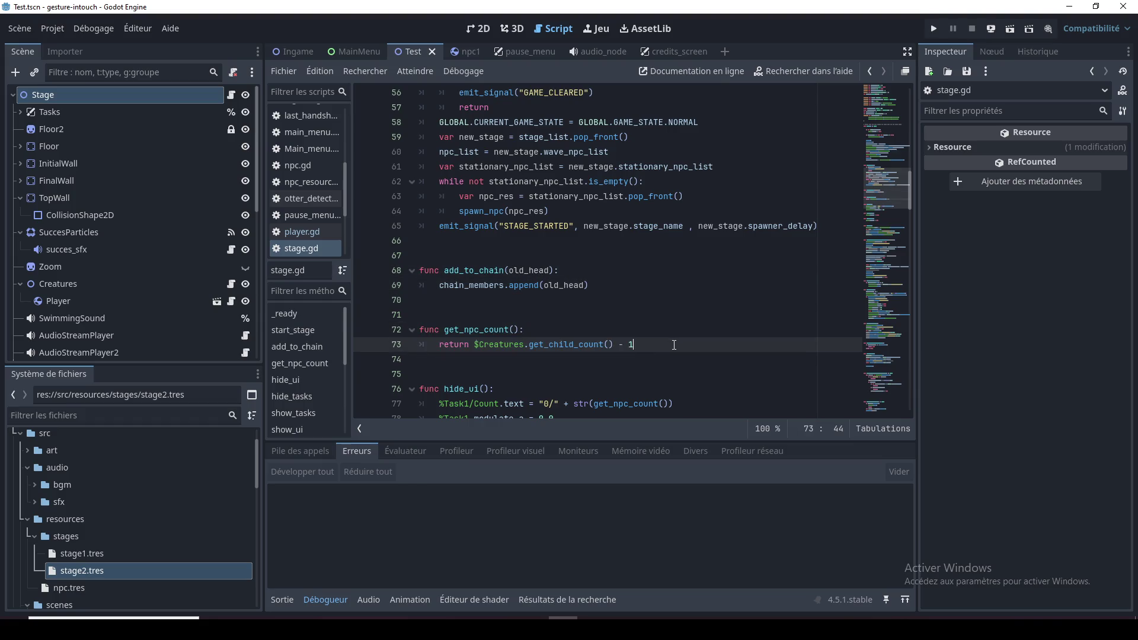
scroll(675, 345, up, 3)
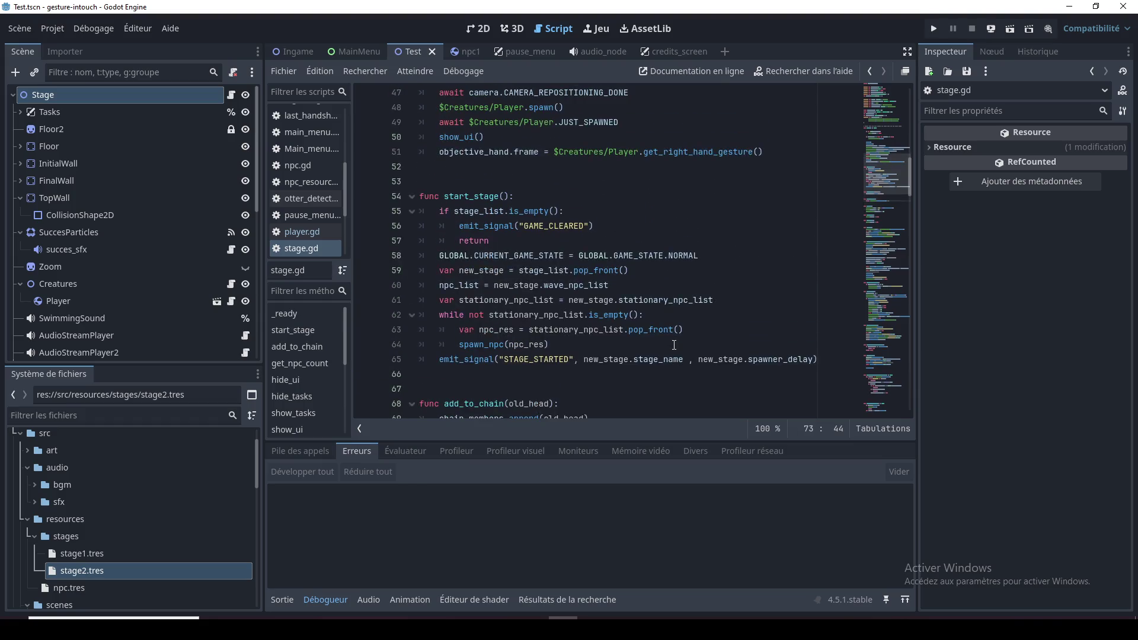
click(590, 374)
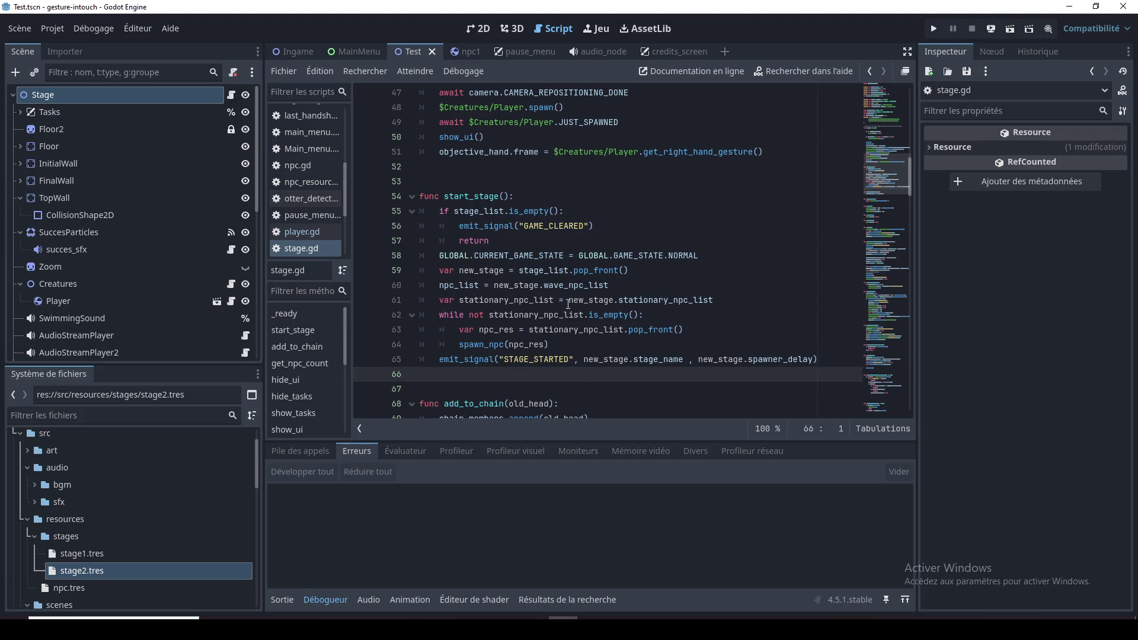
Search the project for BEGINNING_STAGE starting from player.gd's line 27
click(312, 232)
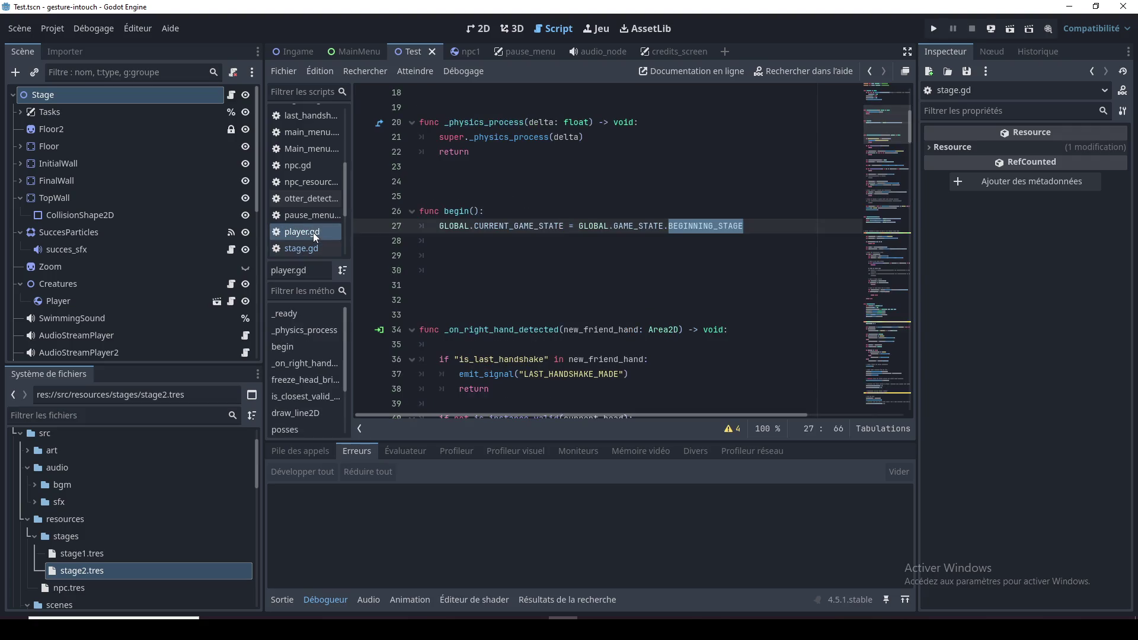
click(507, 252)
double_click(680, 230)
key(ctrl+shift+f)
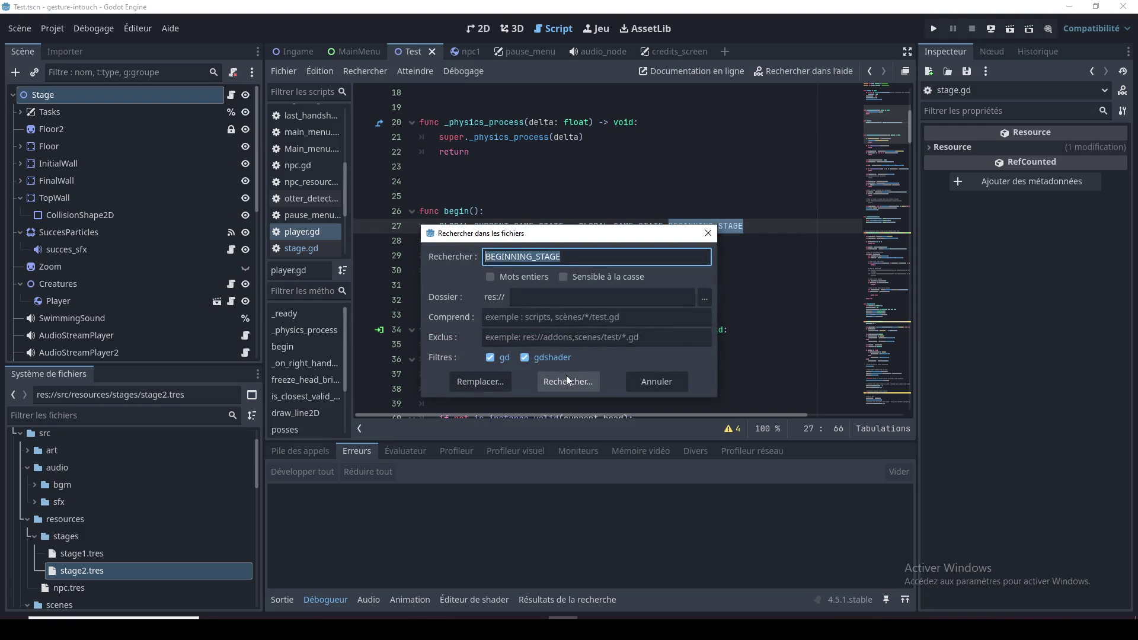
key(Return)
Open creature.gd's BEGINNING_STAGE check on line 44 from the results
click(488, 564)
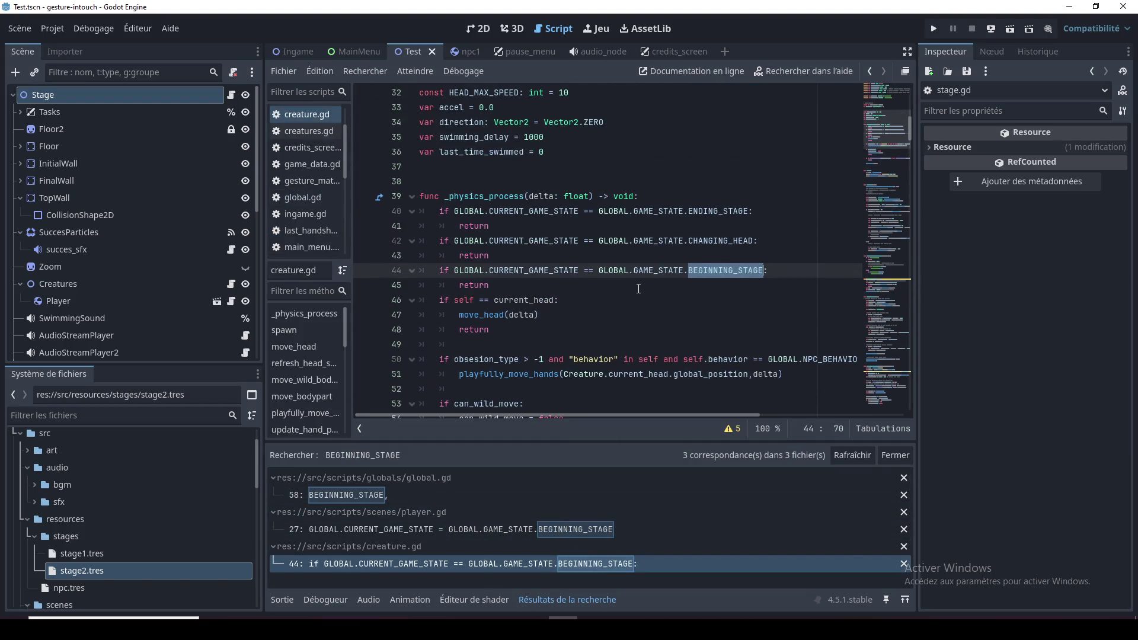
key(Down)
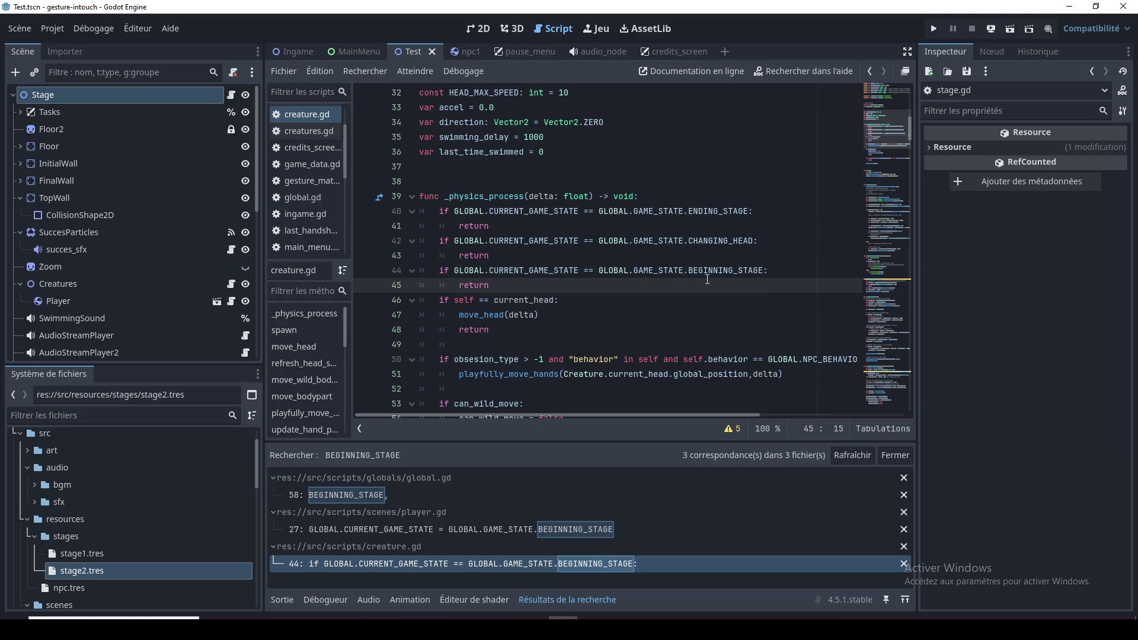
click(707, 276)
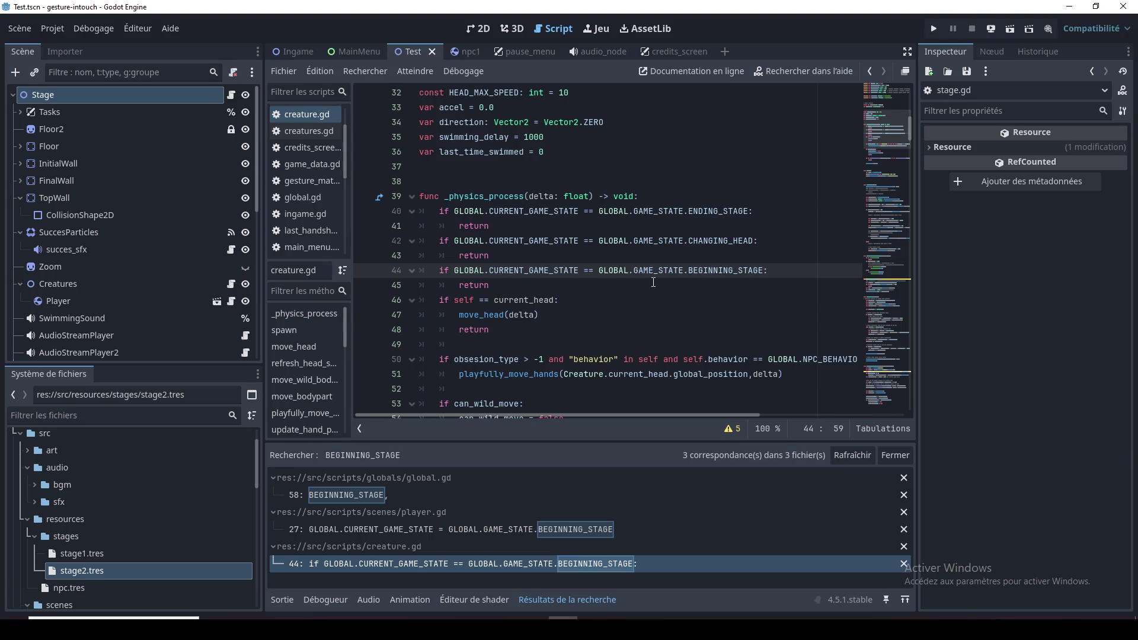
Rename BEGINNING_STAGE to BEGINNING_GAME in creature.gd's line 44 check
double_click(738, 271)
click(754, 298)
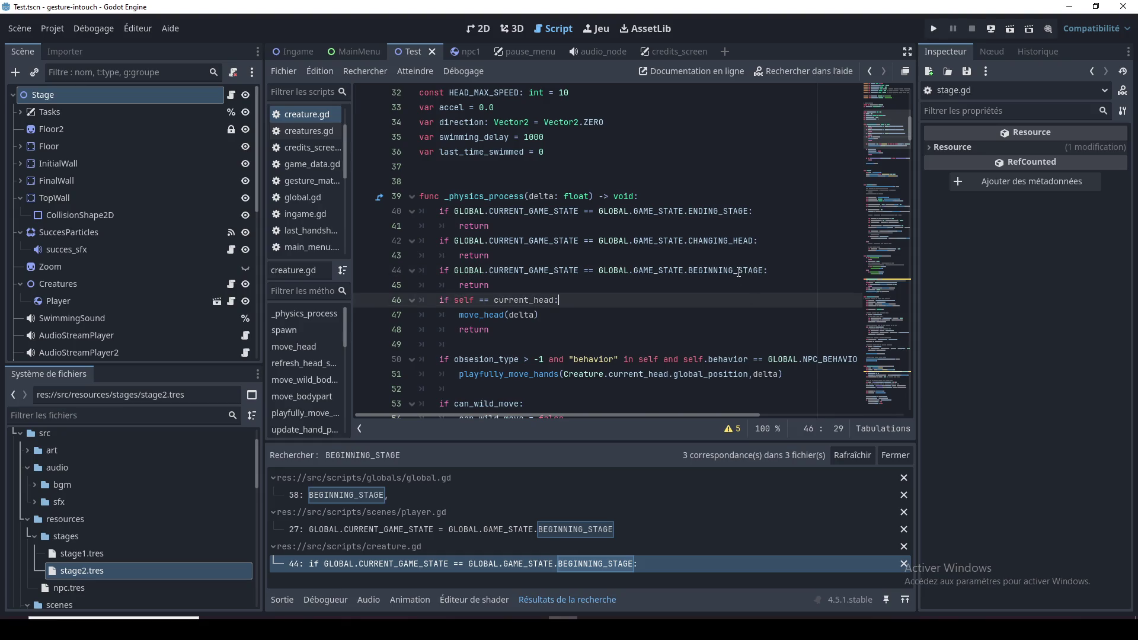
drag(738, 272, 764, 270)
text(GAME)
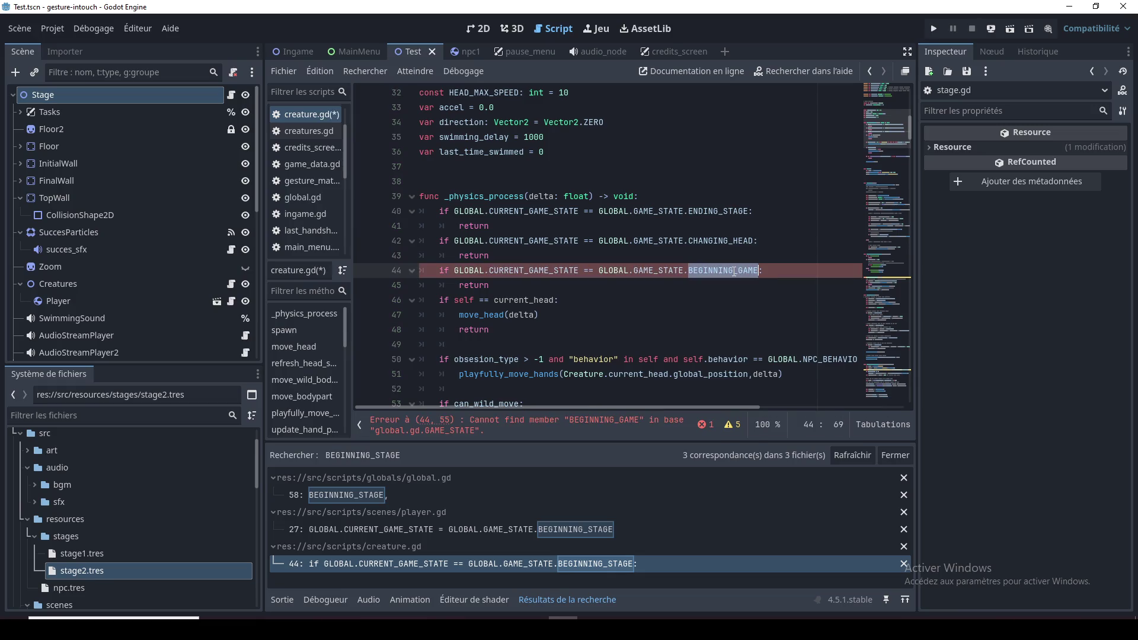
Rename the BEGINNING_STAGE enum entry in global.gd to BEGINNING_GAME
click(349, 496)
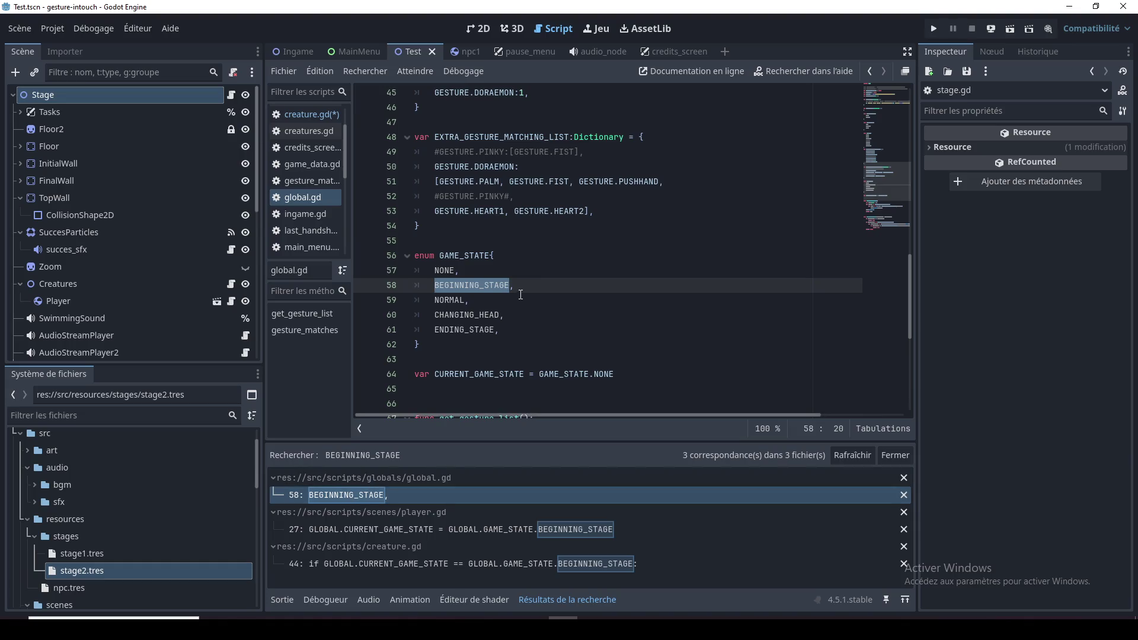
drag(484, 285, 511, 286)
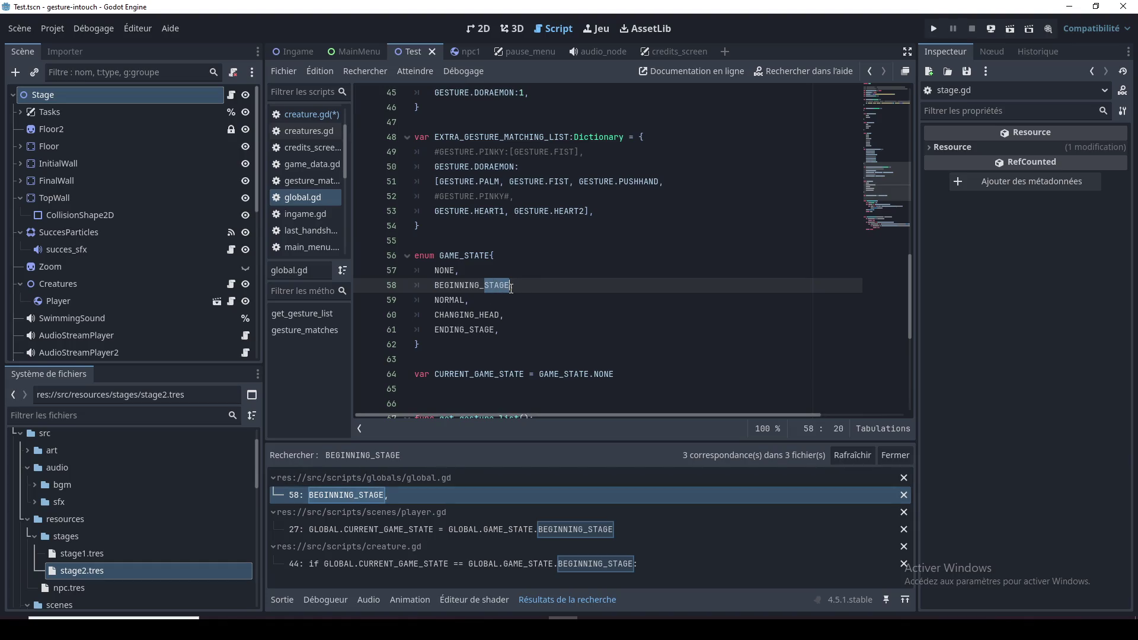
text(GAME)
click(512, 310)
click(516, 329)
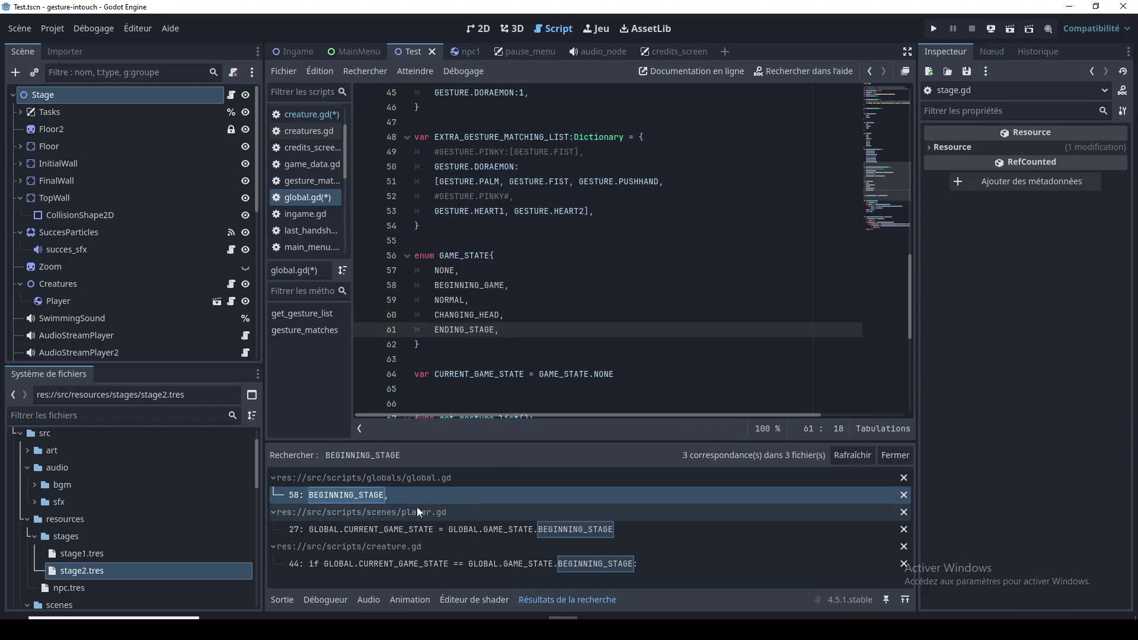
Change player.gd line 27 to use BEGINNING_GAME
click(408, 531)
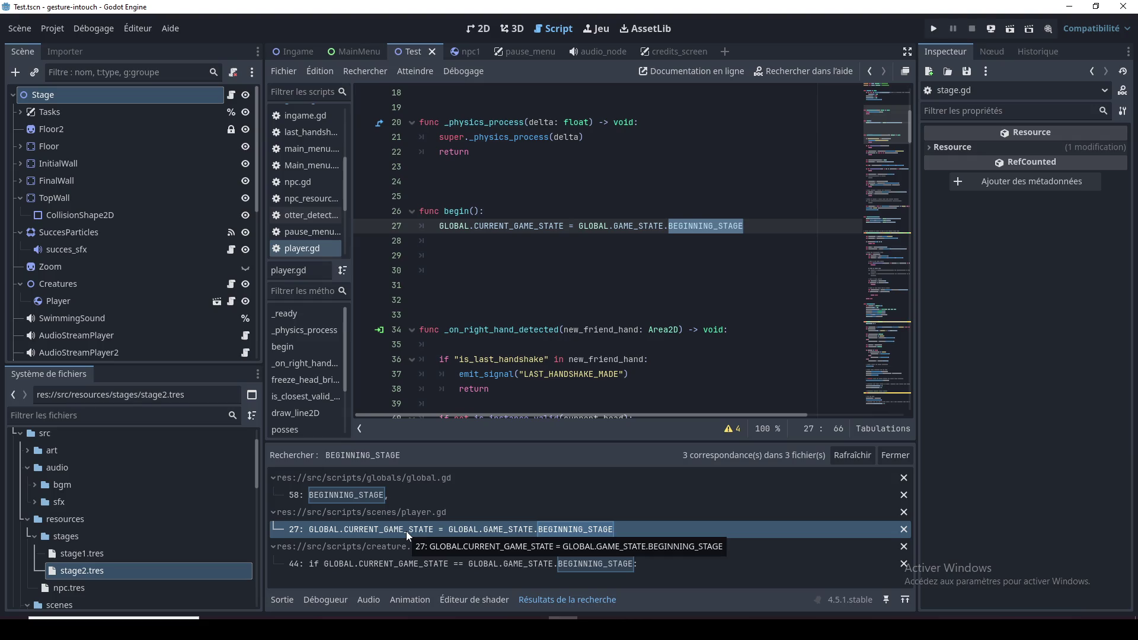
click(586, 240)
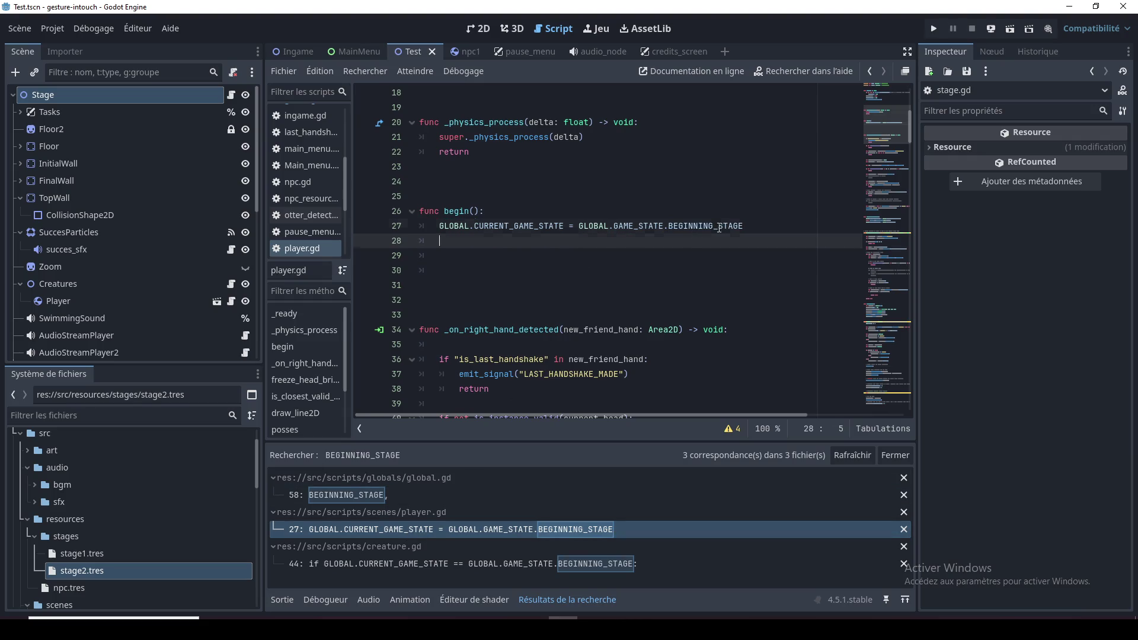
drag(719, 226, 748, 228)
text(GAME)
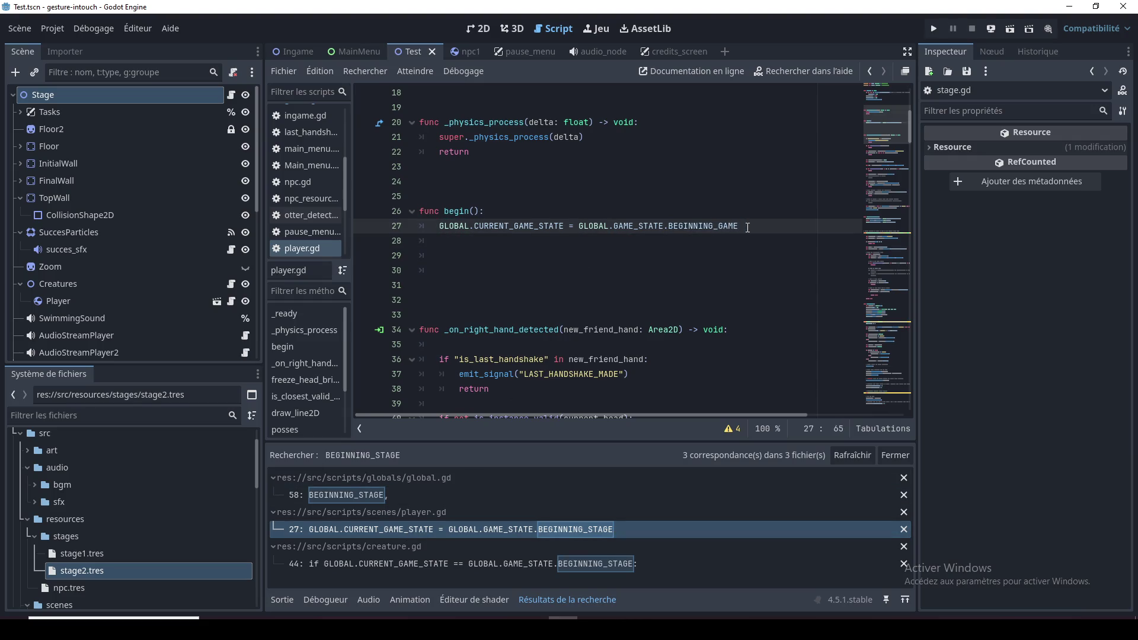
Confirm creature.gd line 44 checks BEGINNING_GAME and save all modified scripts
click(460, 563)
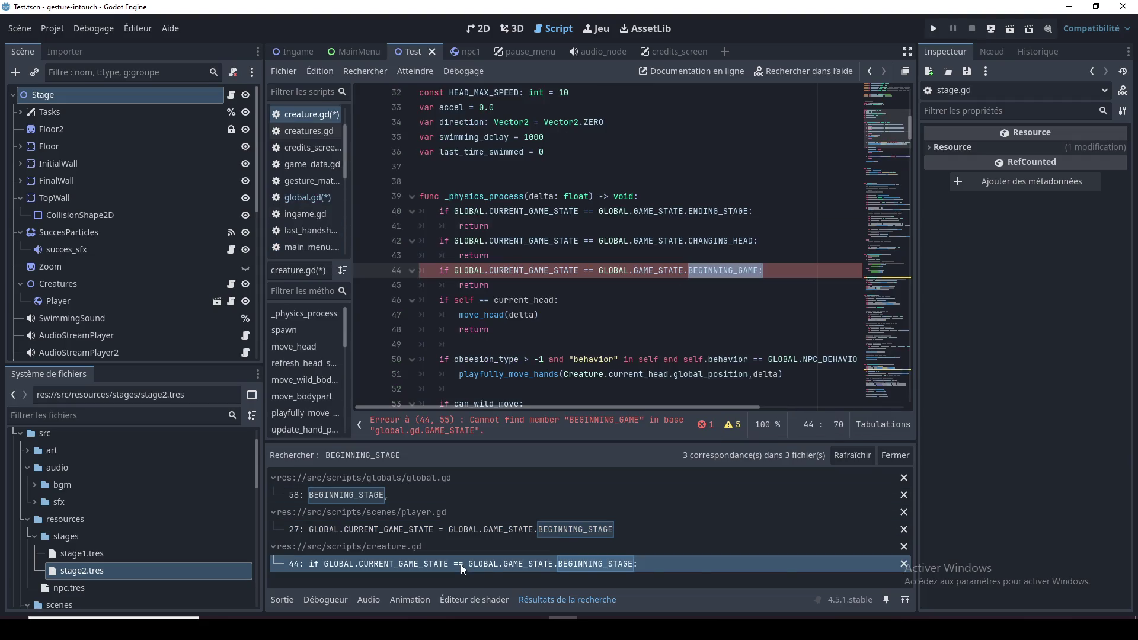
click(631, 316)
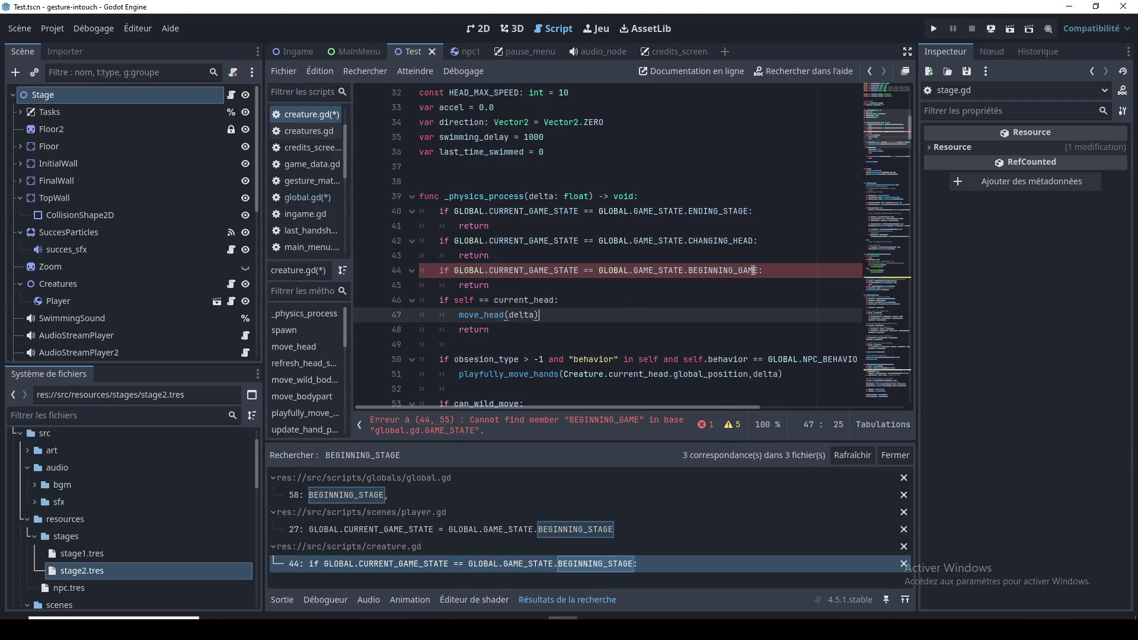
double_click(695, 271)
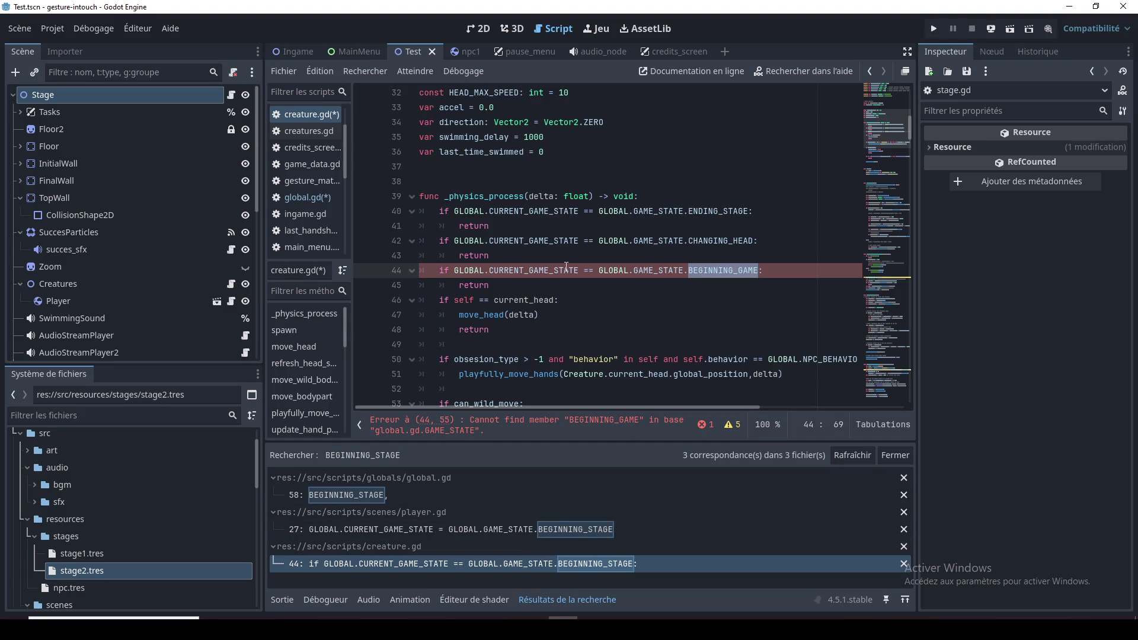
click(563, 286)
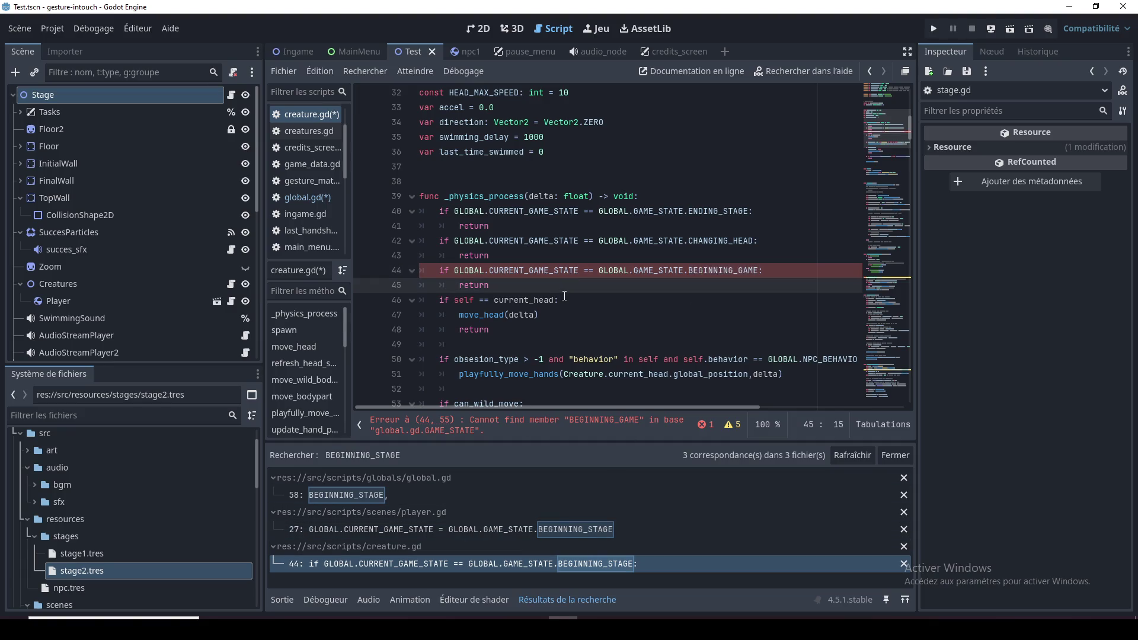
key(ctrl+s)
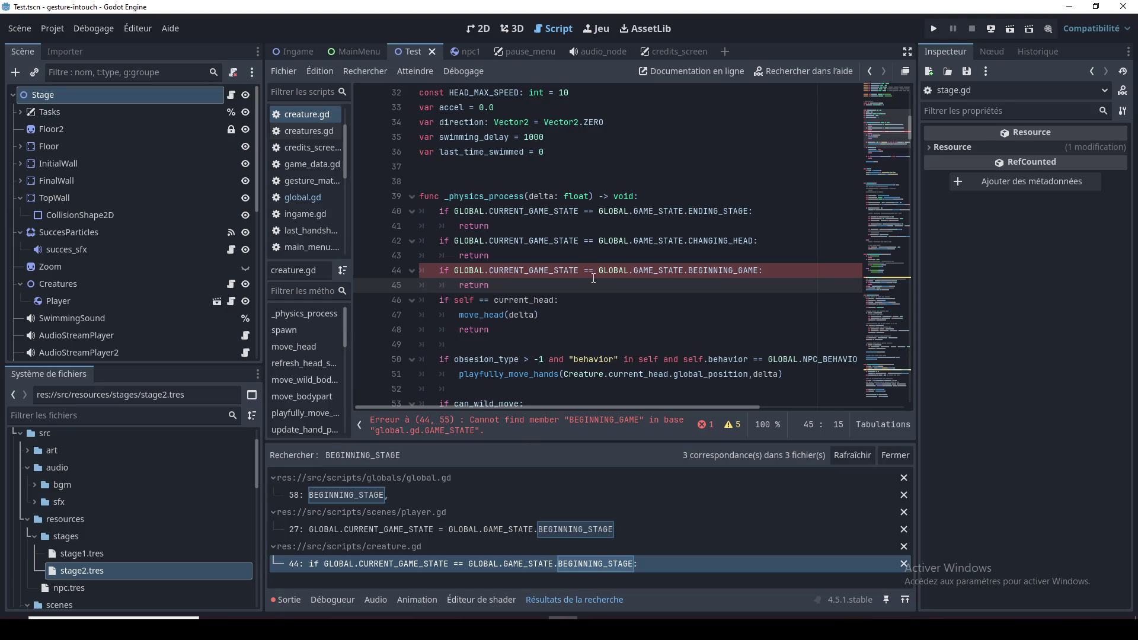
Recheck the global.gd, player.gd and creature.gd search results
click(413, 498)
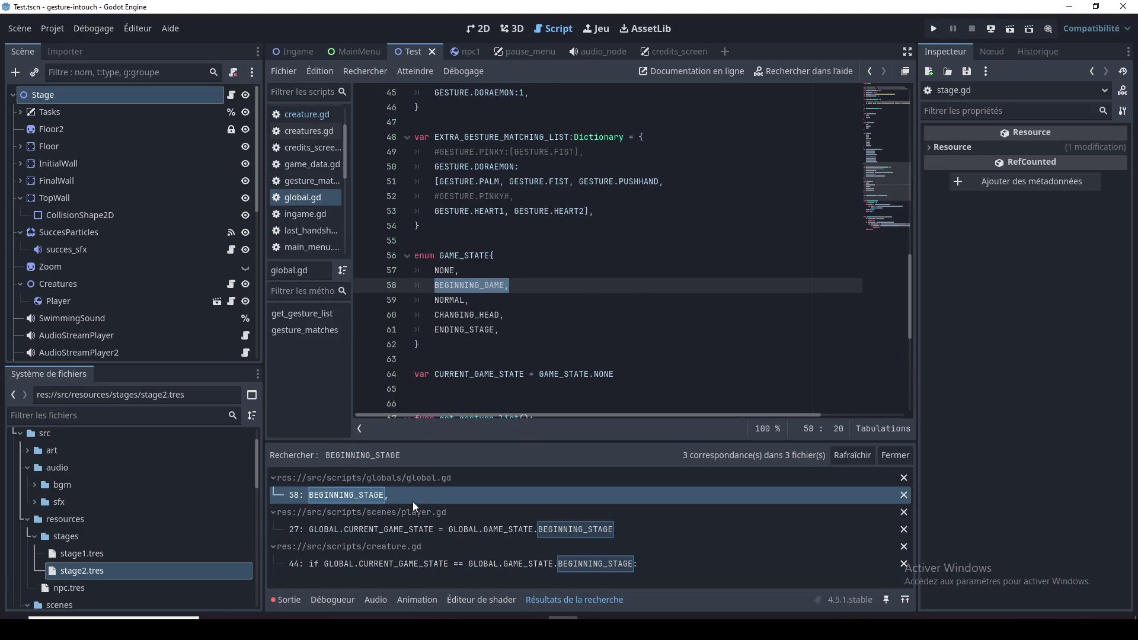
click(396, 528)
click(454, 564)
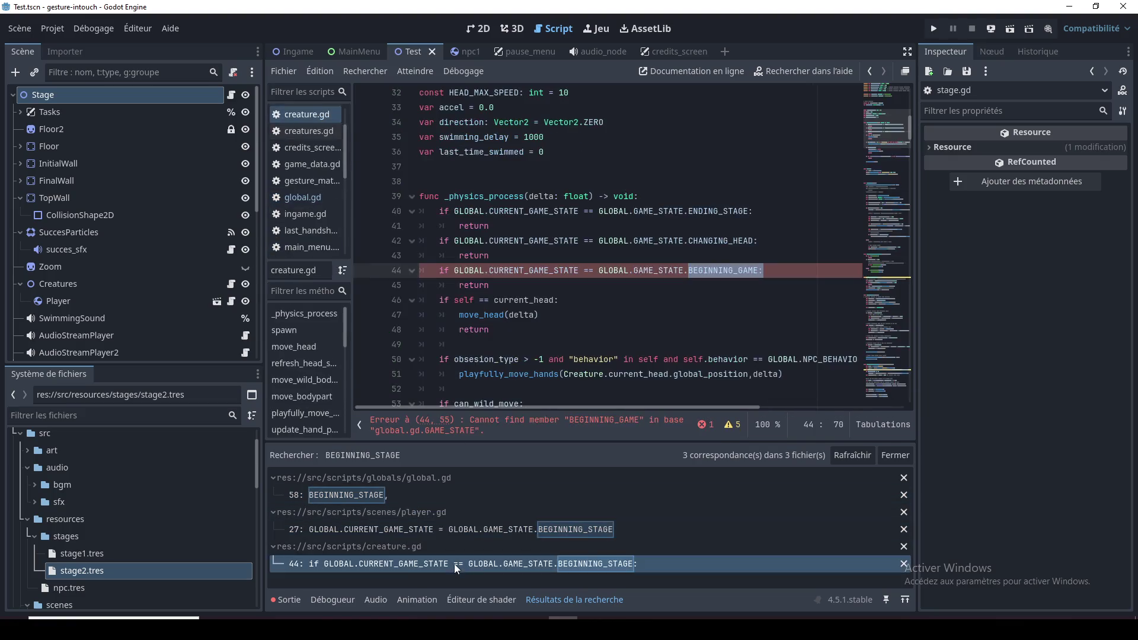
click(589, 319)
Review creature.gd's _physics_process lines 46–48, briefly checking the slither.io browser window
click(605, 296)
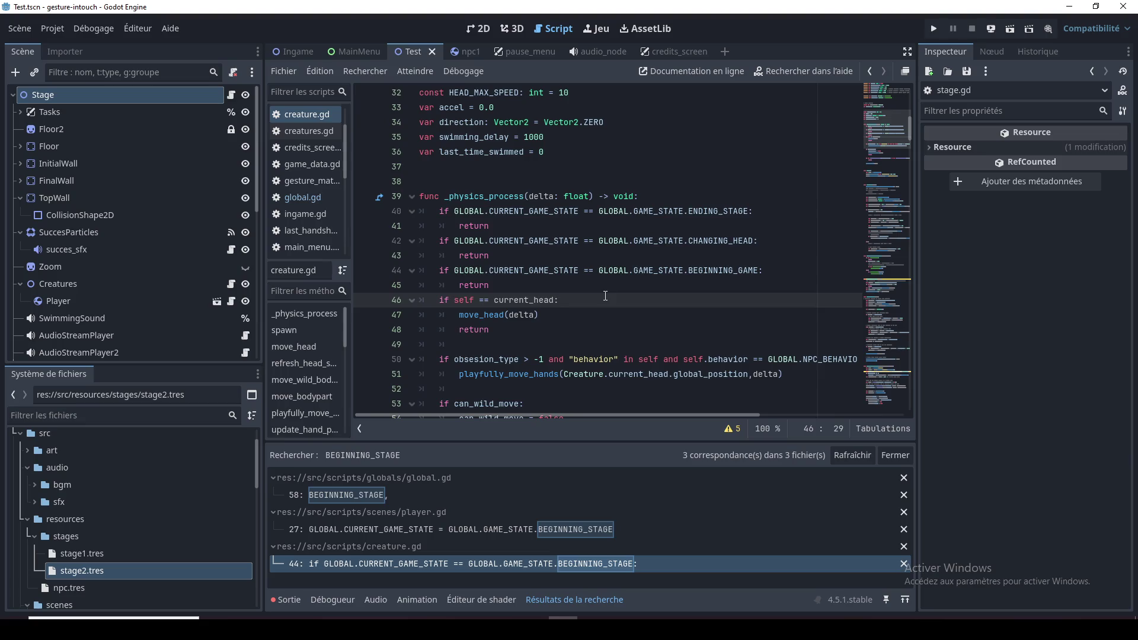
click(529, 335)
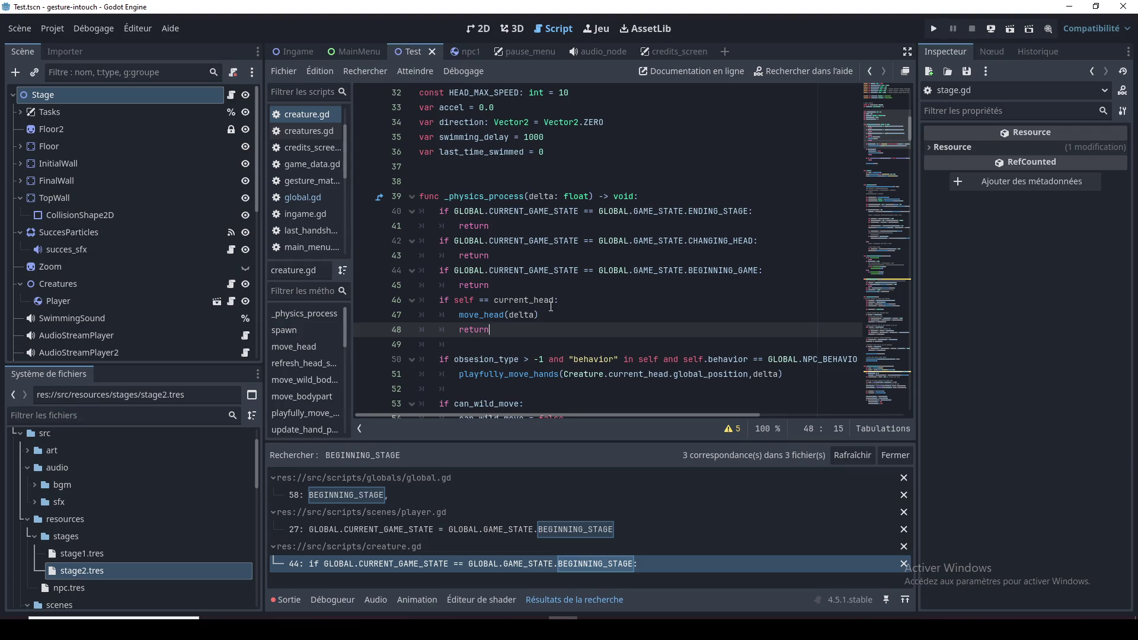
click(359, 617)
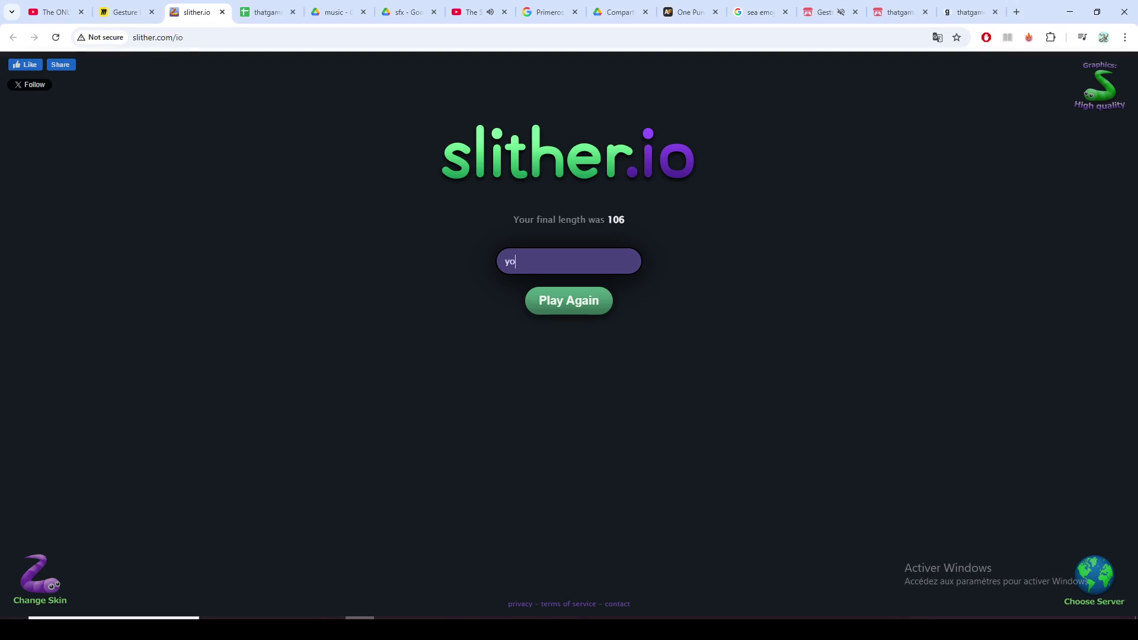
click(564, 617)
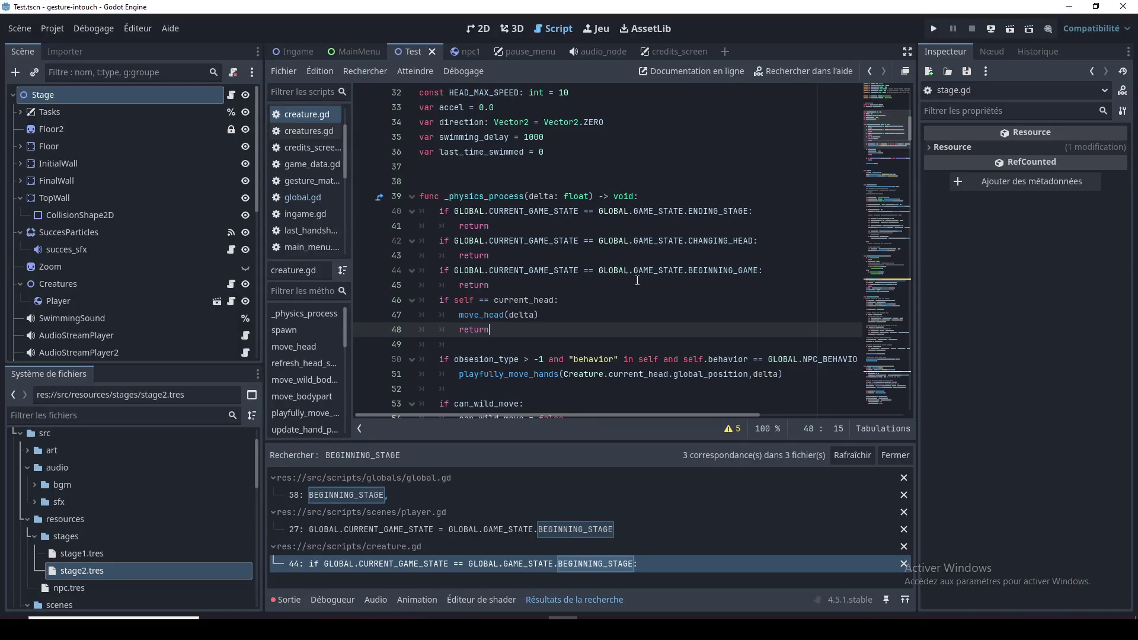
Revisit creature.gd line 44 and player.gd line 27 from the search results
click(603, 286)
click(579, 563)
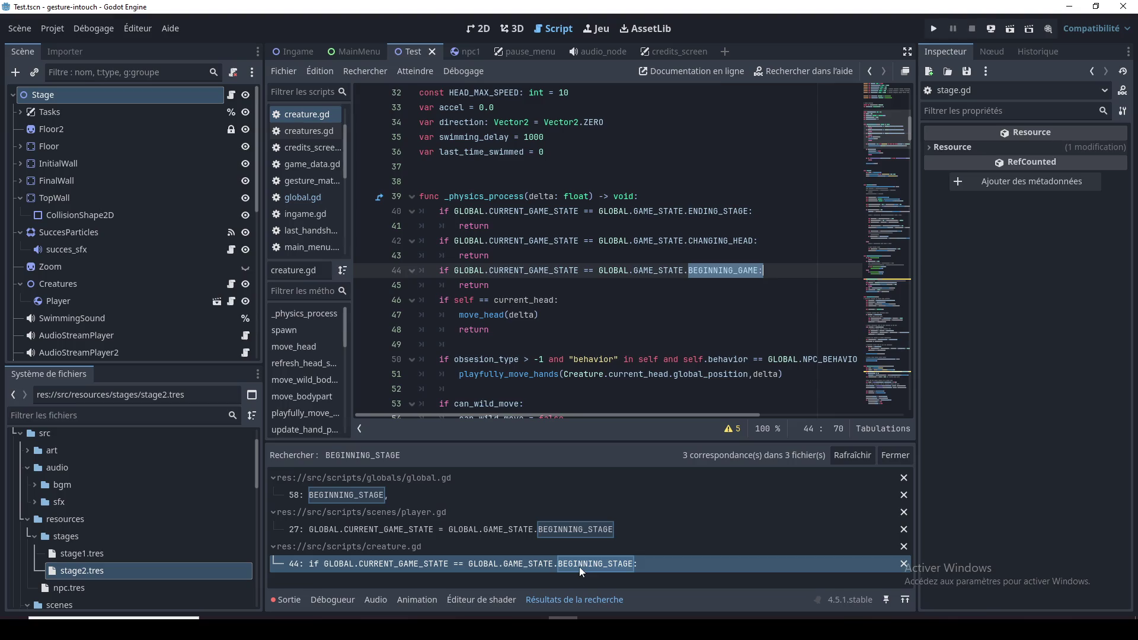
click(586, 530)
click(589, 279)
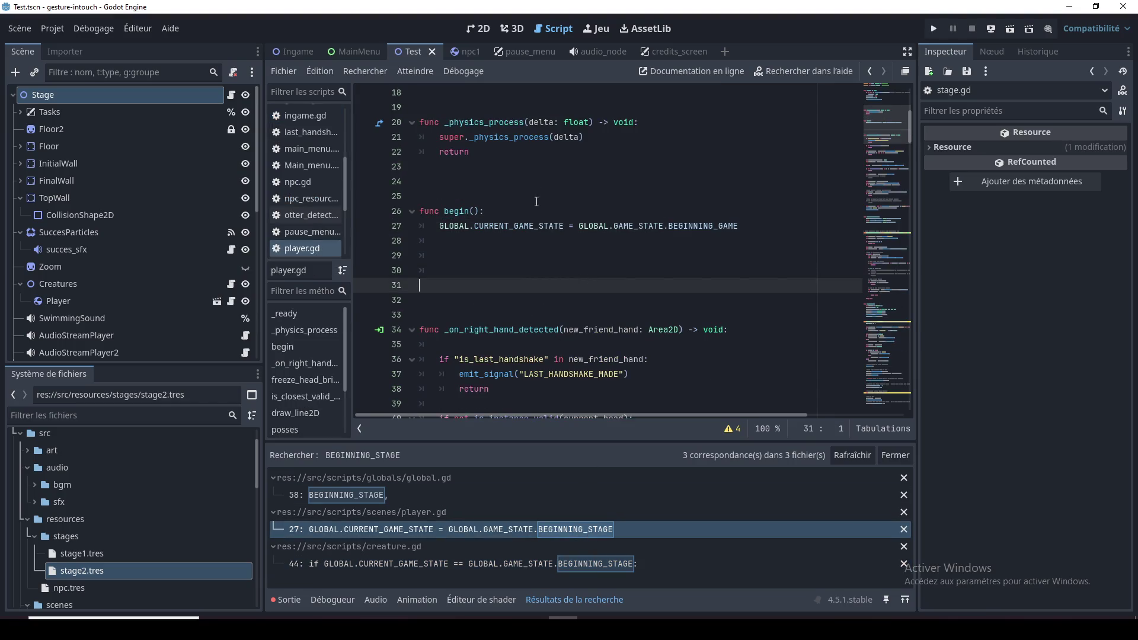
Look at ingame.gd in the Ingame scene, then return to the Test scene's stage.gd
click(304, 52)
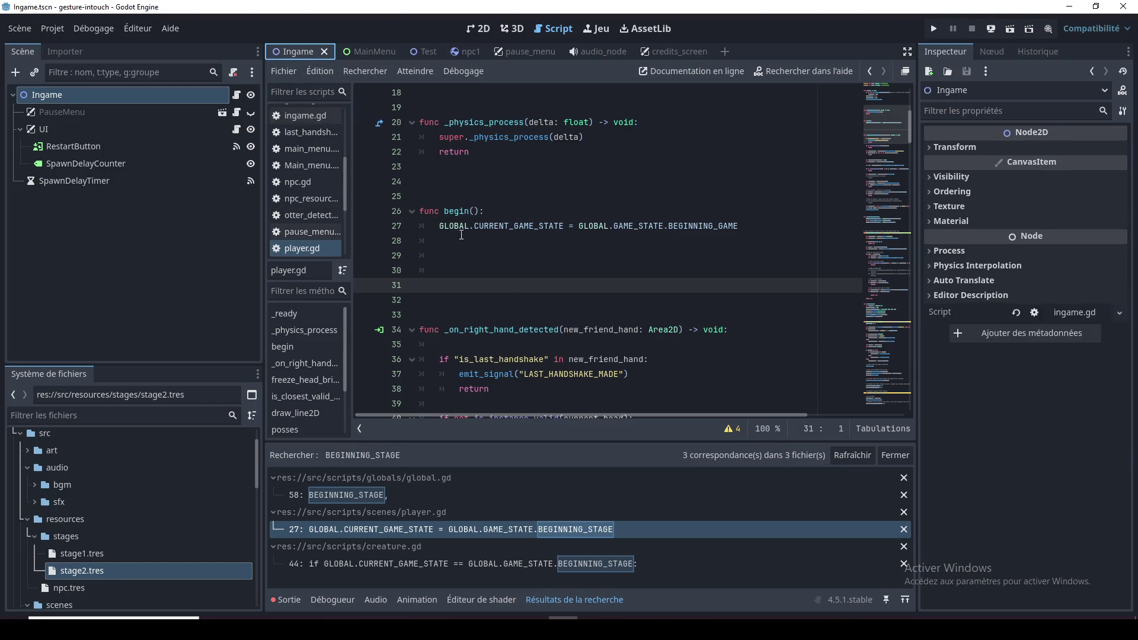
click(308, 117)
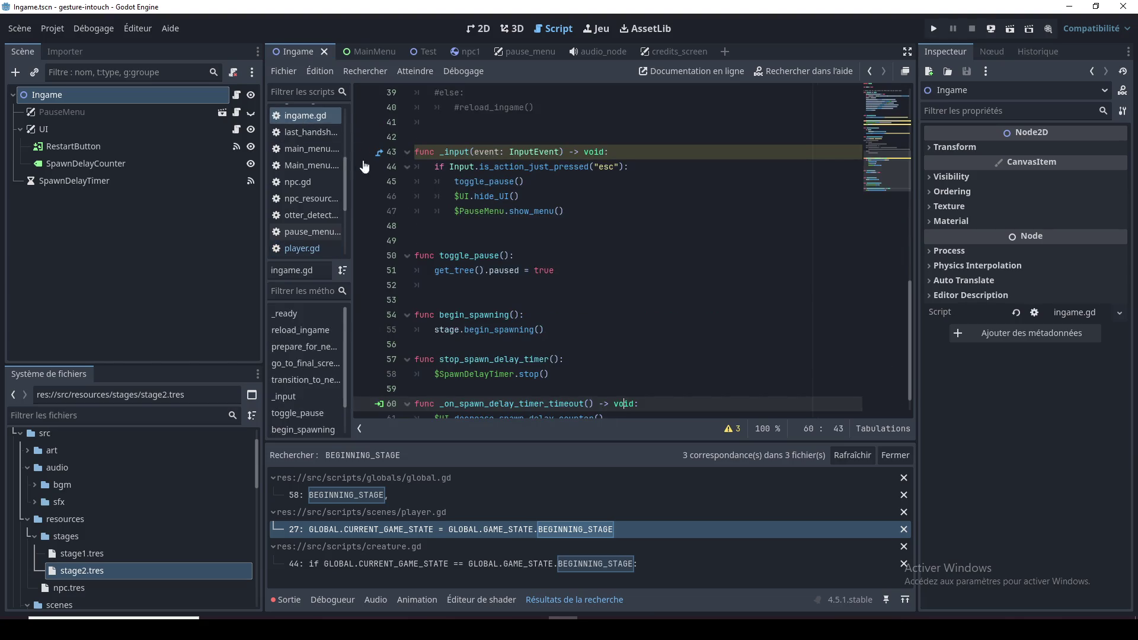
click(414, 52)
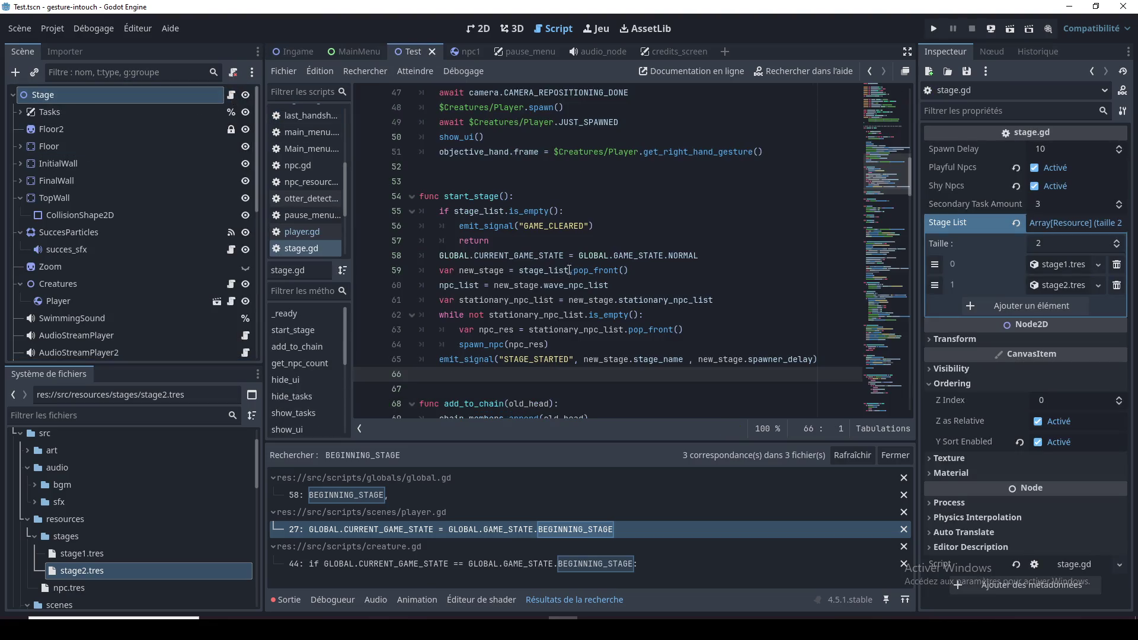
Copy the GLOBAL.CURRENT_GAME_STATE assignment line from start_stage
scroll(652, 335, up, 5)
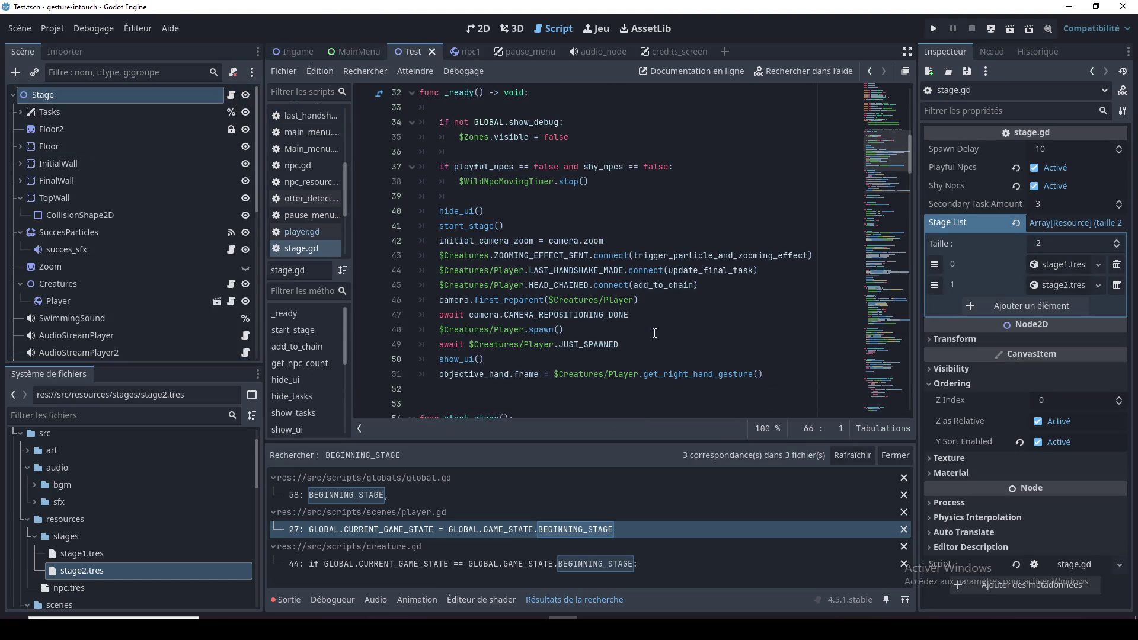
scroll(900, 137, up, 3)
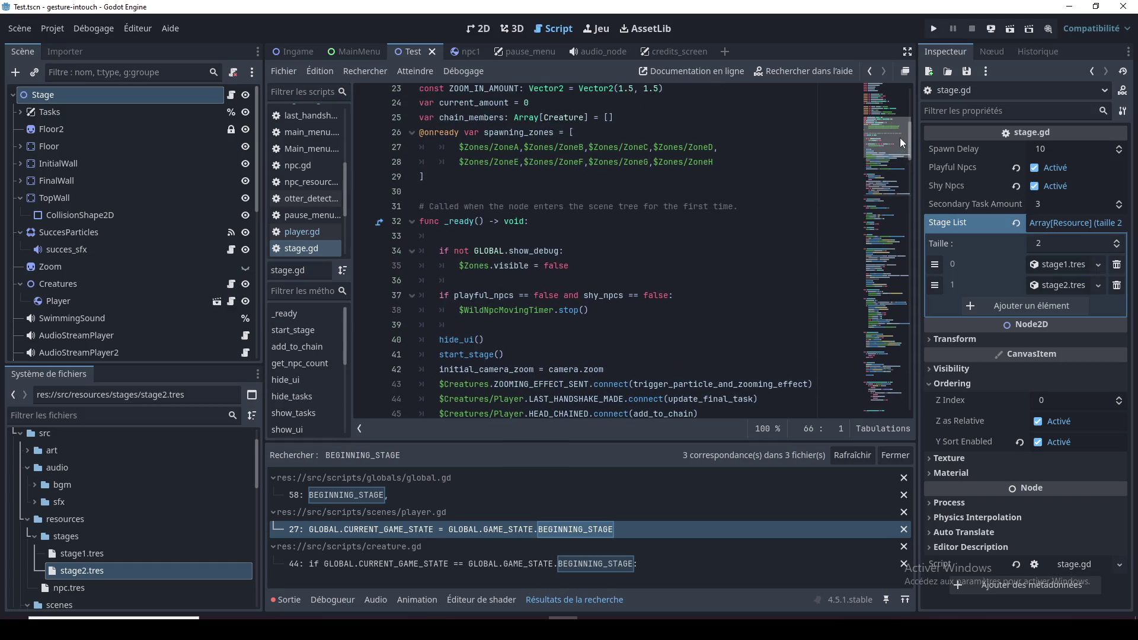
click(505, 240)
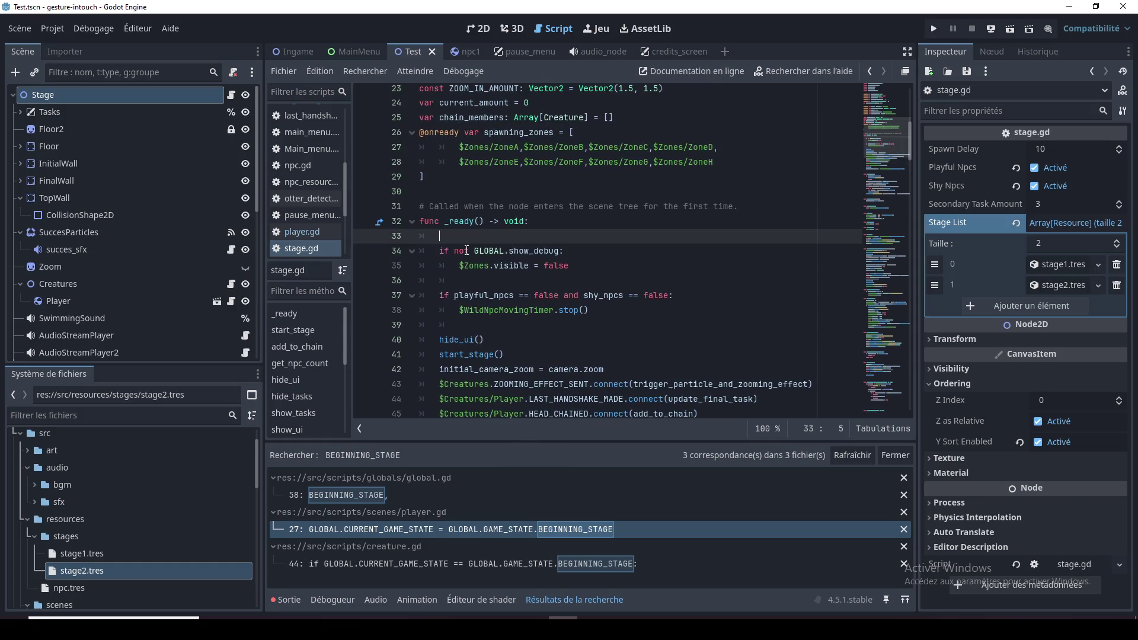
scroll(472, 251, down, 2)
scroll(472, 251, down, 1)
scroll(455, 244, down, 5)
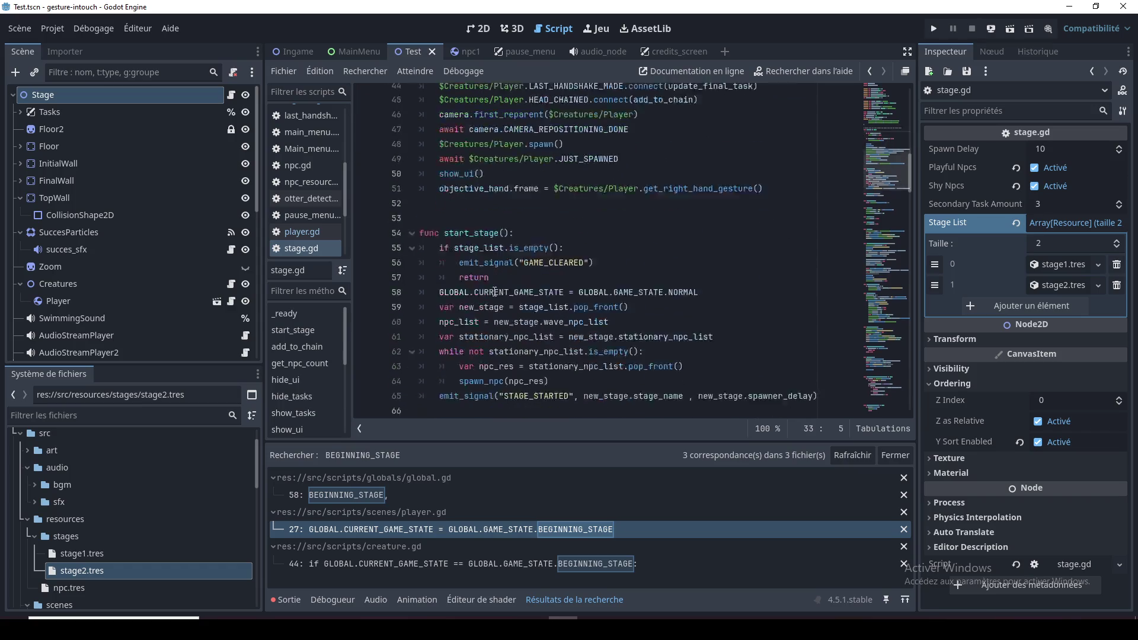
drag(699, 251, 439, 252)
key(ctrl+c)
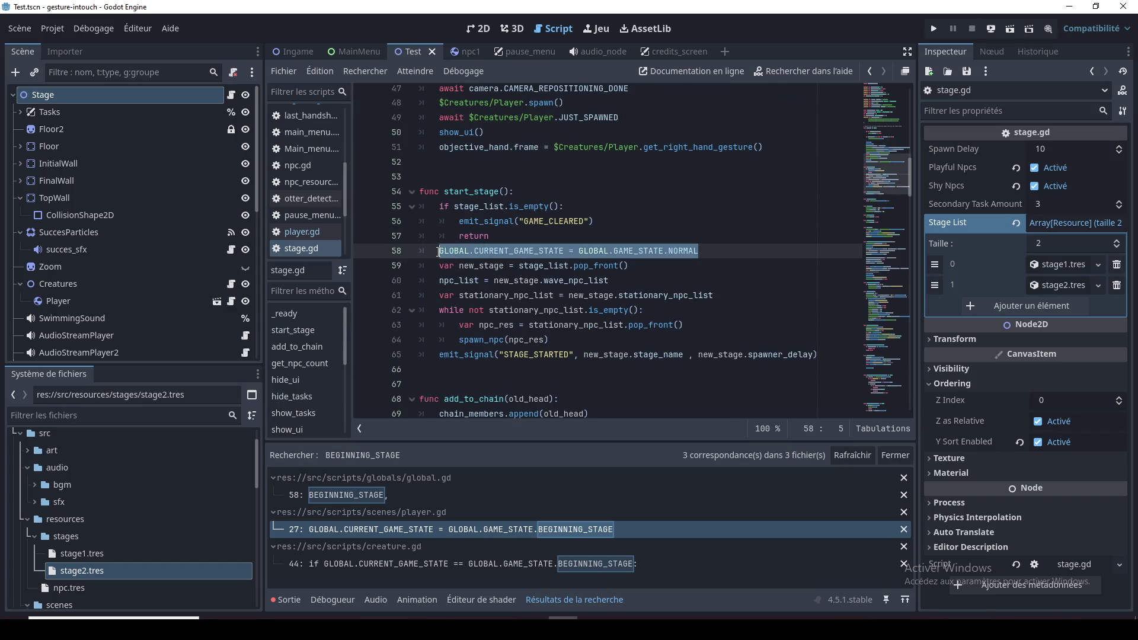
Paste the assignment at the top of _ready on line 33 and change NORMAL to BEGINNING_GAME
scroll(473, 326, up, 10)
click(472, 326)
key(ctrl+v)
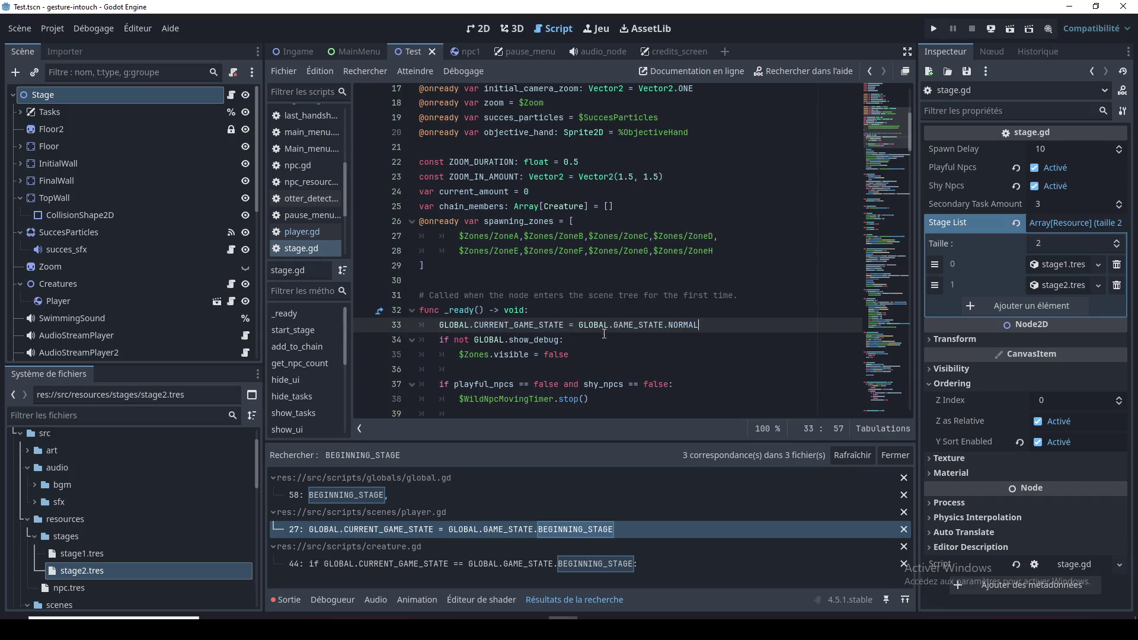
double_click(682, 325)
text(BEG)
key(Return)
Select the start_stage() call on line 41 of _ready
click(654, 355)
scroll(656, 340, down, 2)
click(546, 235)
double_click(546, 236)
click(570, 276)
click(551, 325)
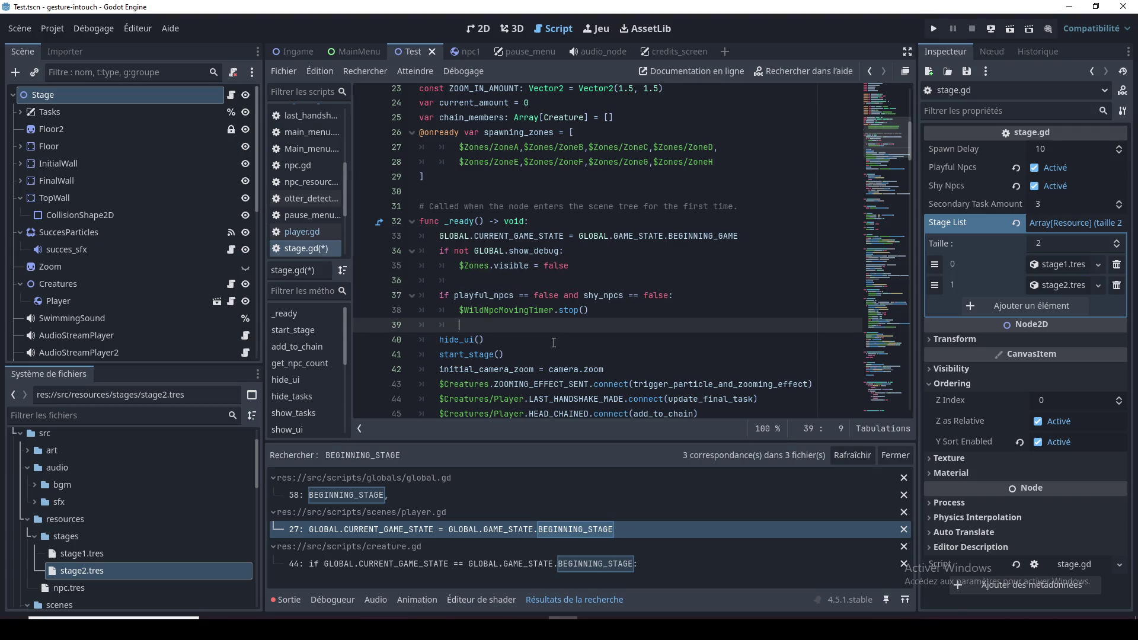
scroll(534, 324, down, 2)
click(516, 270)
drag(513, 268, 439, 268)
scroll(483, 324, down, 1)
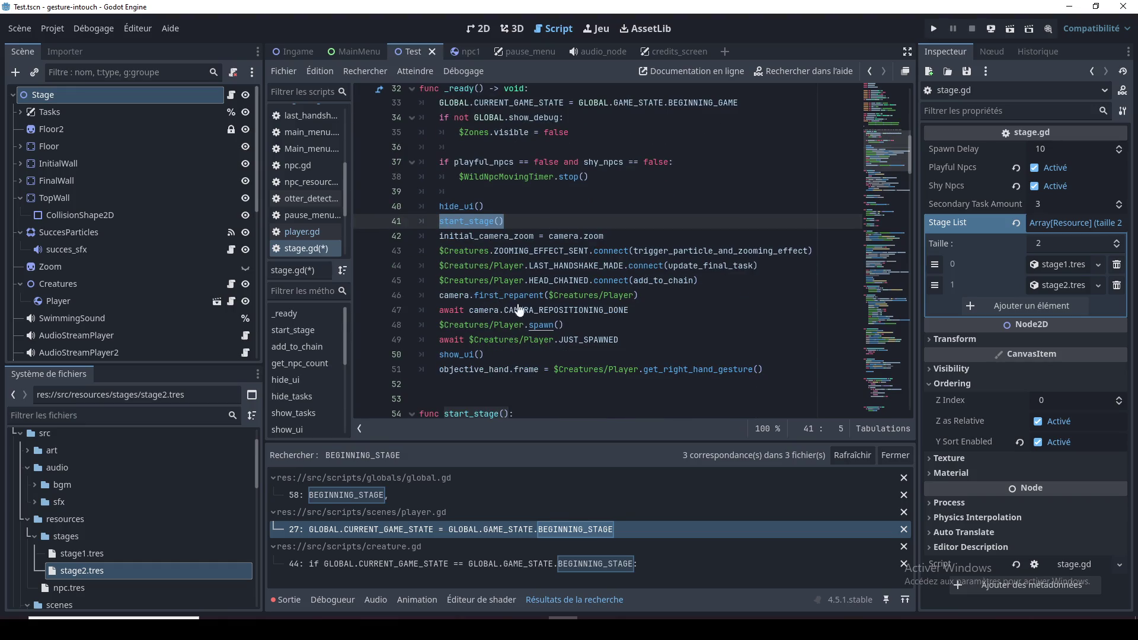
Move start_stage() from line 41 to just after the JUST_SPAWNED await, deleting the leftover empty line
key(ctrl+x)
click(540, 349)
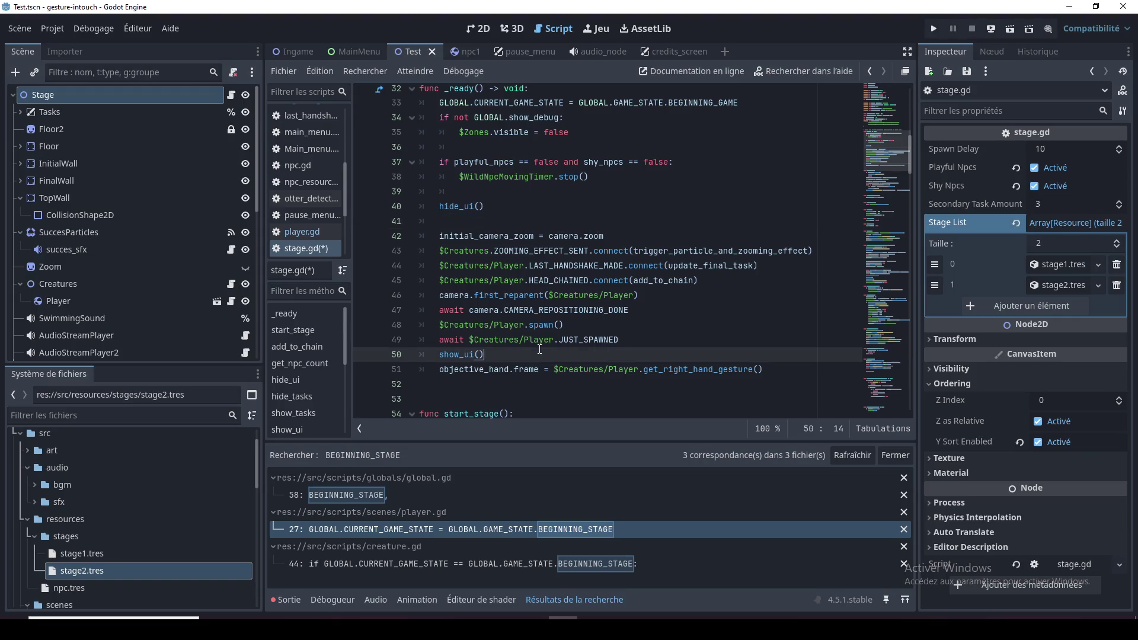
click(647, 342)
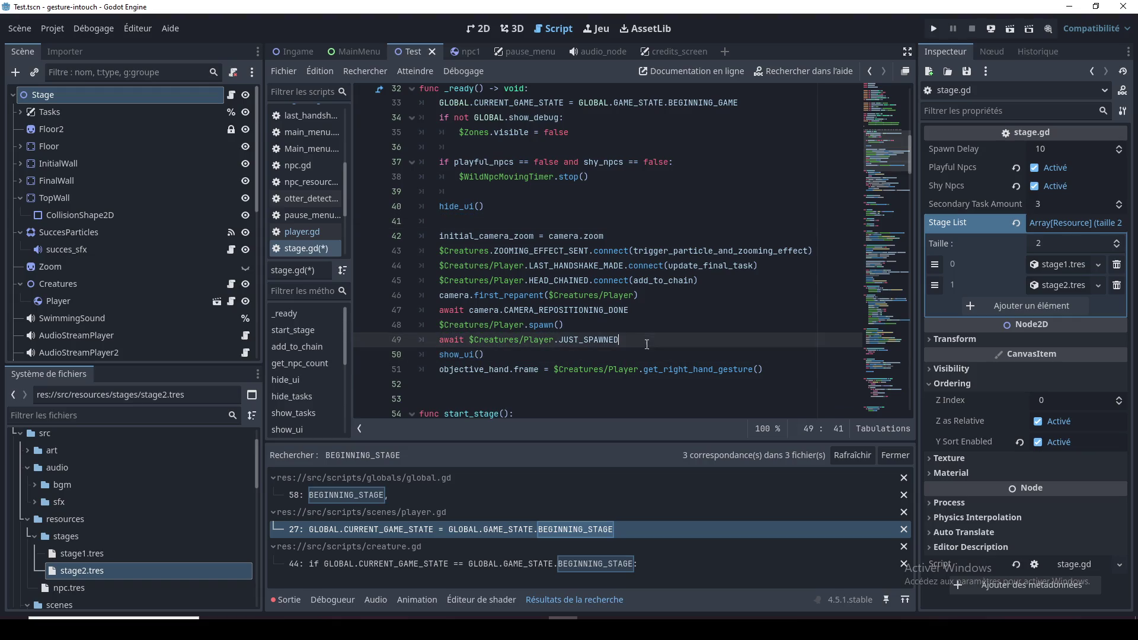
key(Return)
key(ctrl+v)
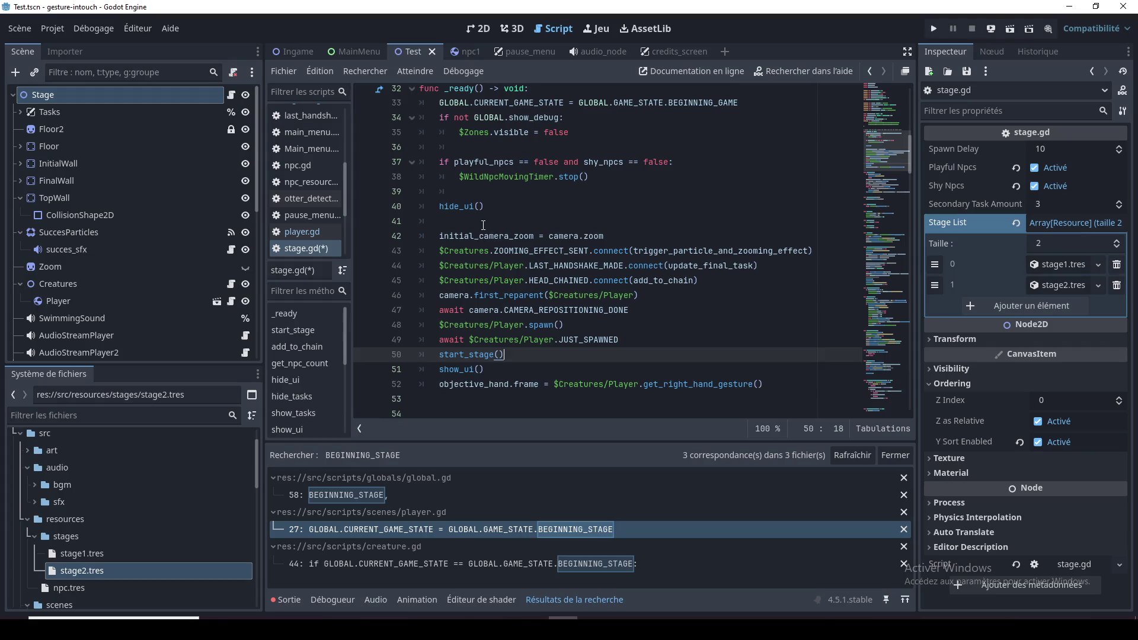
click(395, 226)
key(BackSpace)
key(BackSpace)
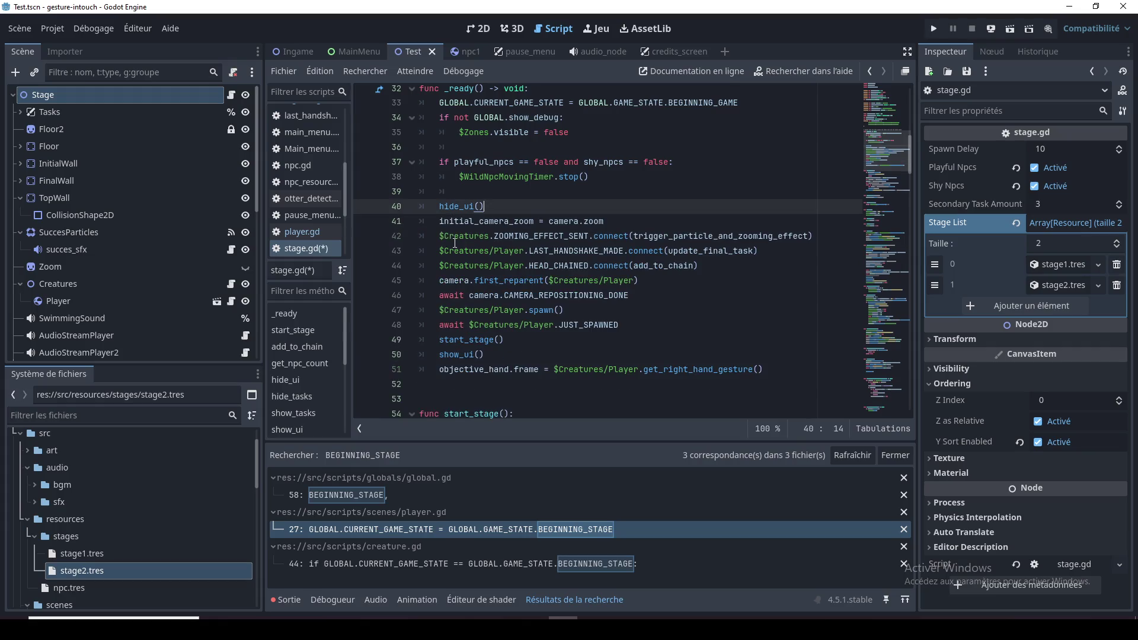
click(518, 354)
click(515, 346)
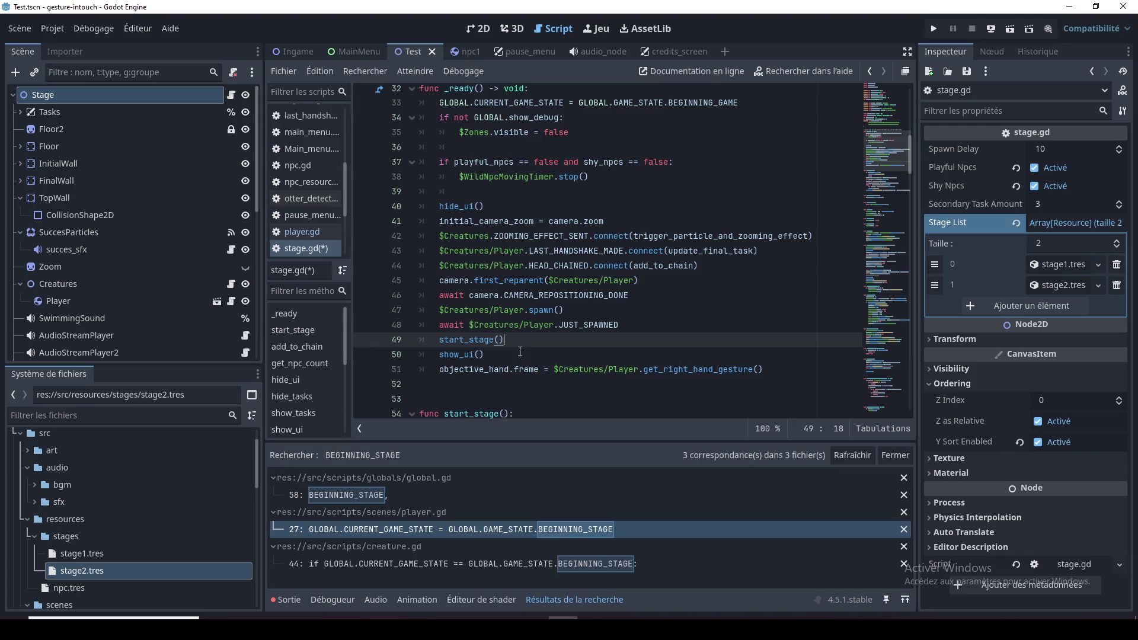
click(513, 356)
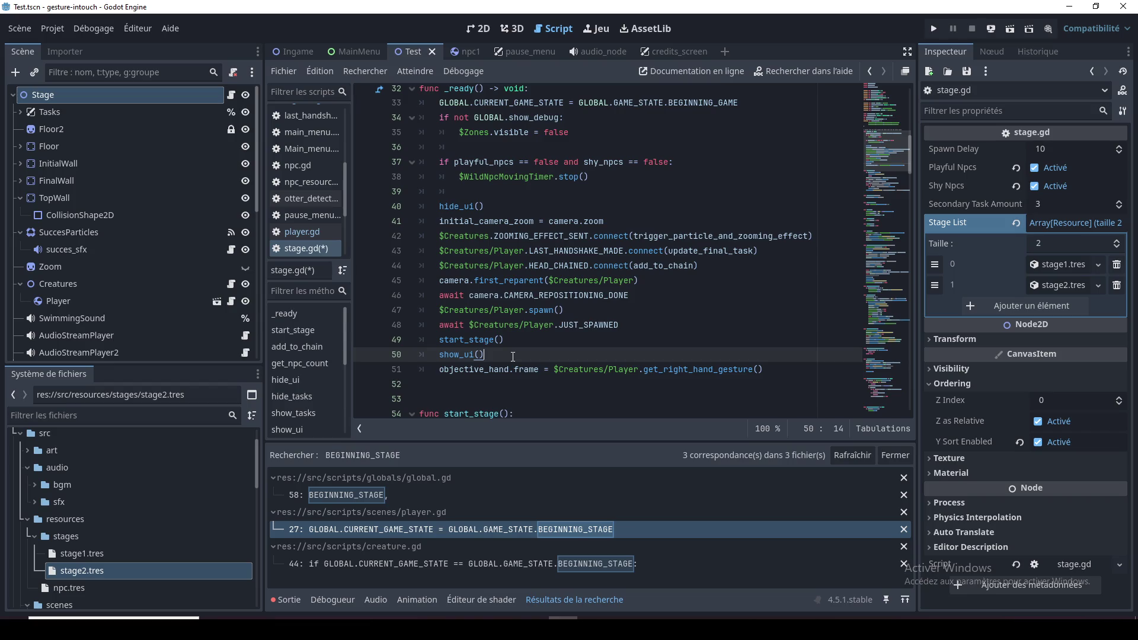
click(540, 385)
click(546, 396)
click(546, 386)
click(549, 393)
click(548, 385)
key(ctrl+F1)
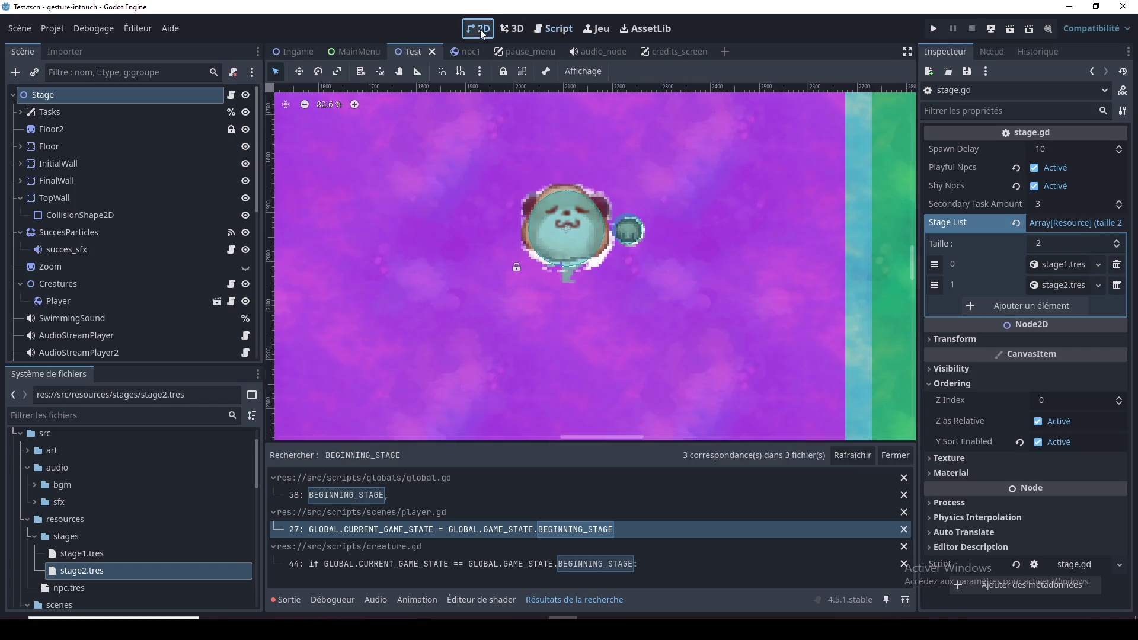
click(560, 28)
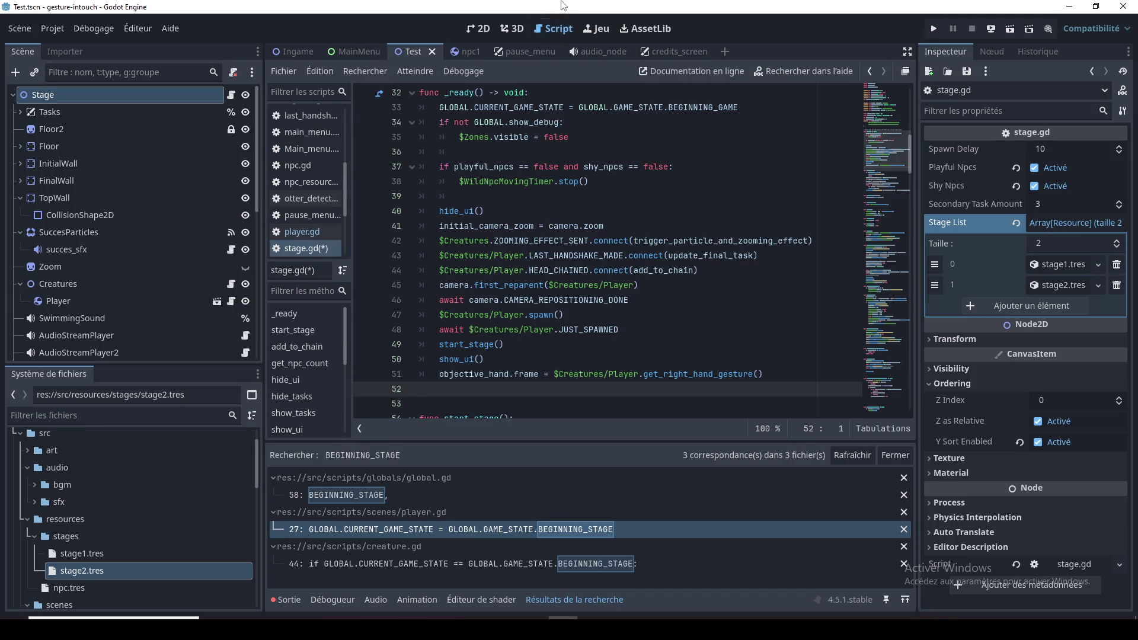
double_click(468, 211)
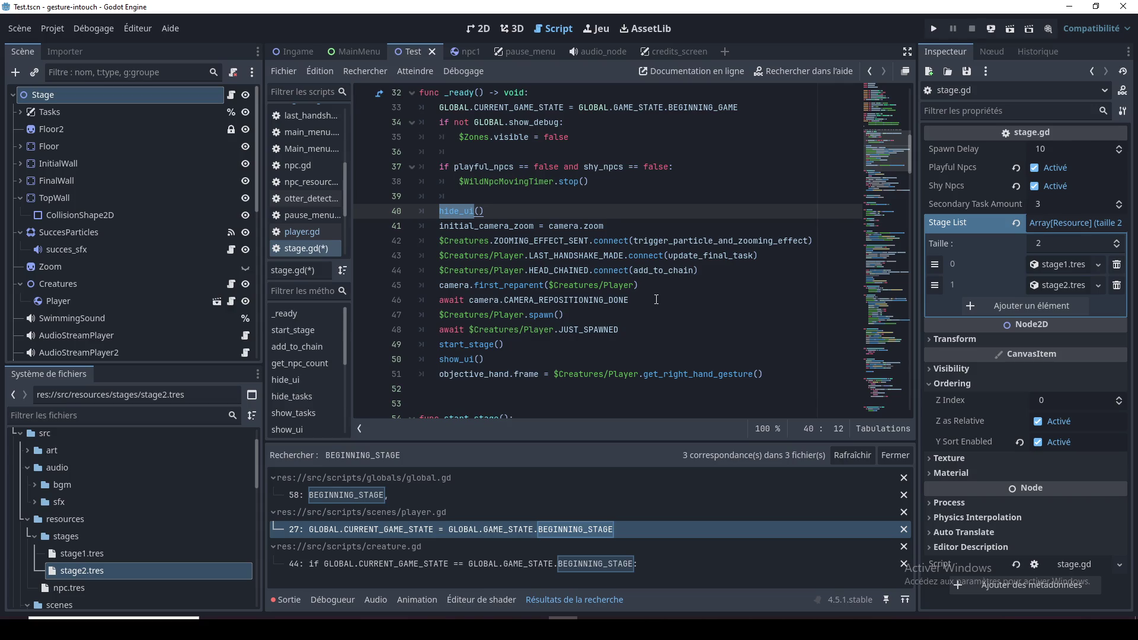
click(656, 300)
key(Down)
key(Down)
key(Down)
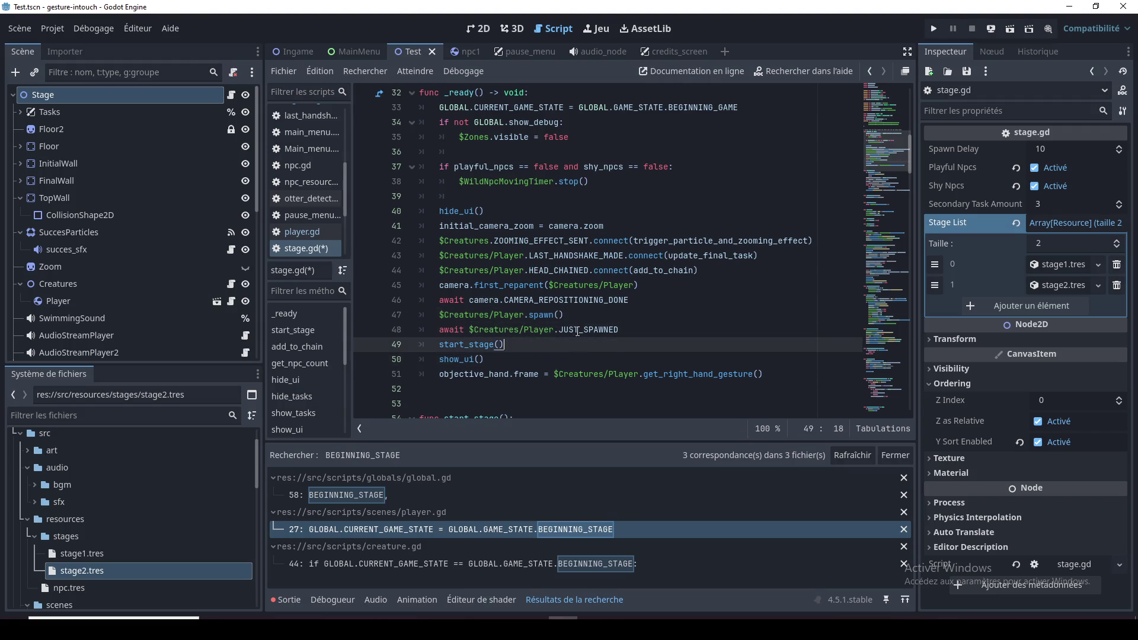
key(Up)
key(End)
key(Up)
double_click(532, 318)
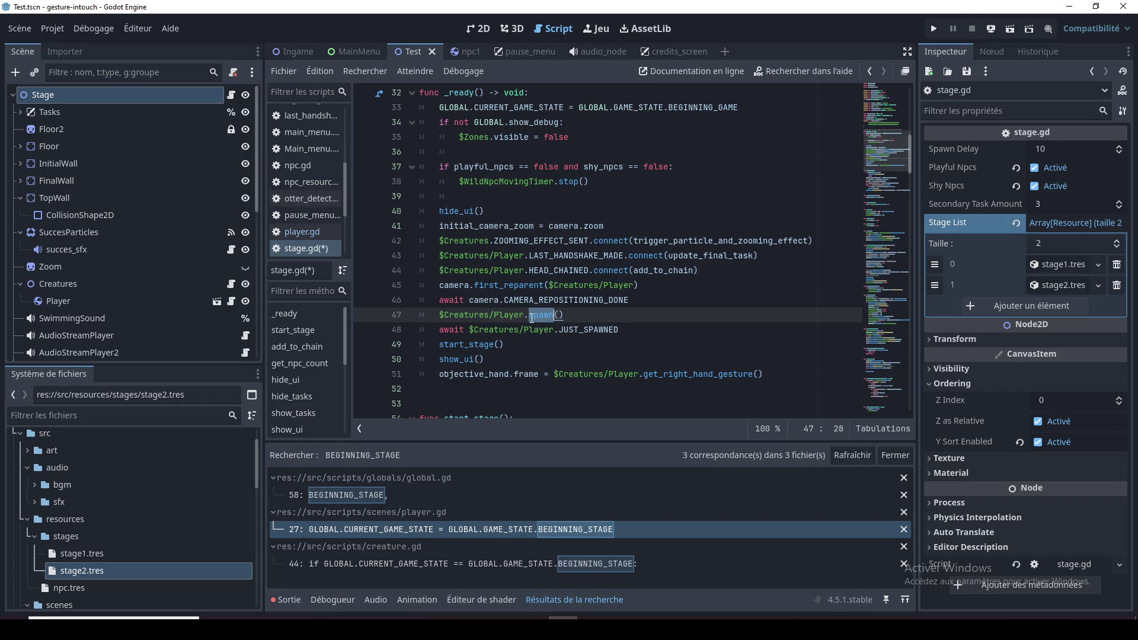
click(467, 326)
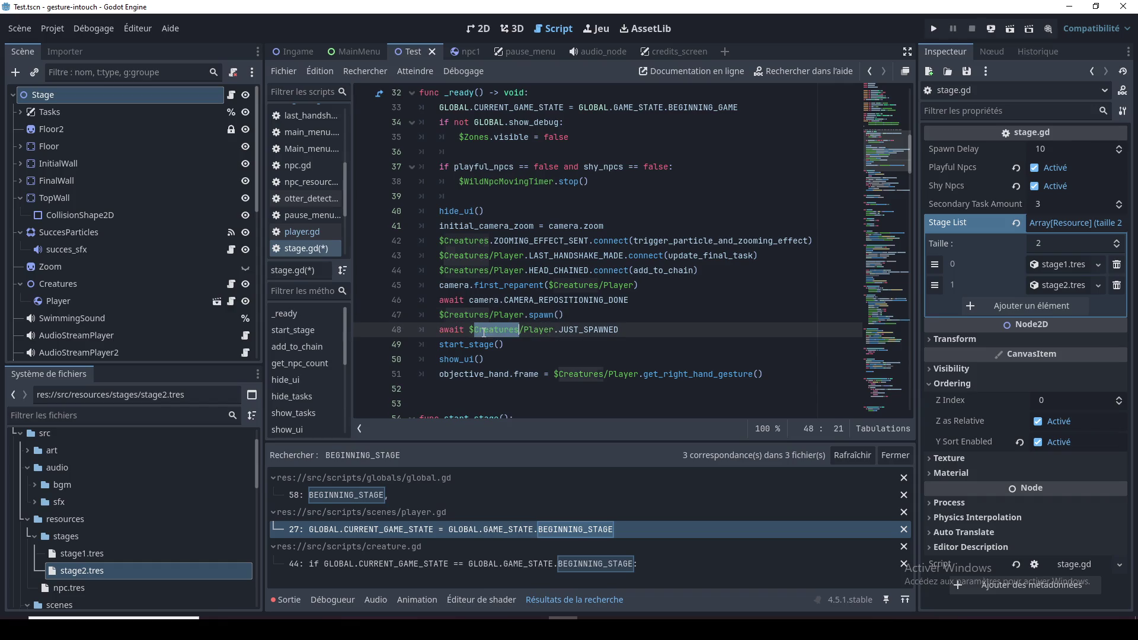
click(530, 365)
click(531, 374)
click(532, 387)
drag(534, 374, 440, 377)
click(443, 380)
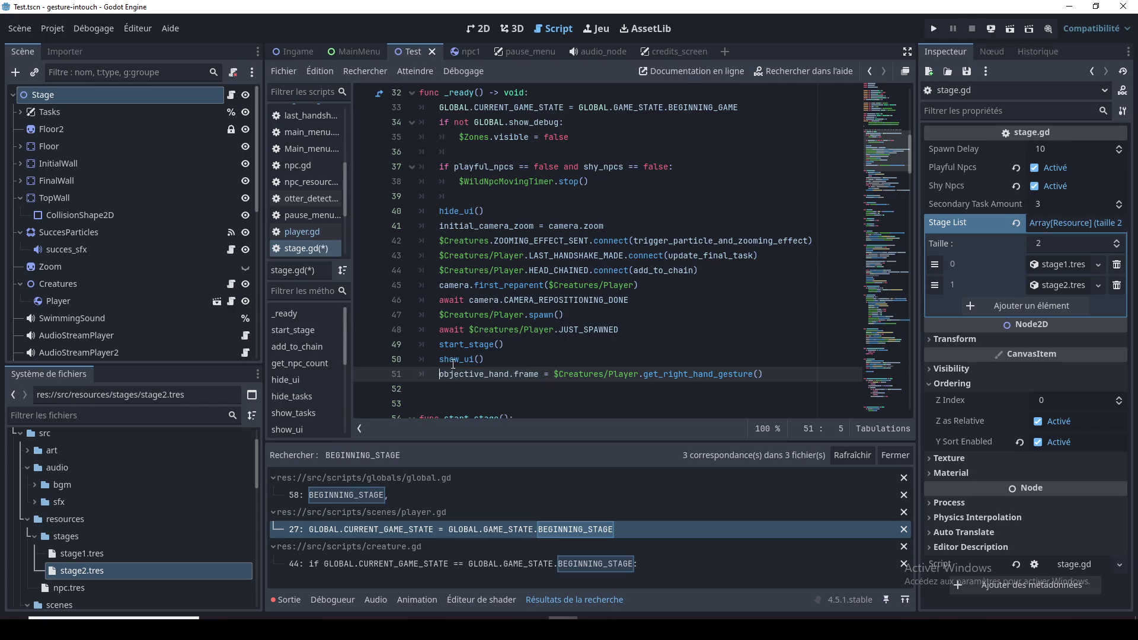
click(520, 343)
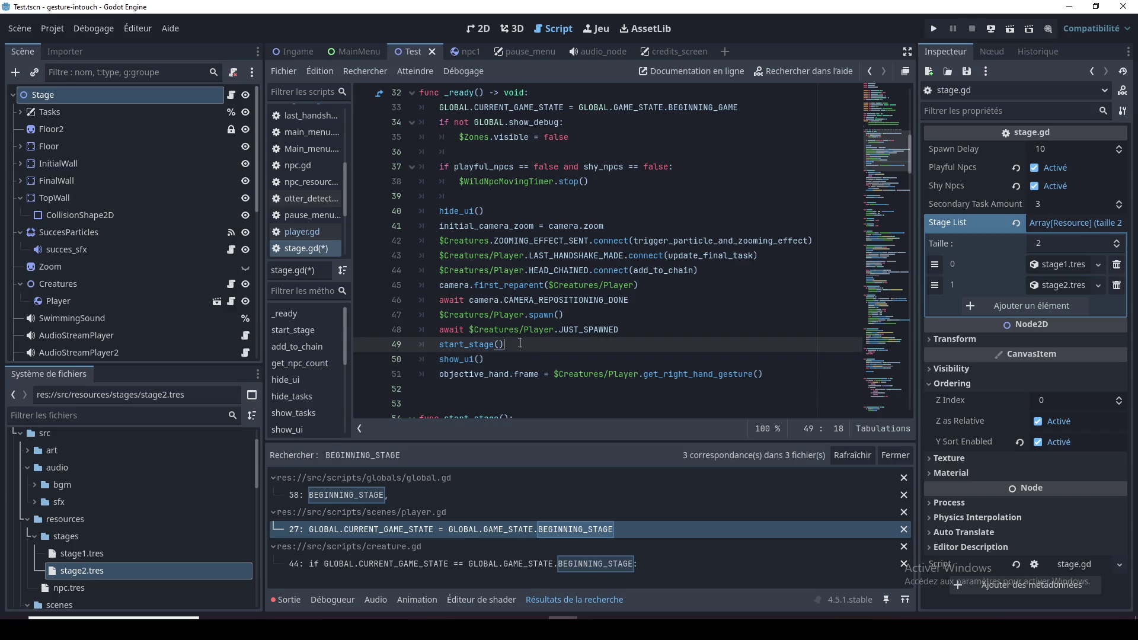
scroll(520, 344, down, 3)
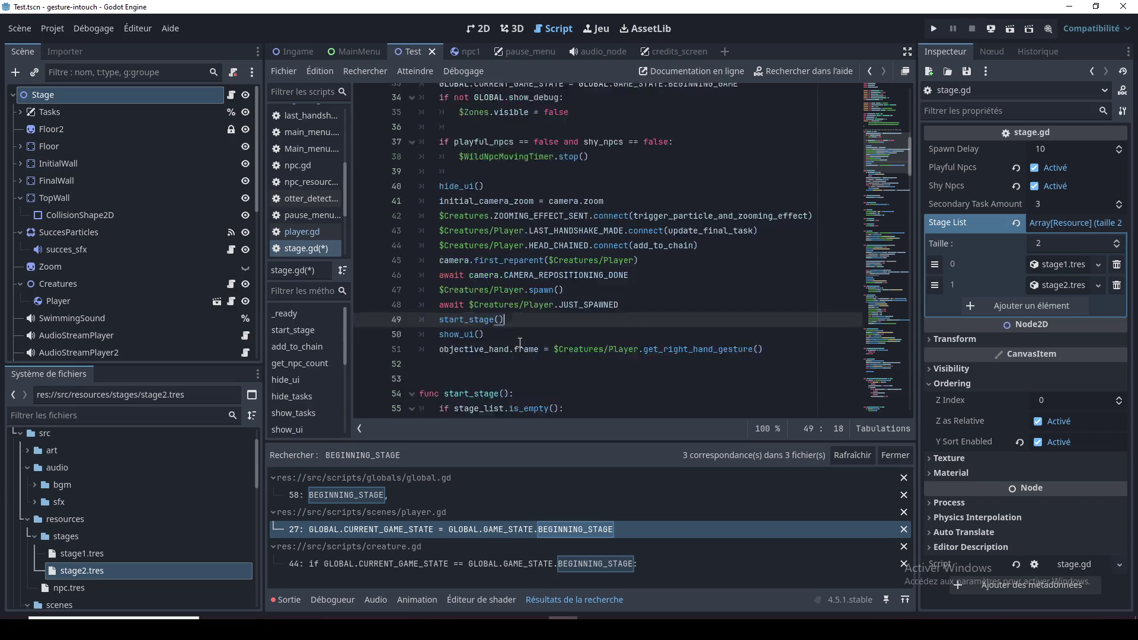
double_click(482, 285)
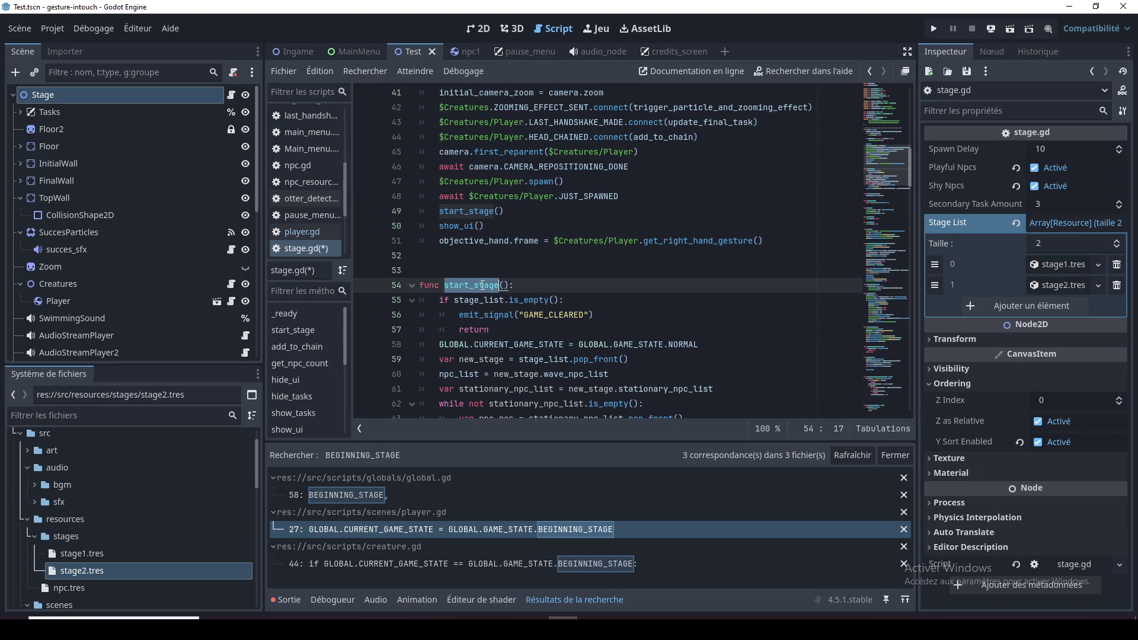
click(518, 301)
click(508, 330)
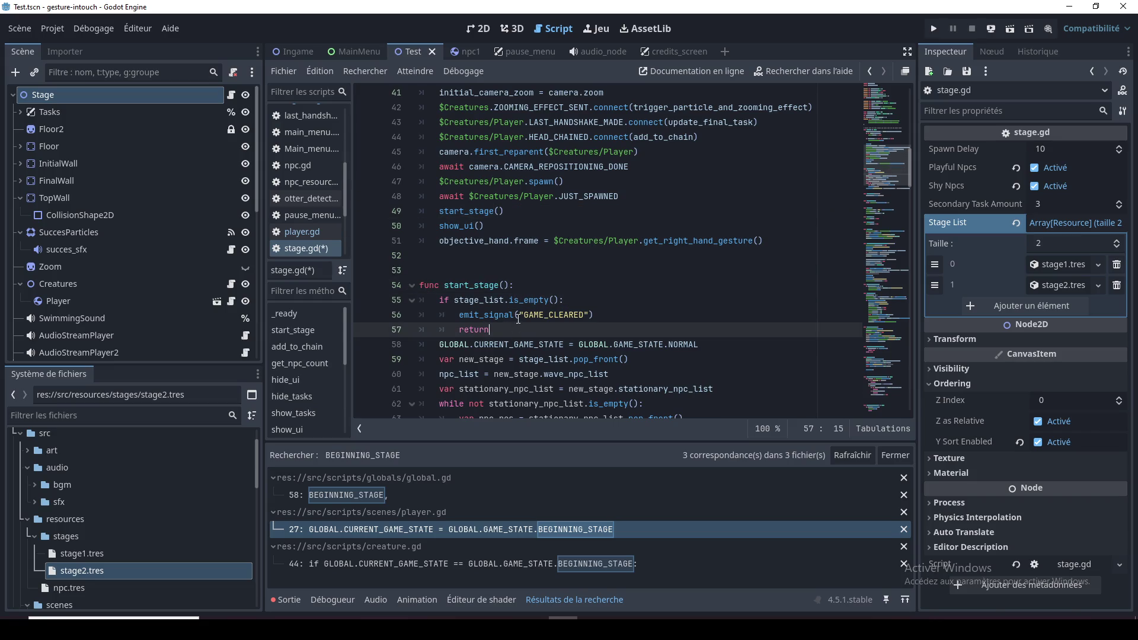
mouse_move(503, 330)
mouse_down()
mouse_move(468, 330)
mouse_move(440, 300)
mouse_up()
click(509, 323)
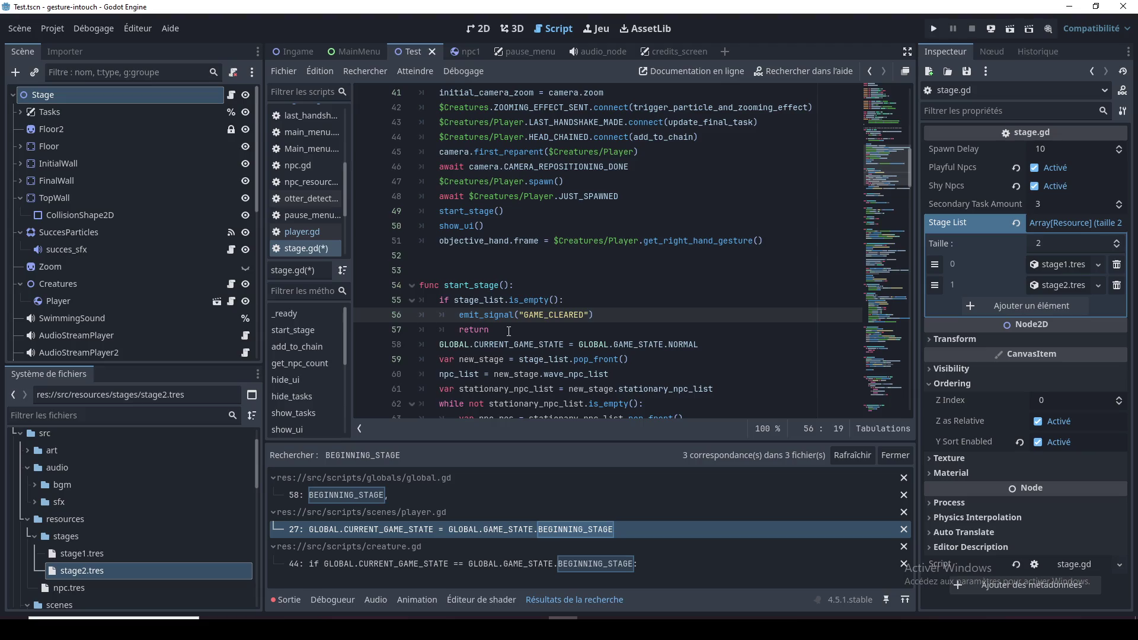
mouse_move(509, 331)
mouse_down()
mouse_move(475, 330)
mouse_move(440, 302)
mouse_up()
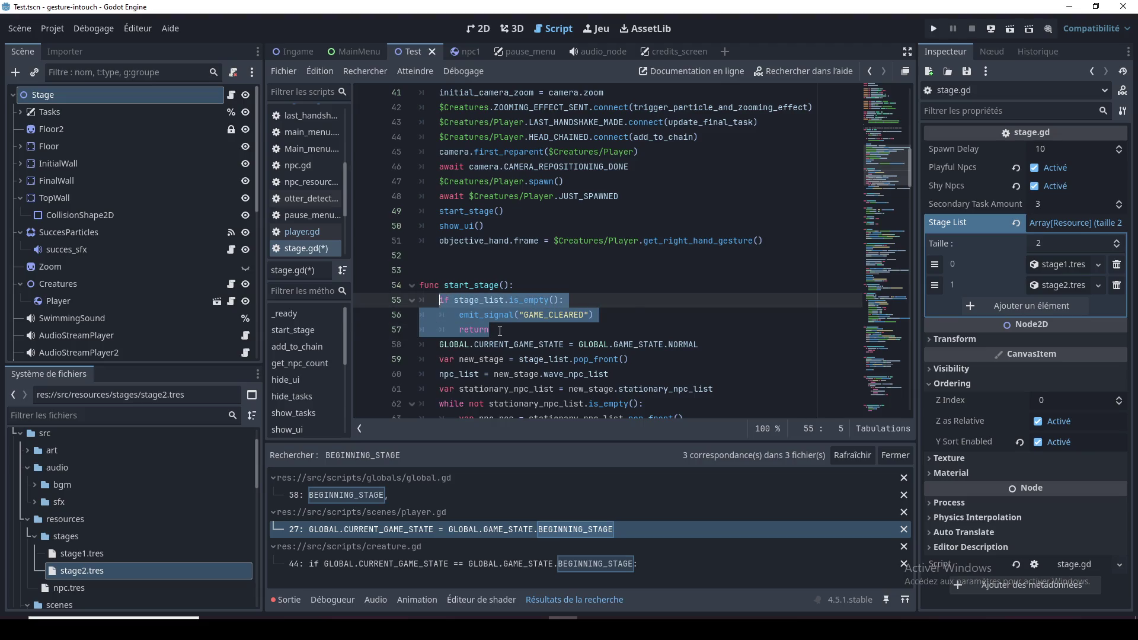
click(528, 336)
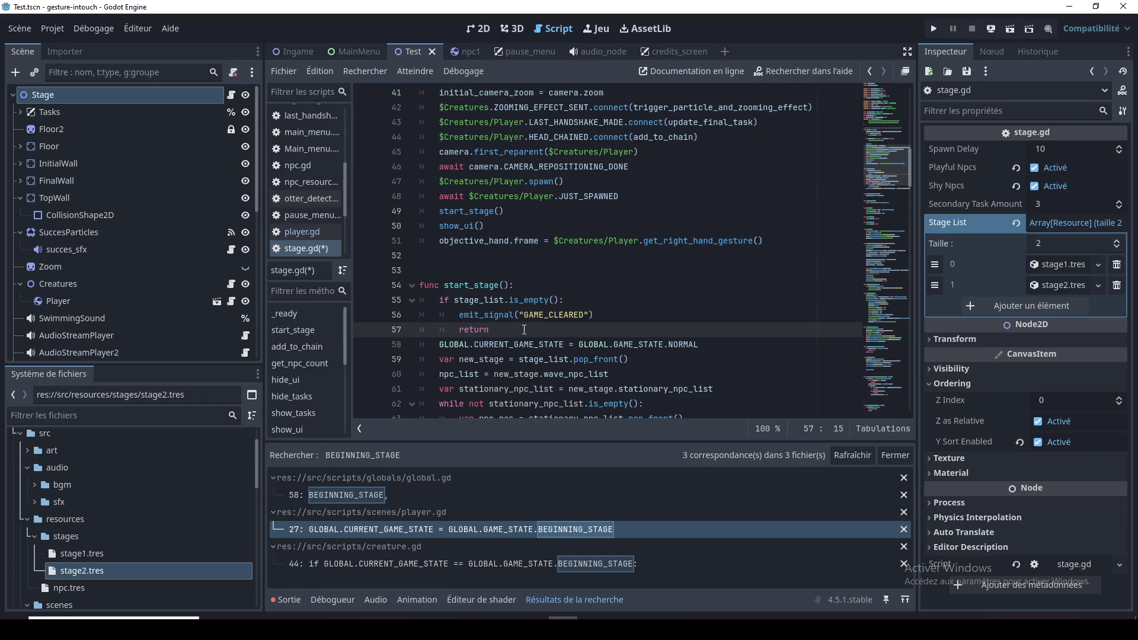
scroll(533, 336, down, 2)
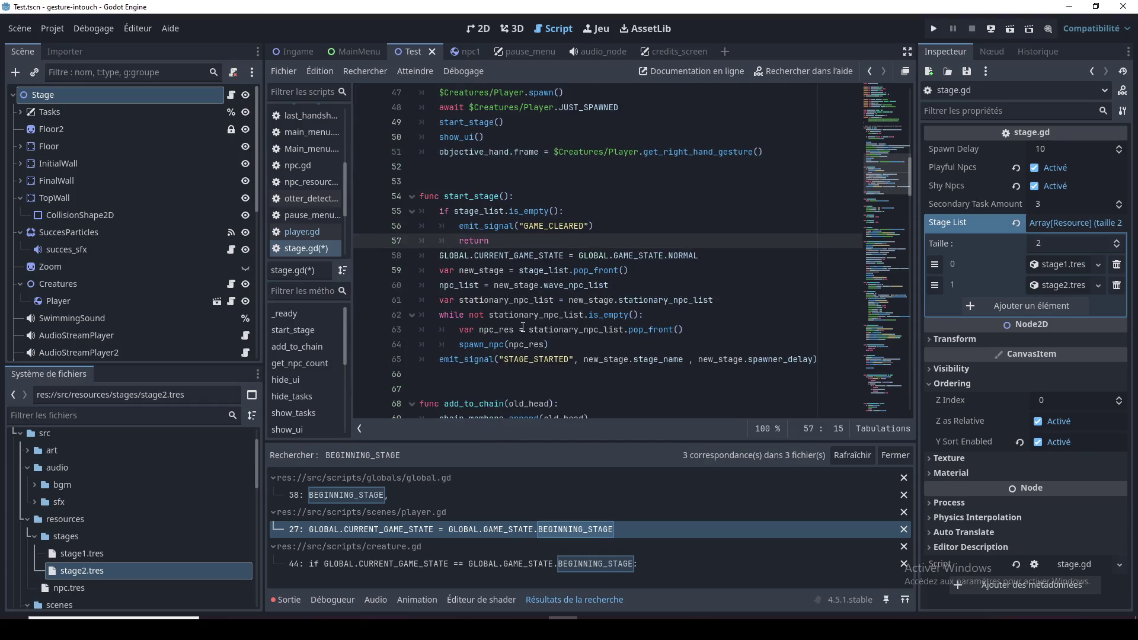
scroll(522, 328, up, 2)
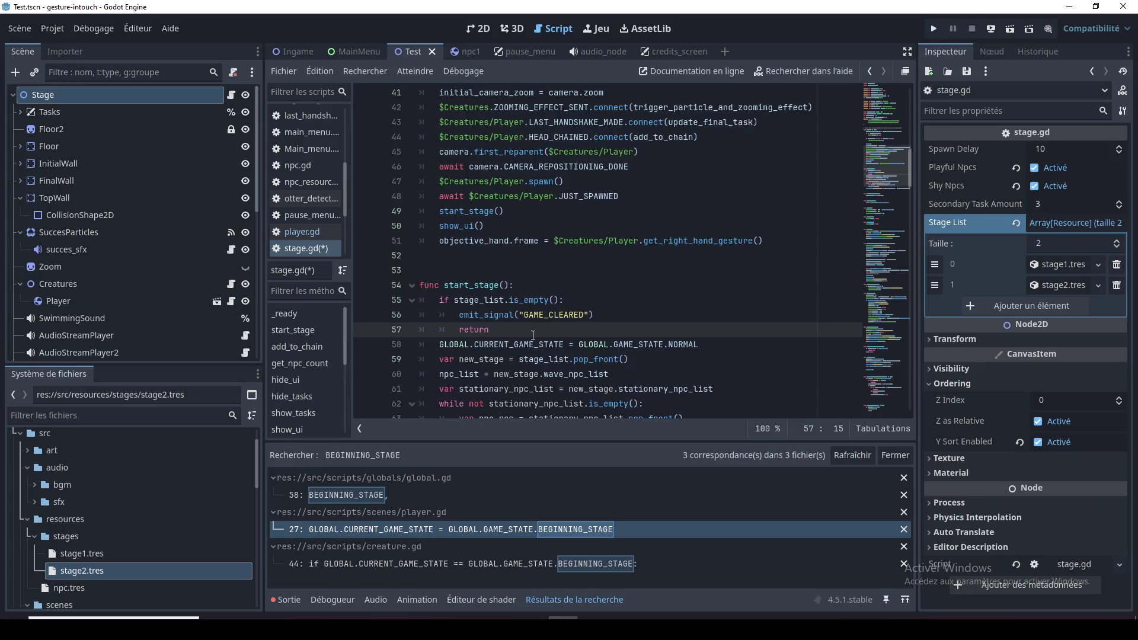
scroll(534, 320, down, 3)
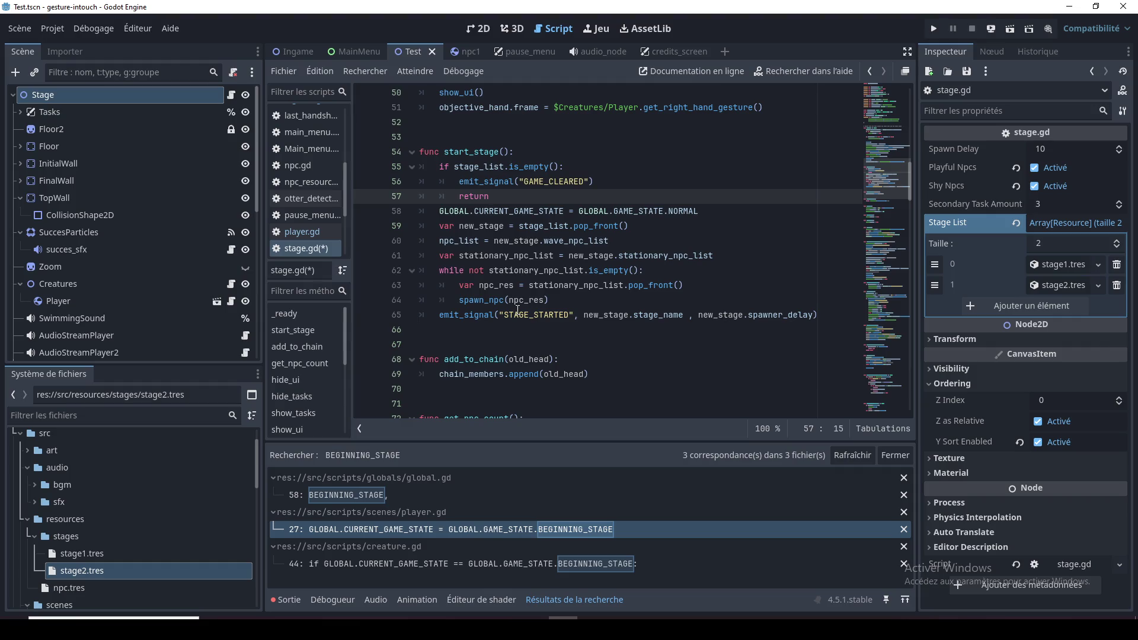
Review start_stage's code in stage.gd: the STAGE_STARTED signal, chain_members append and definition
double_click(517, 317)
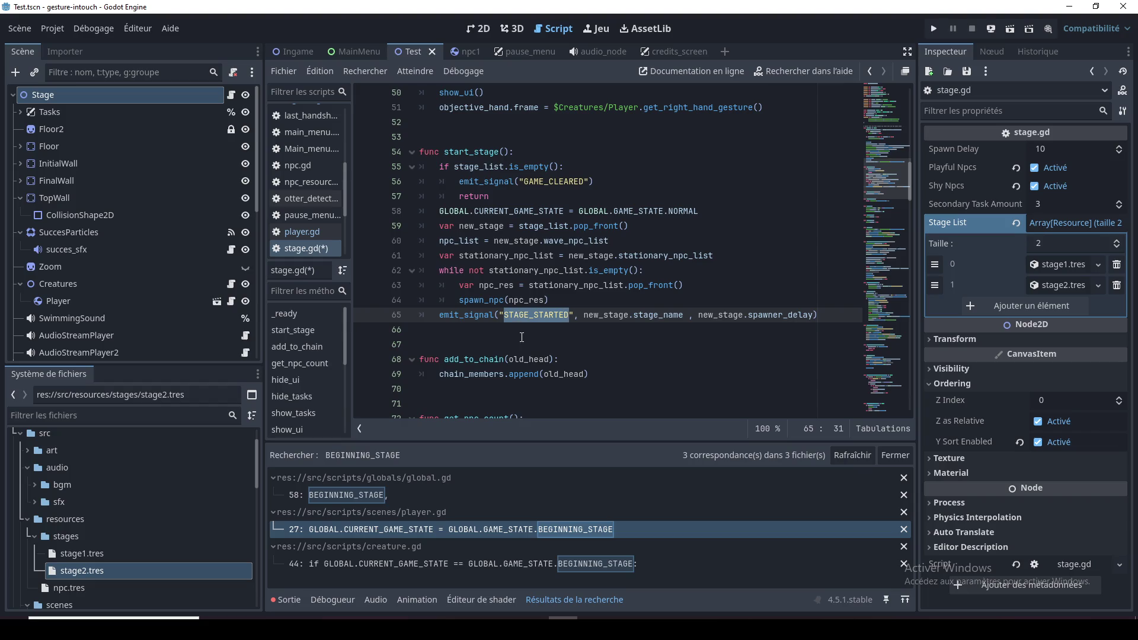
click(522, 335)
click(525, 349)
scroll(524, 347, down, 2)
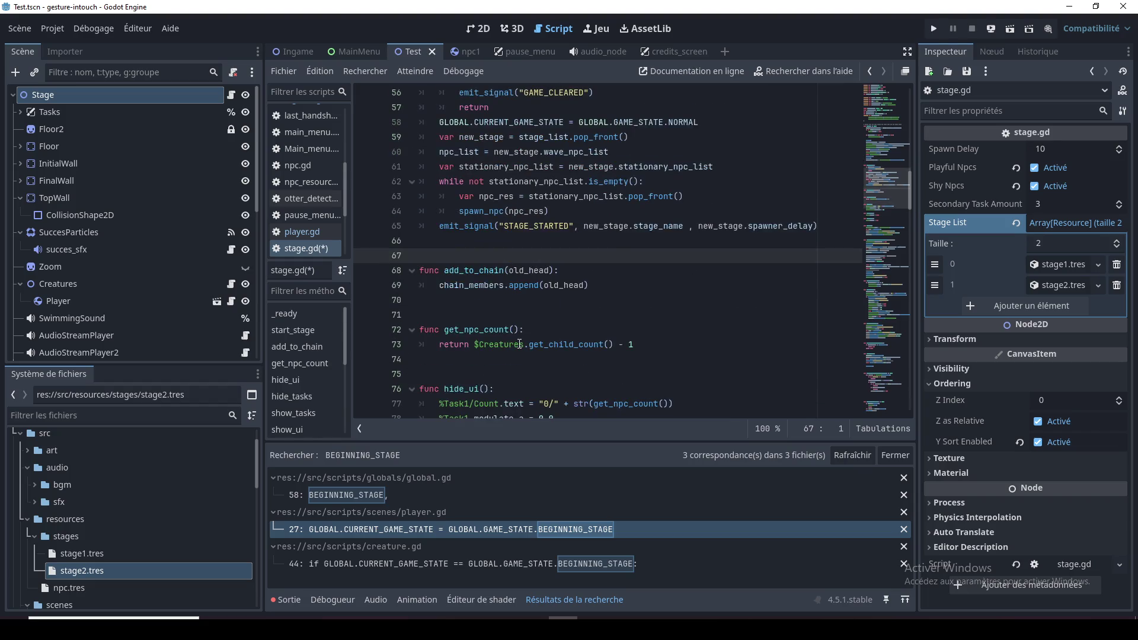
scroll(520, 343, up, 1)
click(574, 330)
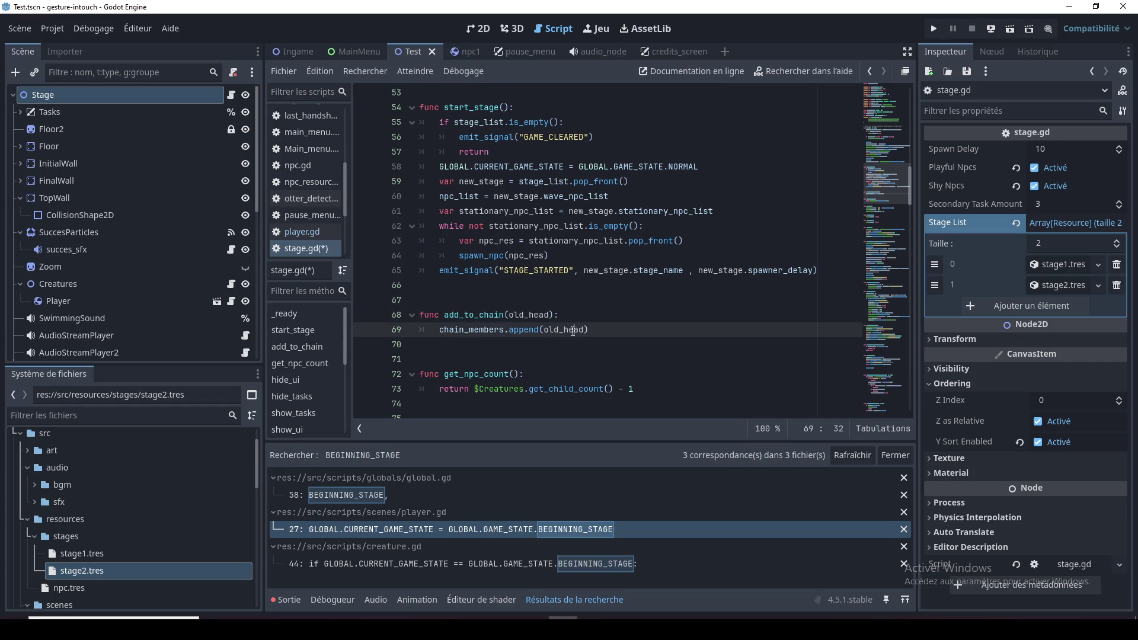
scroll(572, 361, up, 2)
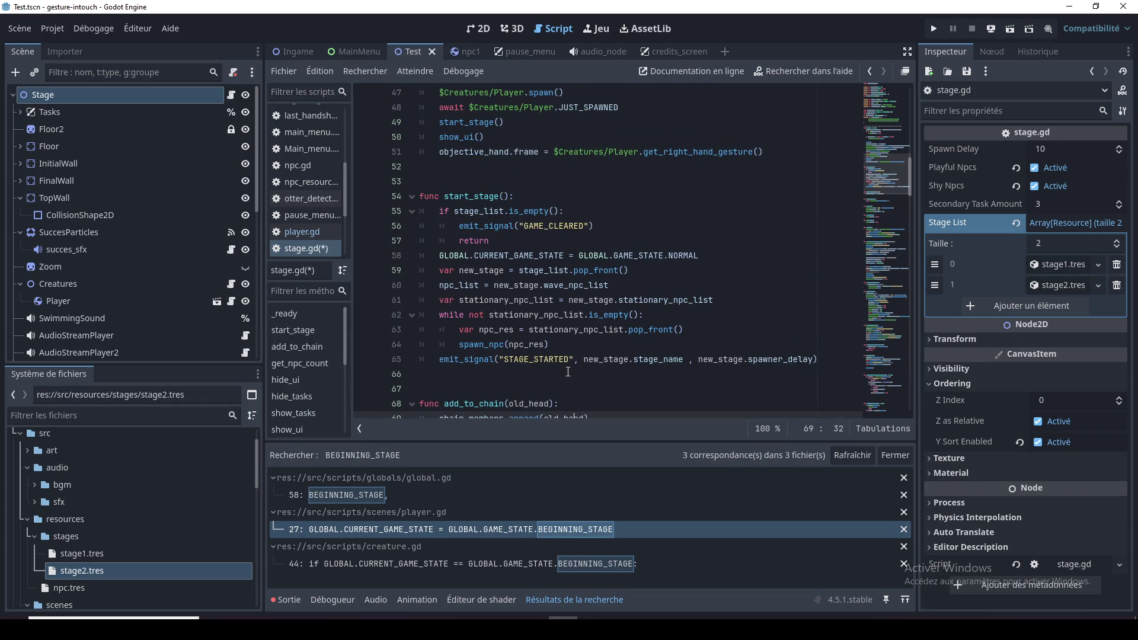
scroll(572, 356, up, 3)
click(584, 330)
Compare the BEGINNING_GAME assignment in _ready with the NORMAL assignment in start_stage
scroll(585, 337, up, 3)
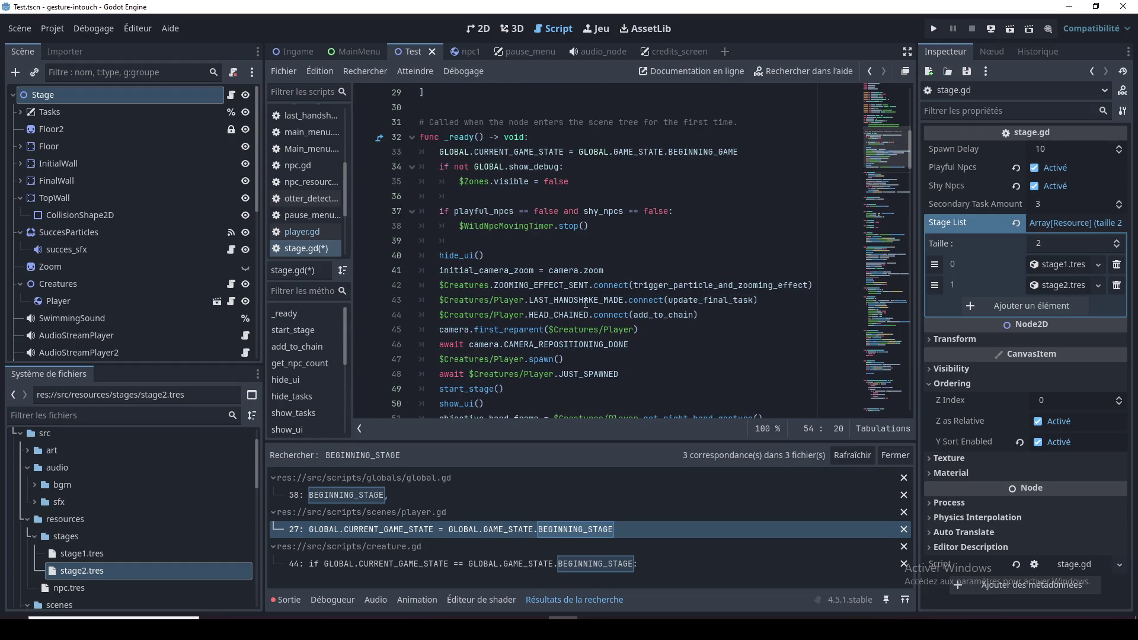
scroll(586, 302, down, 1)
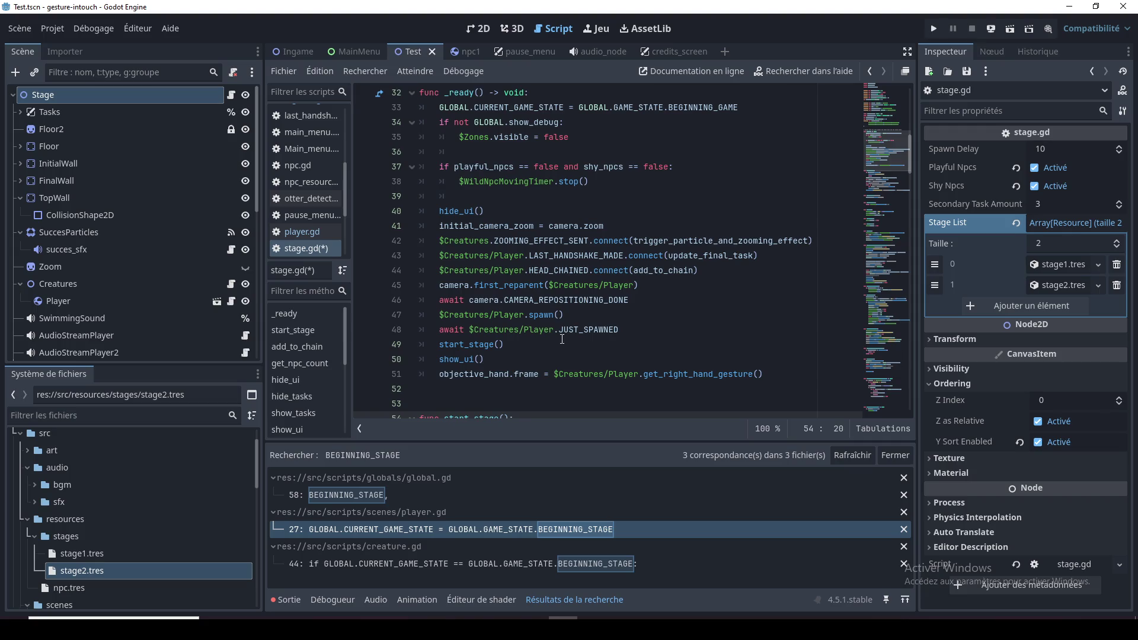
scroll(562, 339, up, 5)
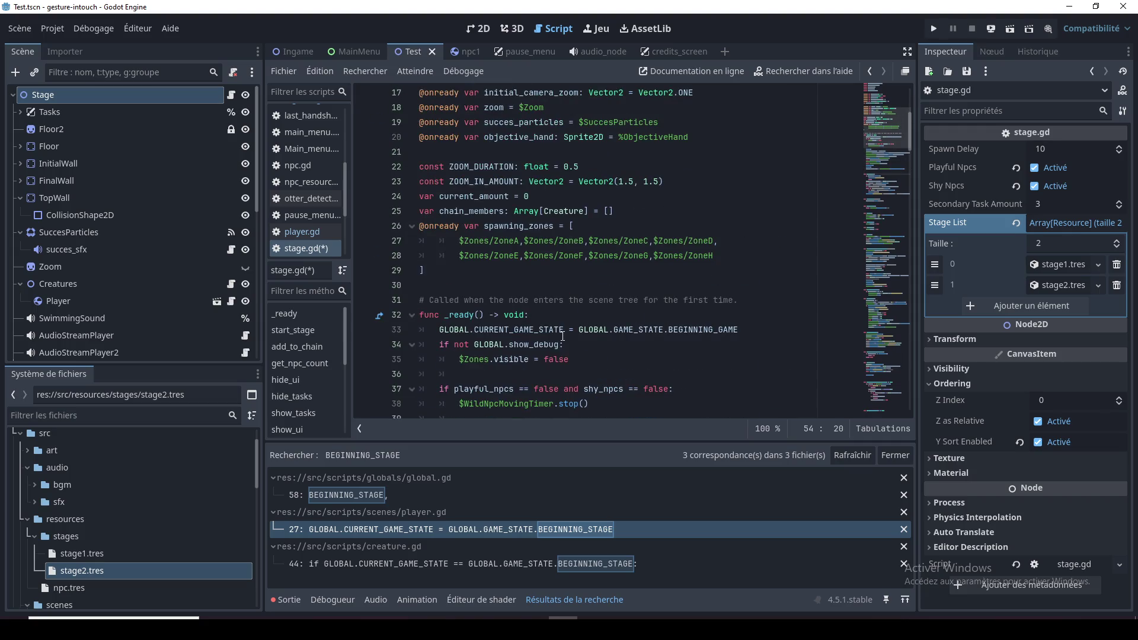
scroll(563, 337, up, 4)
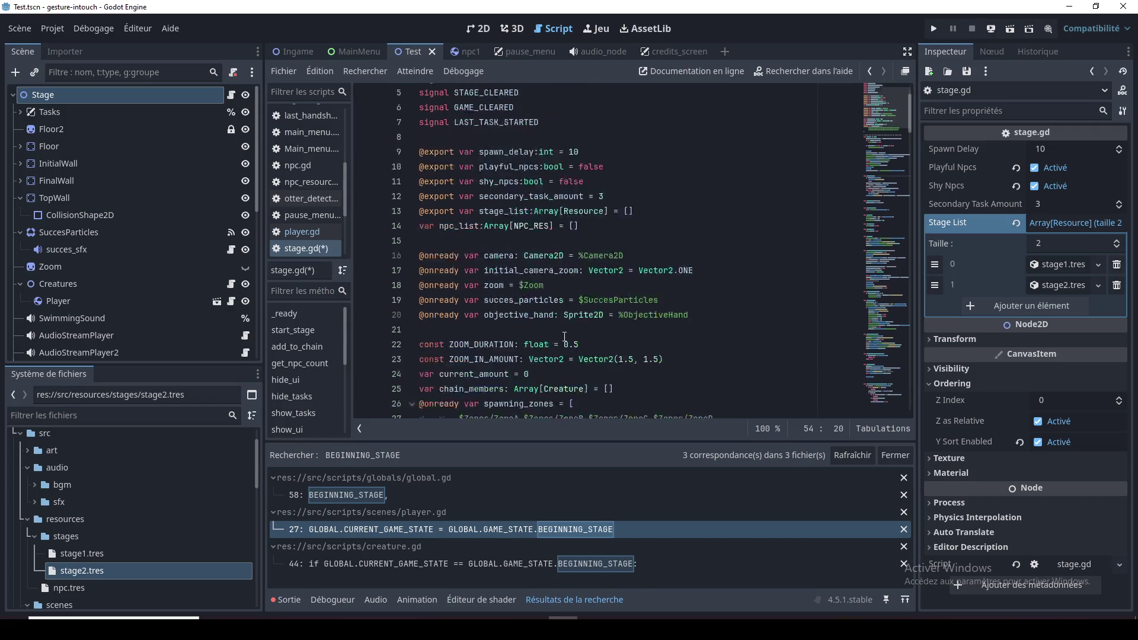
scroll(565, 336, down, 7)
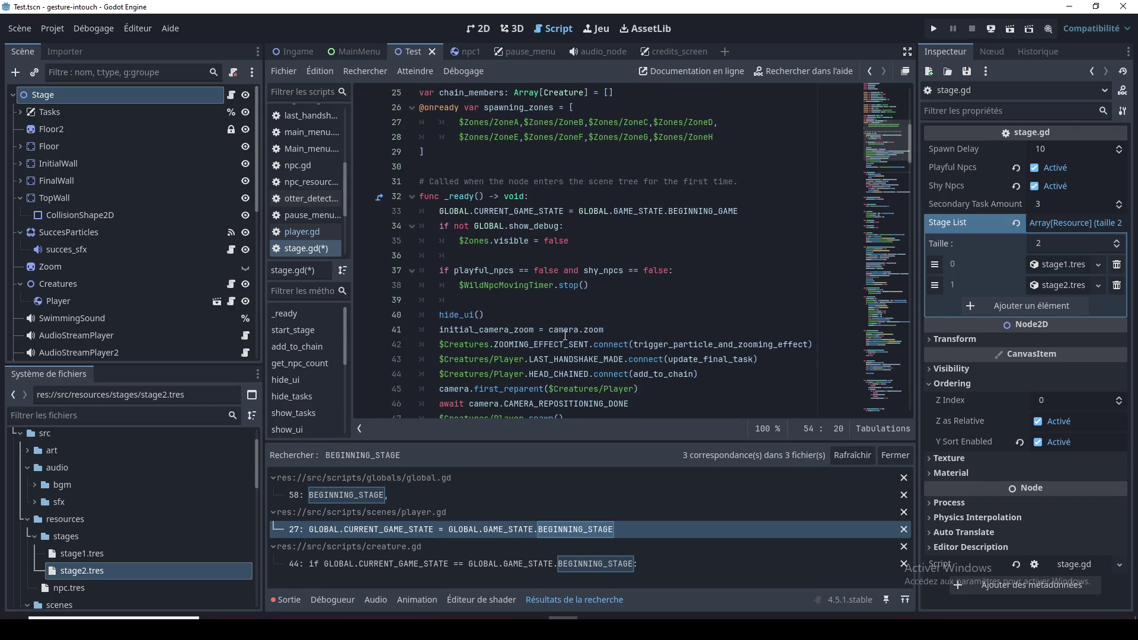
mouse_move(564, 336)
double_click(645, 211)
double_click(703, 211)
scroll(700, 236, down, 7)
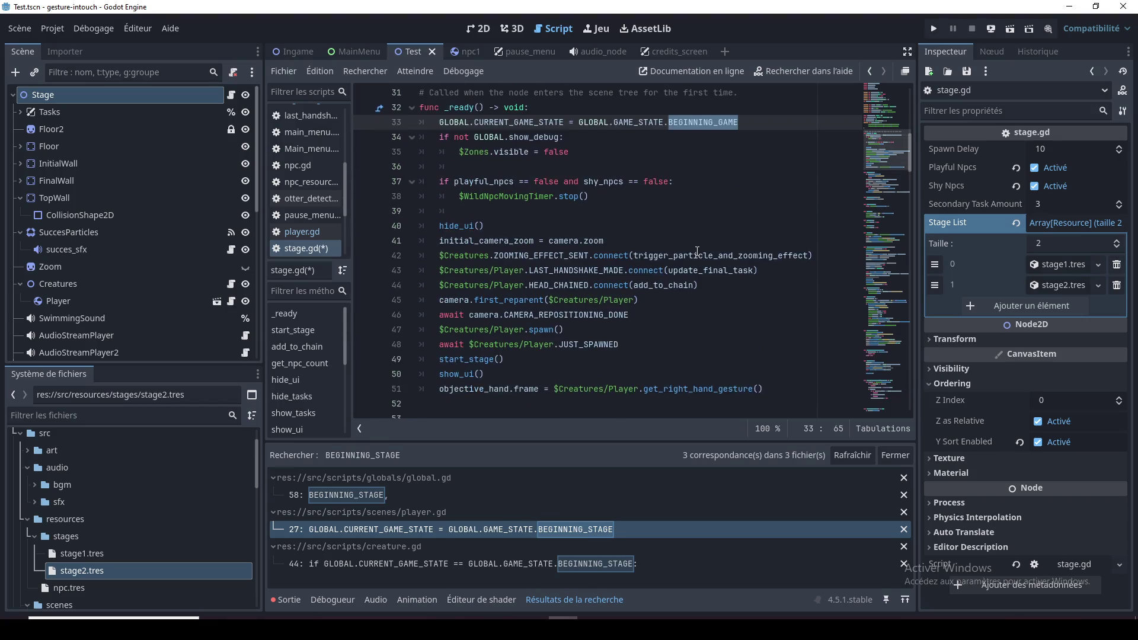
click(649, 270)
double_click(681, 270)
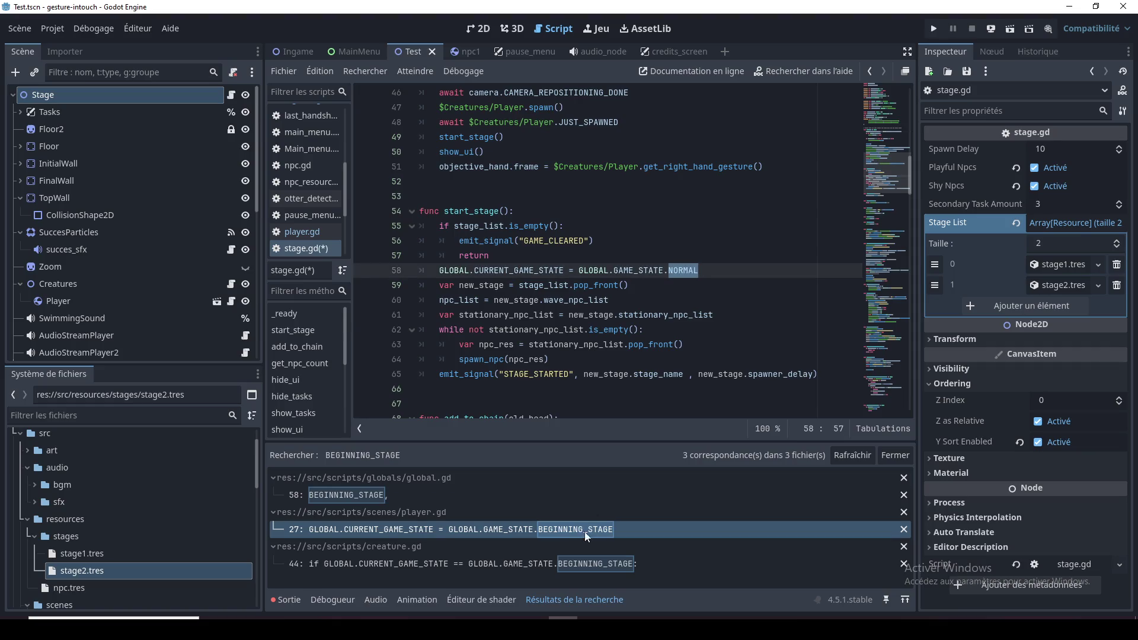
Check the BEGINNING_STAGE matches in player.gd and creature.gd, then run the Ingame scene with F6
click(516, 531)
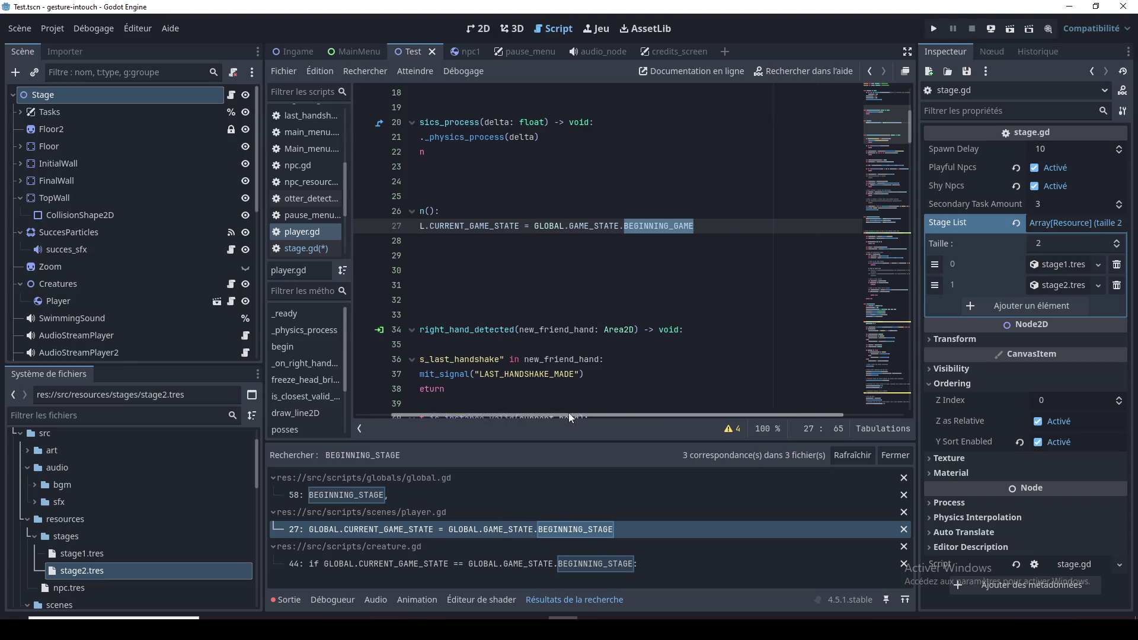
click(525, 560)
click(634, 270)
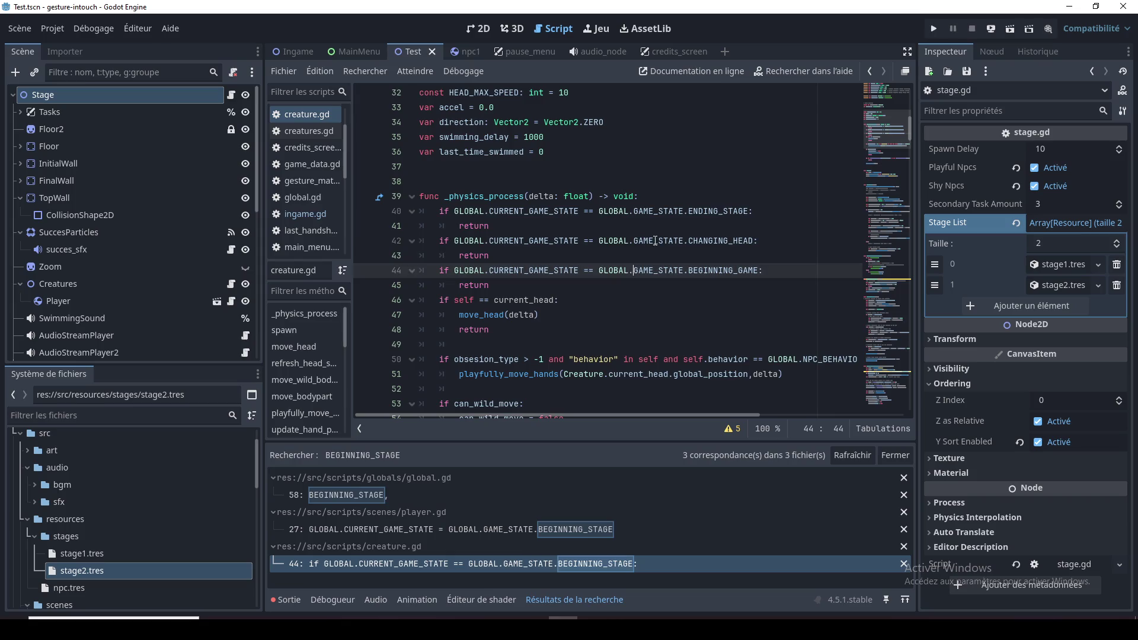
key(Up)
key(Up)
key(Up)
key(Down)
key(Down)
key(Down)
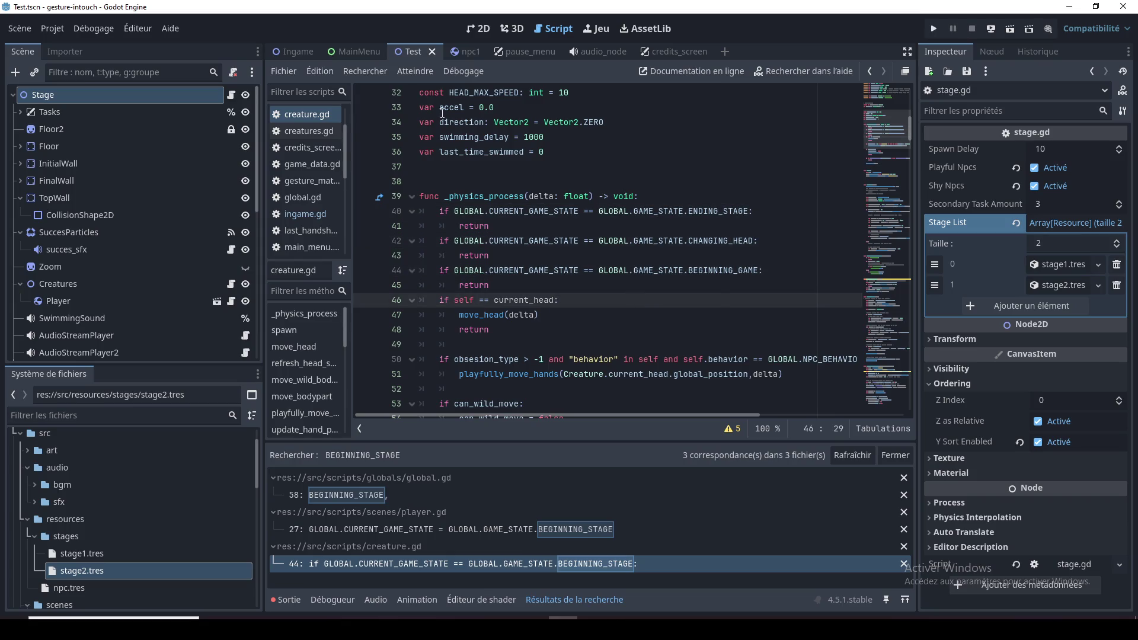
click(300, 52)
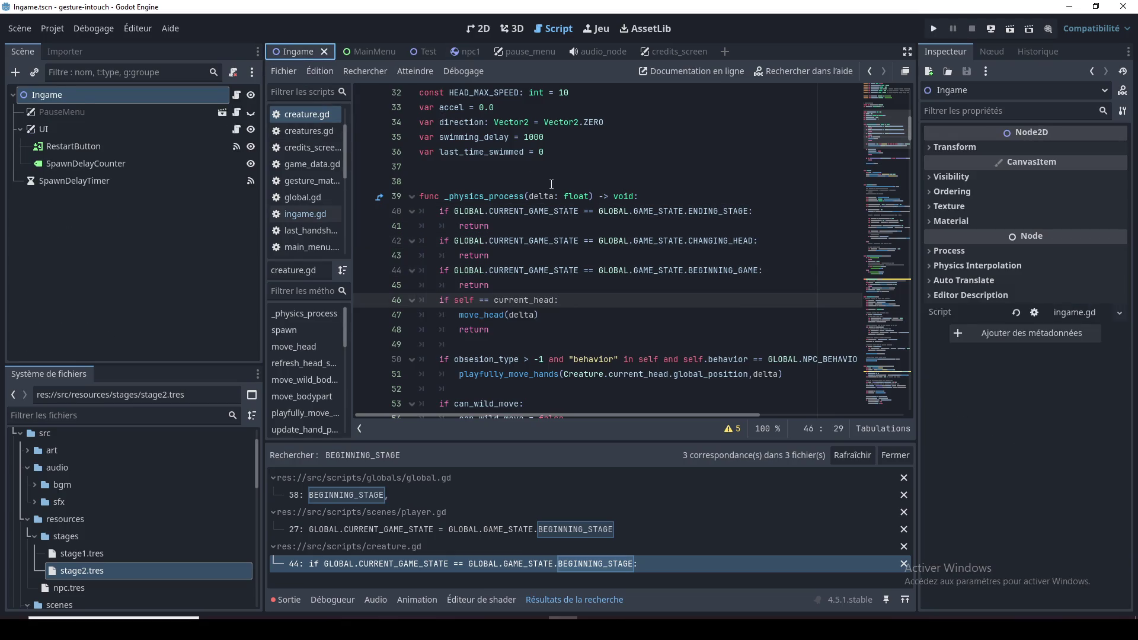
key(F6)
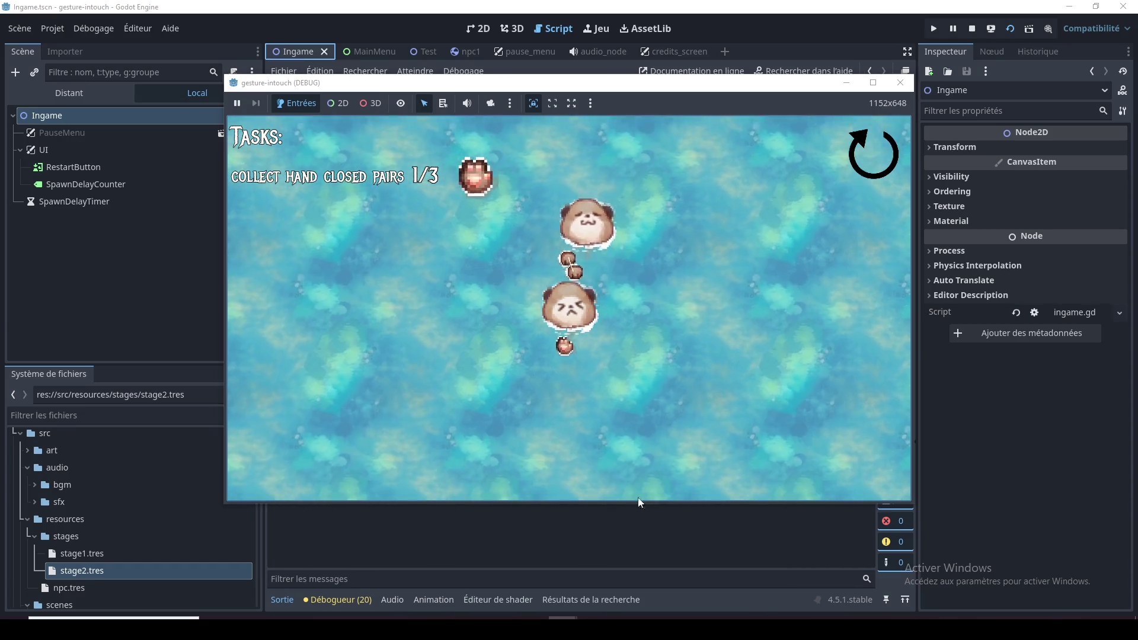
Close the gesture-intouch (DEBUG) game window to stop the test run
click(900, 82)
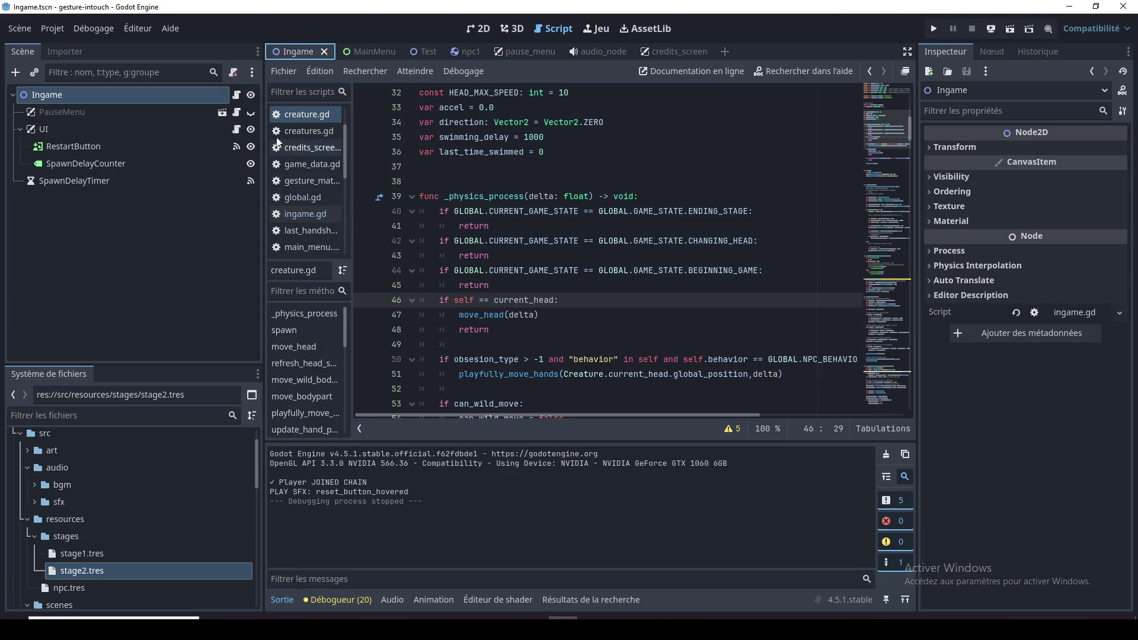
In the Test scene's stage.gd, insert # before ZoneE on line 28 and after ZoneA on line 27
mouse_move(319, 55)
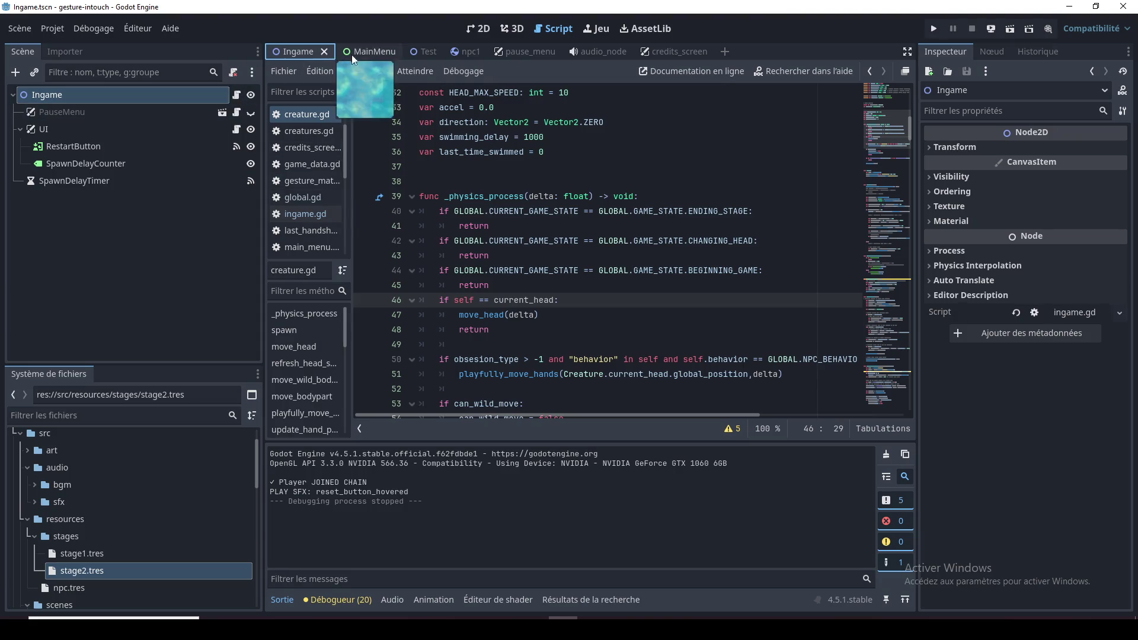
click(382, 51)
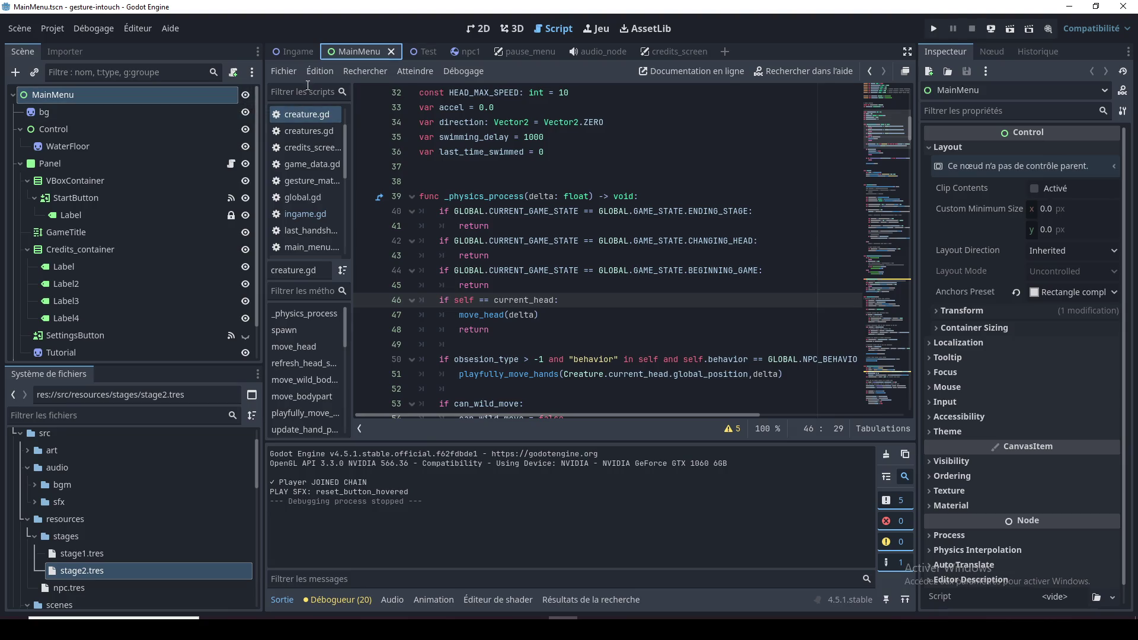
click(430, 55)
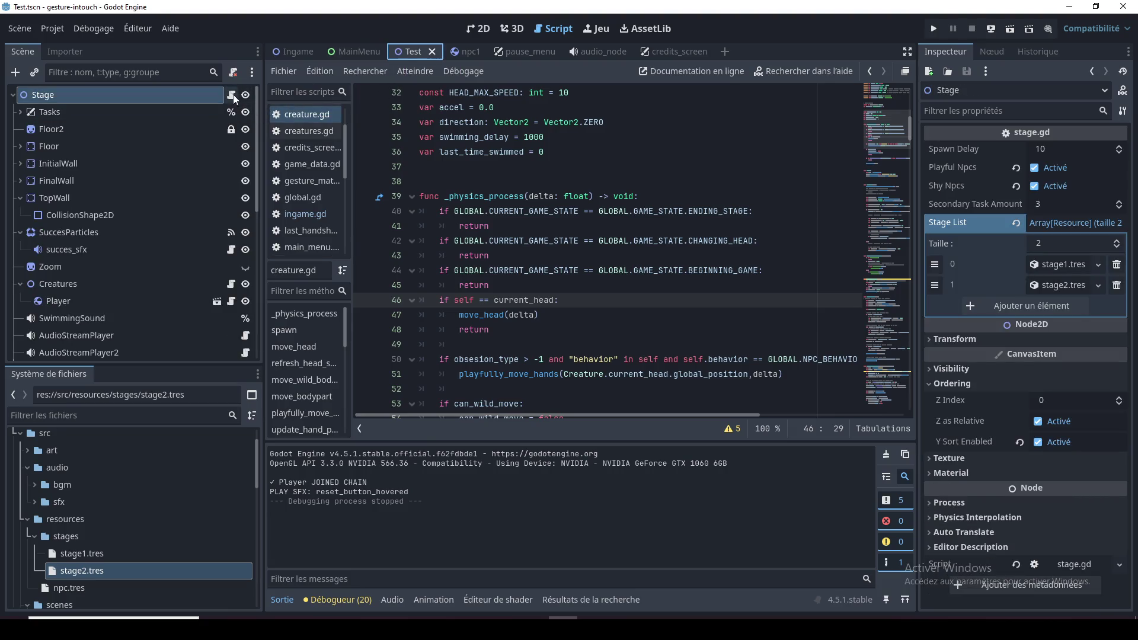
drag(894, 169, 895, 134)
click(568, 154)
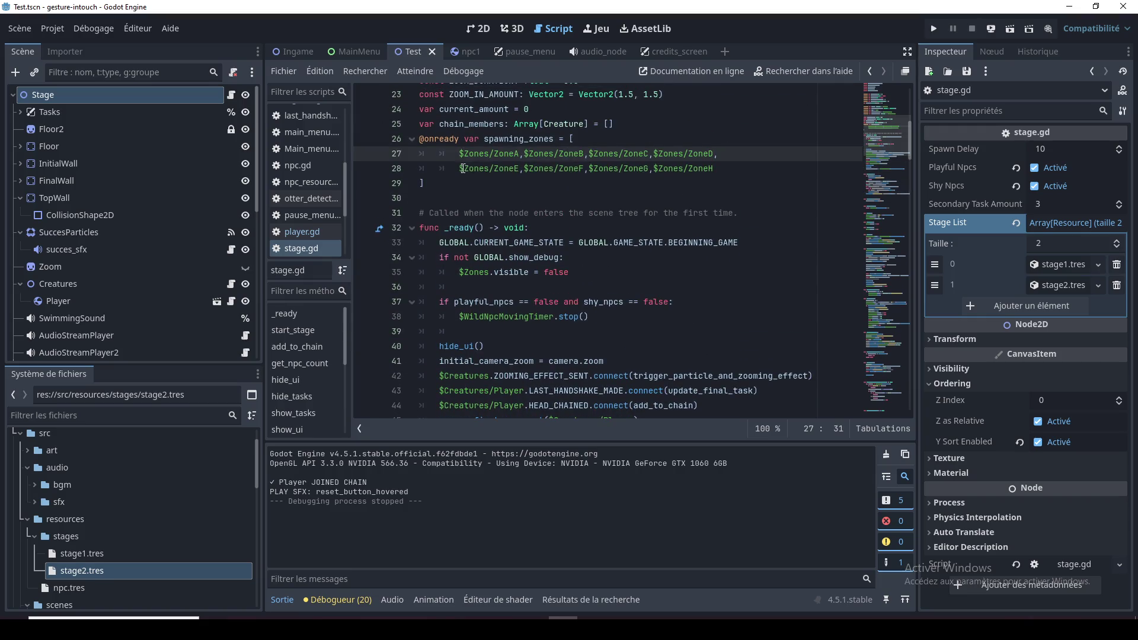
click(461, 169)
text(#)
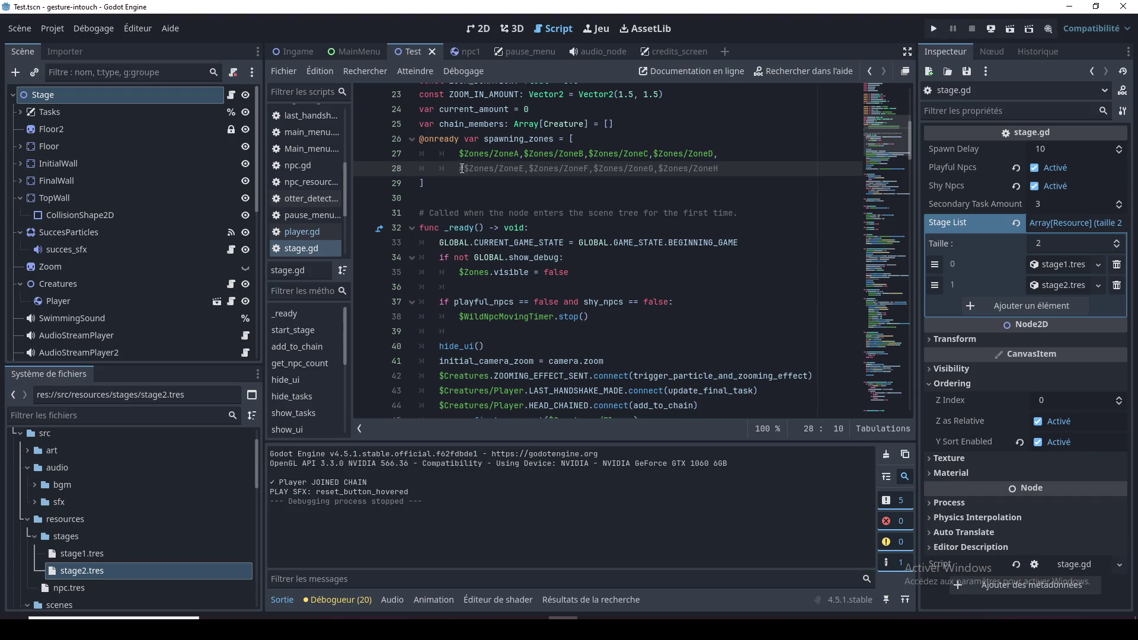
click(525, 155)
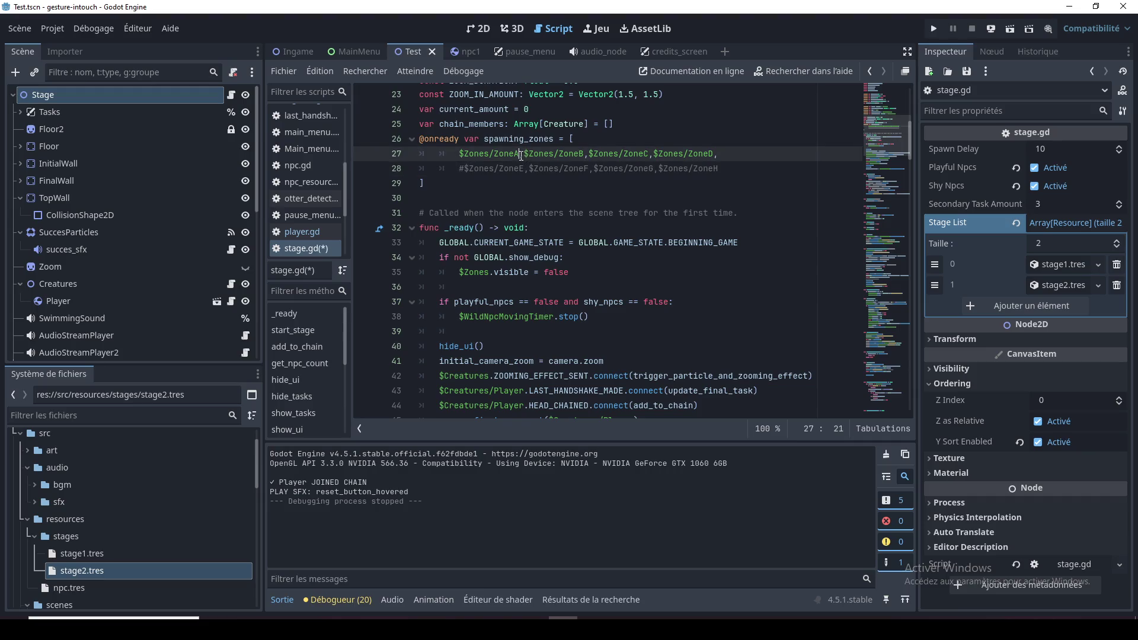
text(#)
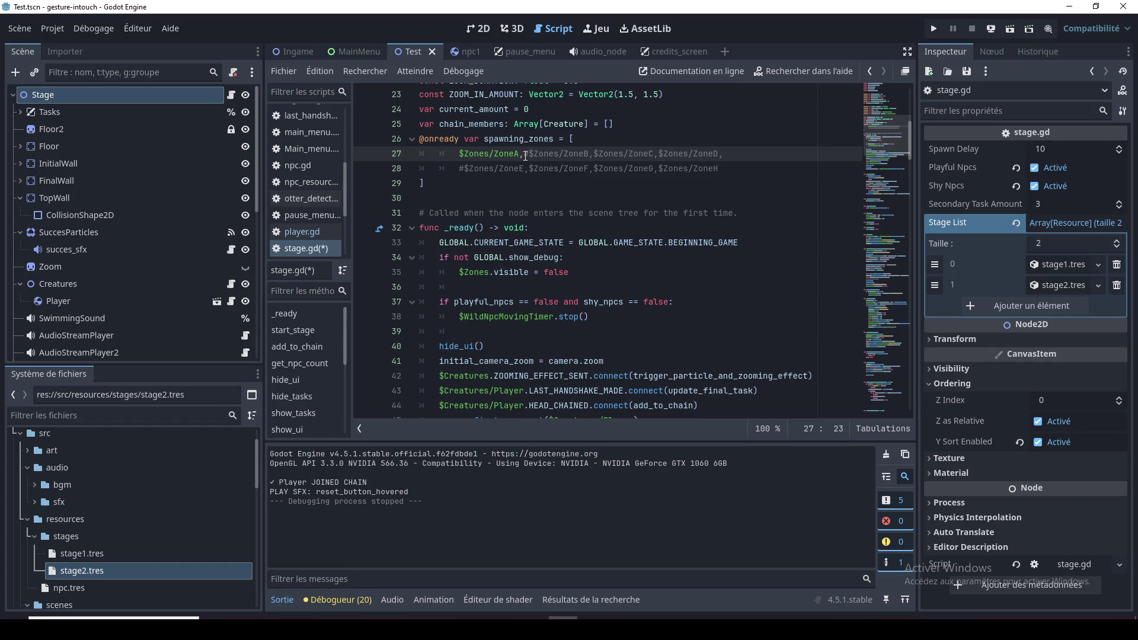
click(489, 29)
Run the Test scene with F6, complete both tasks, then close the game and return to stage.gd
key(F6)
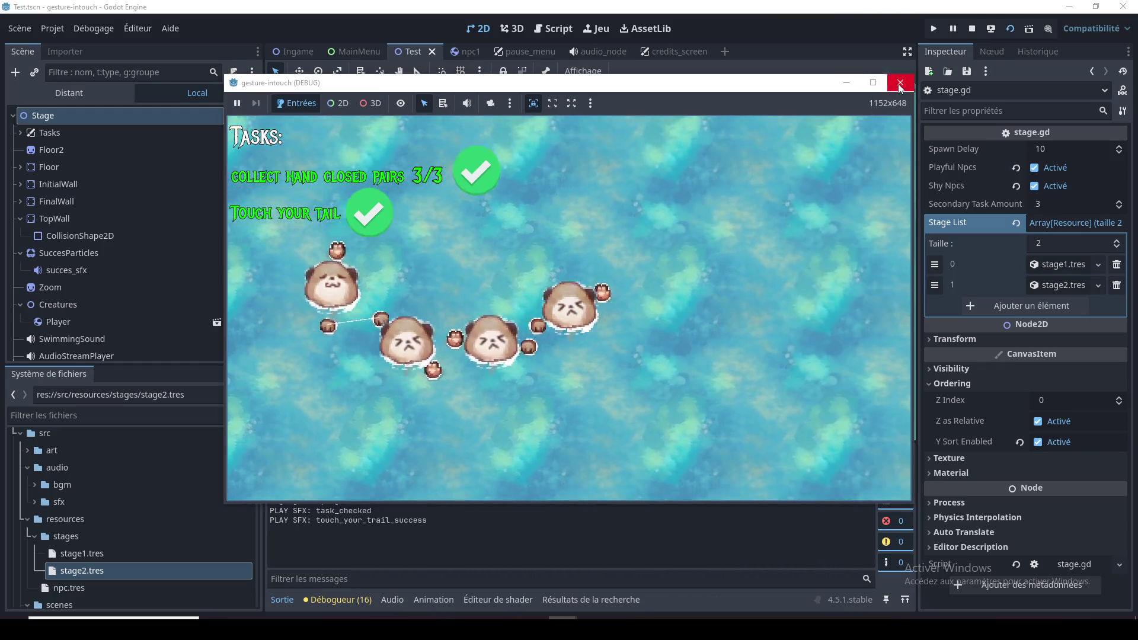
click(899, 83)
click(557, 29)
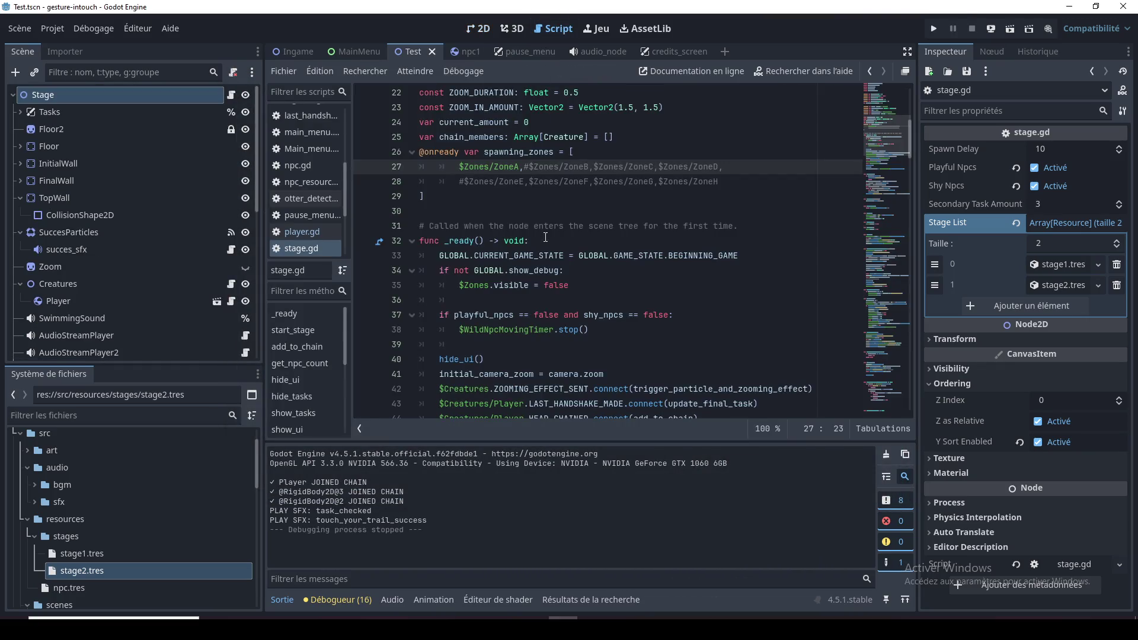
click(526, 212)
click(525, 203)
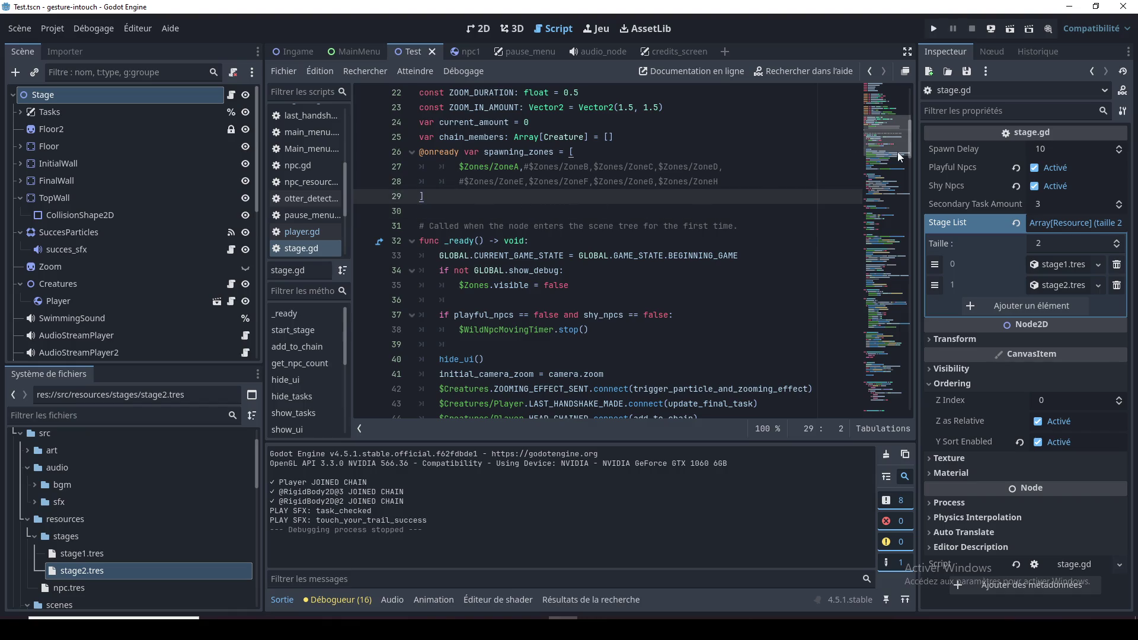
mouse_move(893, 138)
mouse_down()
mouse_move(889, 123)
mouse_move(885, 148)
mouse_up()
drag(884, 148, 883, 174)
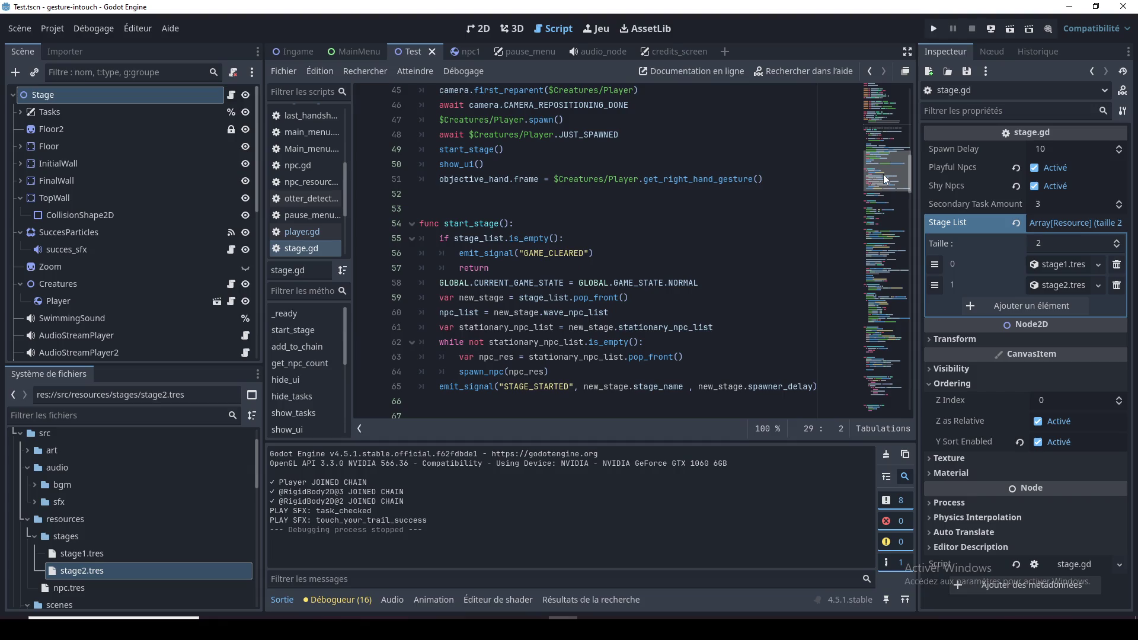
double_click(487, 223)
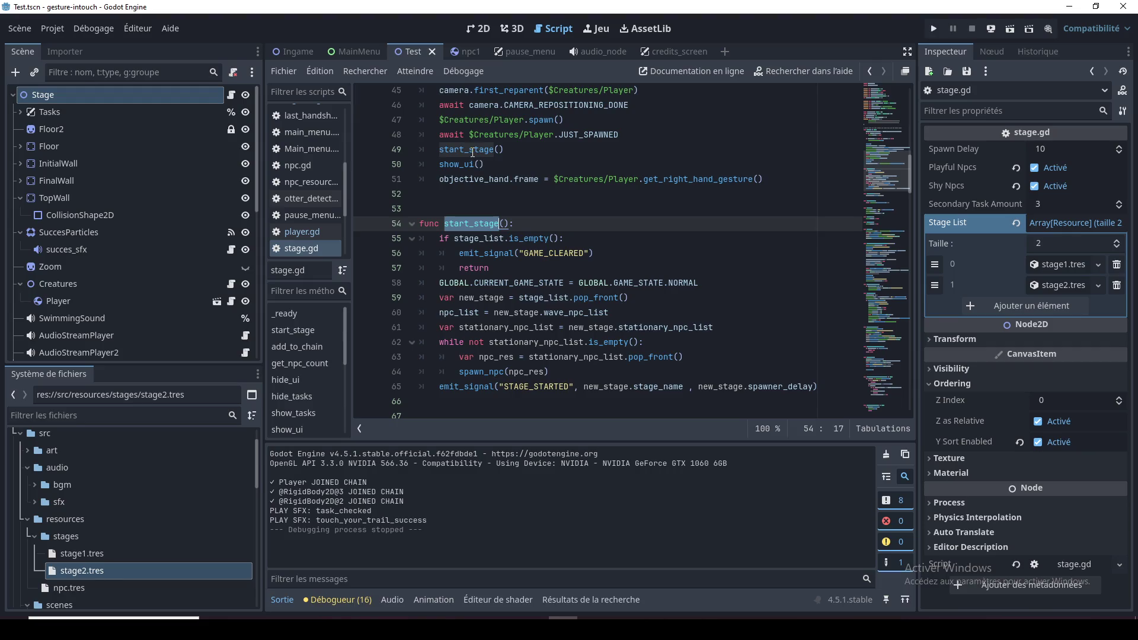
scroll(458, 188, up, 3)
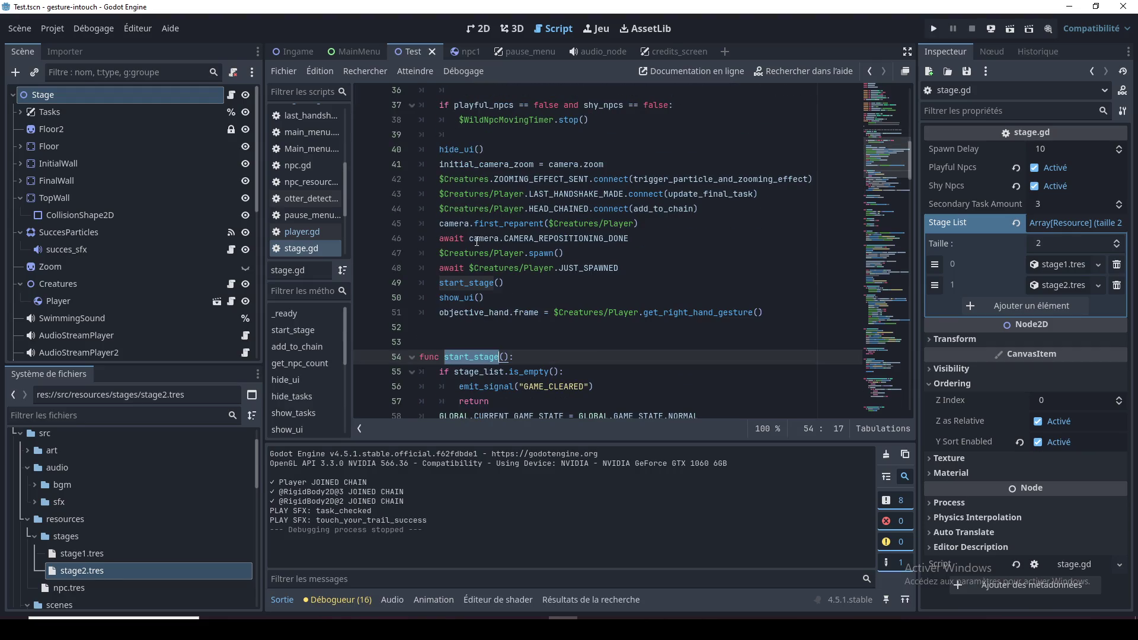
double_click(460, 296)
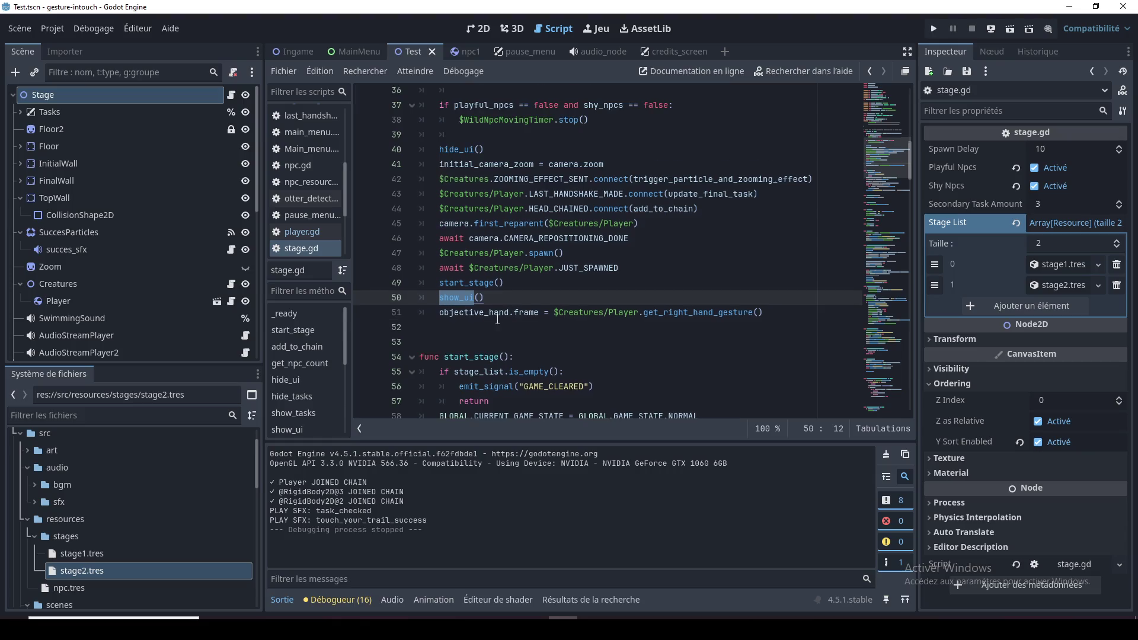
scroll(495, 320, down, 2)
click(478, 216)
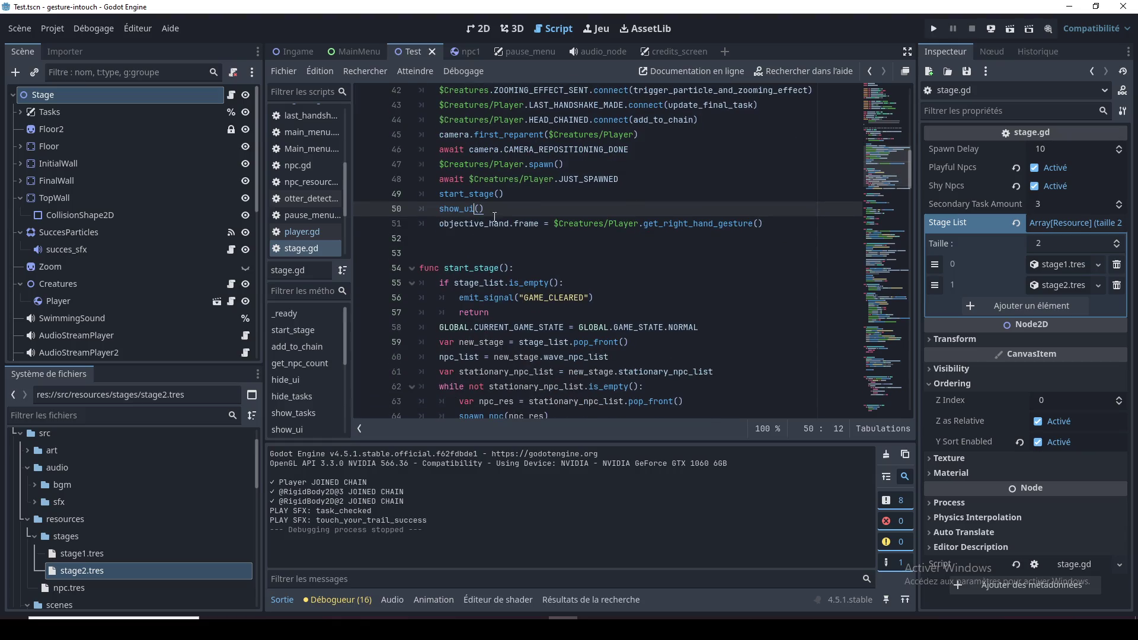
double_click(449, 215)
Search stage.gd for show_ui and inspect its definition's Task1 modulate lines
key(ctrl+f)
click(719, 427)
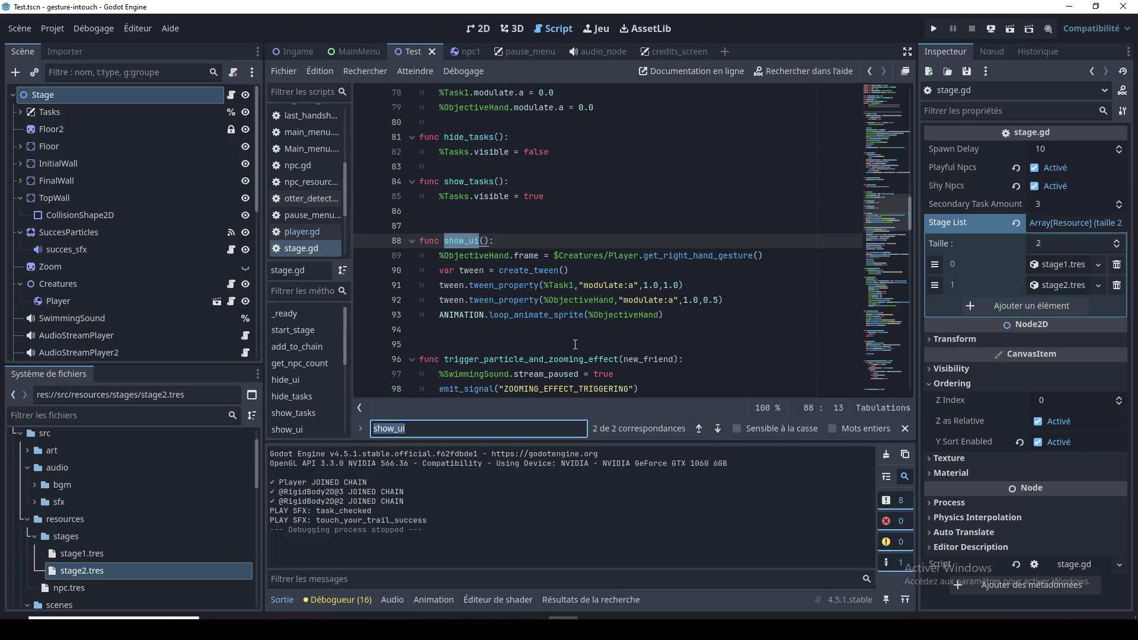
click(638, 268)
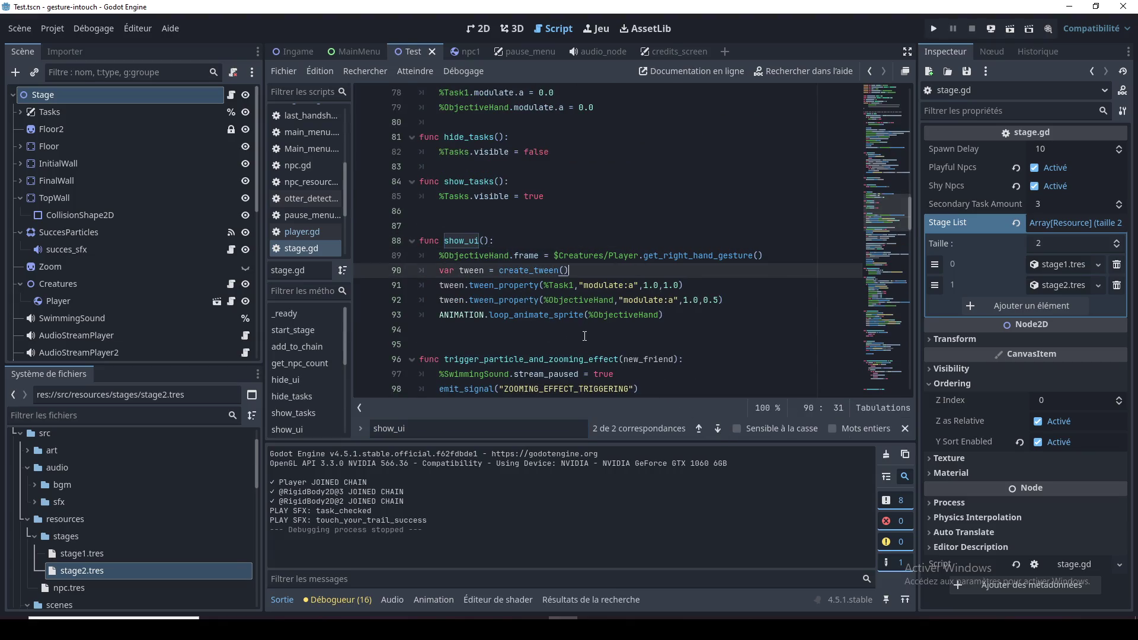
double_click(566, 286)
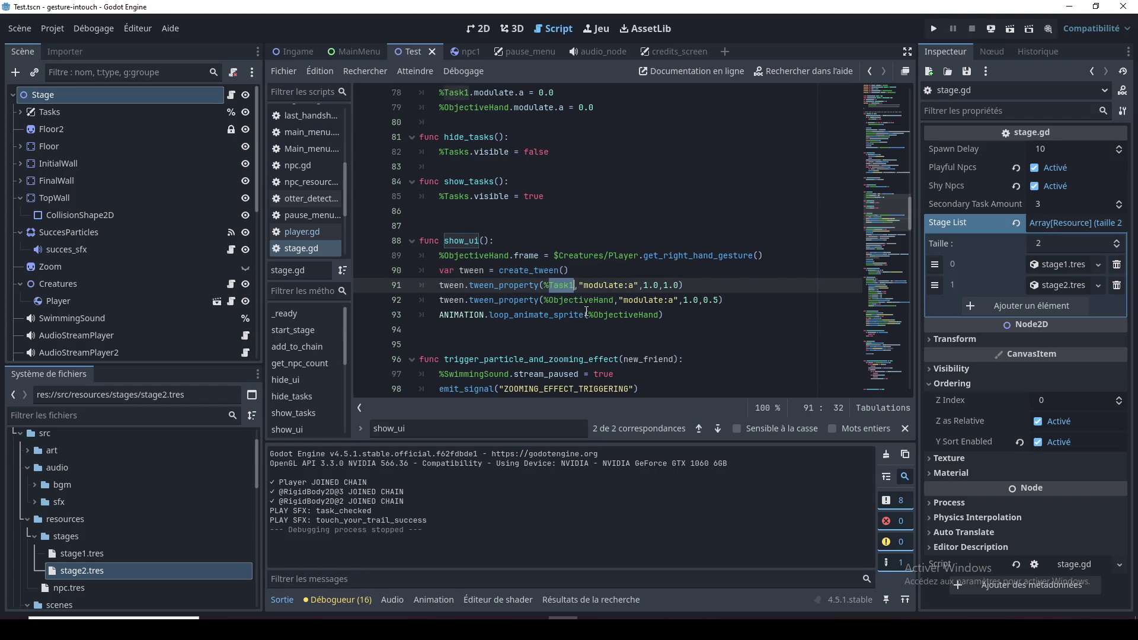
double_click(588, 314)
click(582, 319)
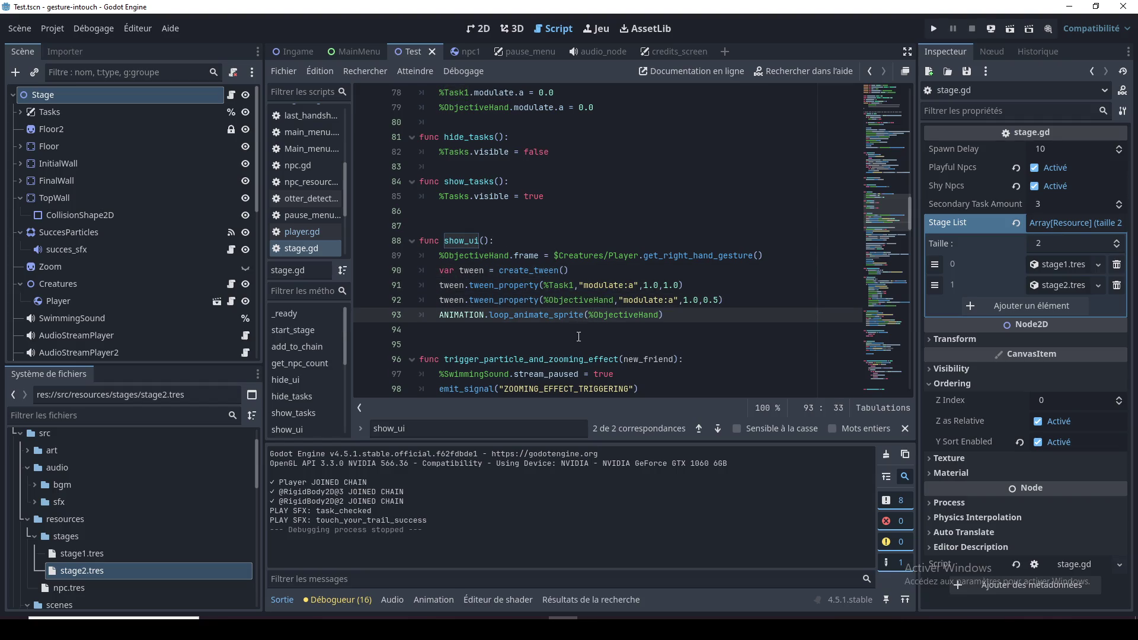
scroll(581, 332, down, 2)
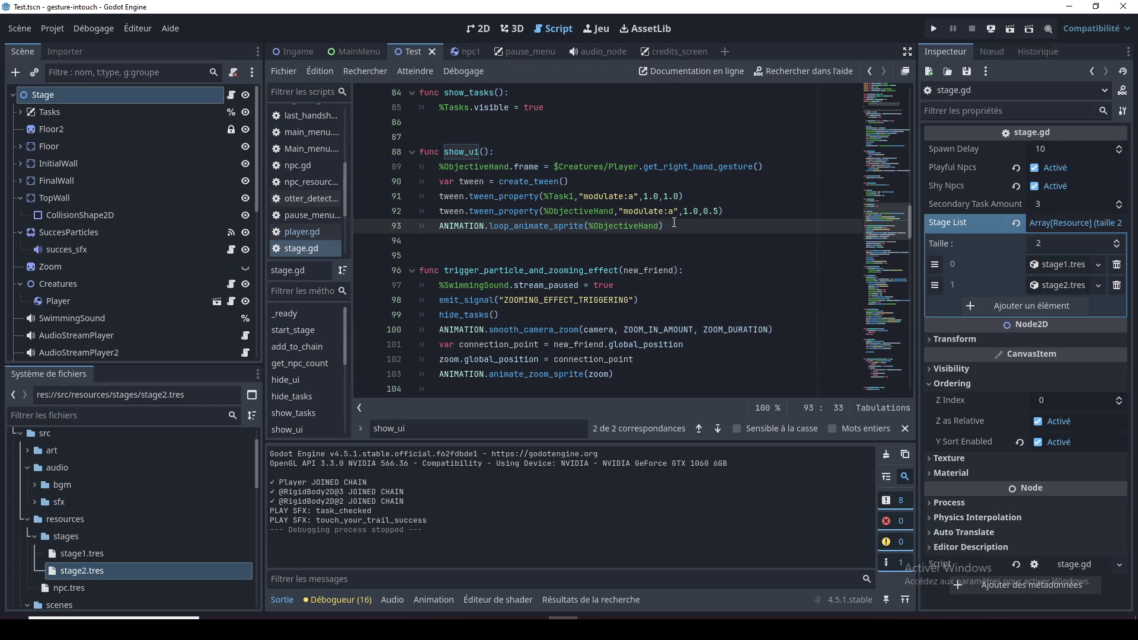
double_click(616, 197)
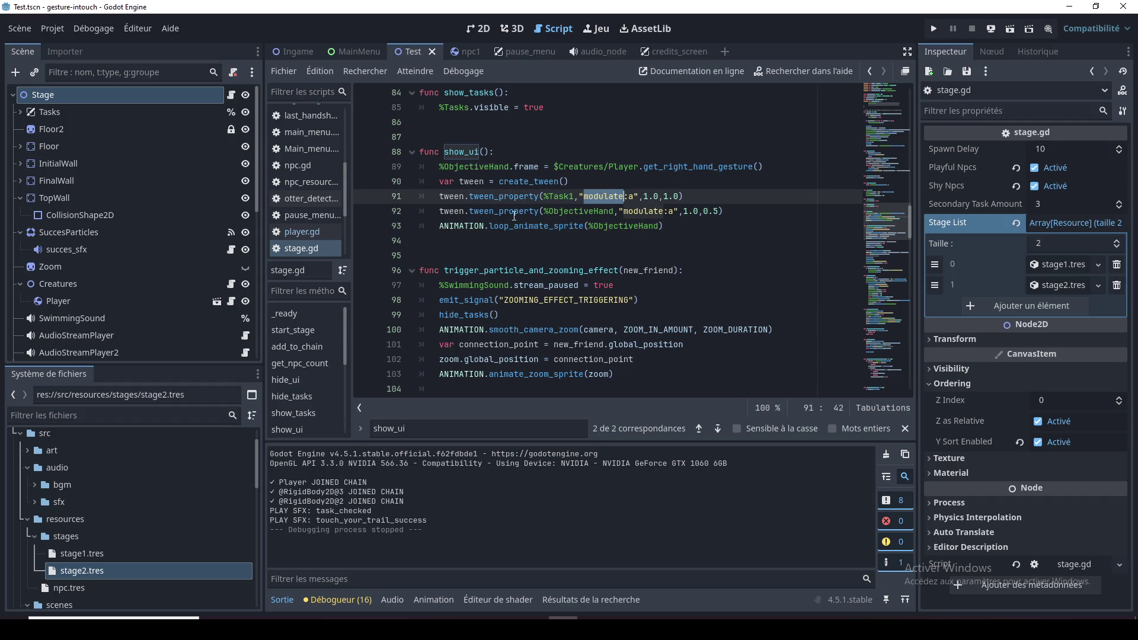
Inspect update_tasks, including its main-task completion check and the %ObjectiveHand line 132
scroll(538, 250, down, 8)
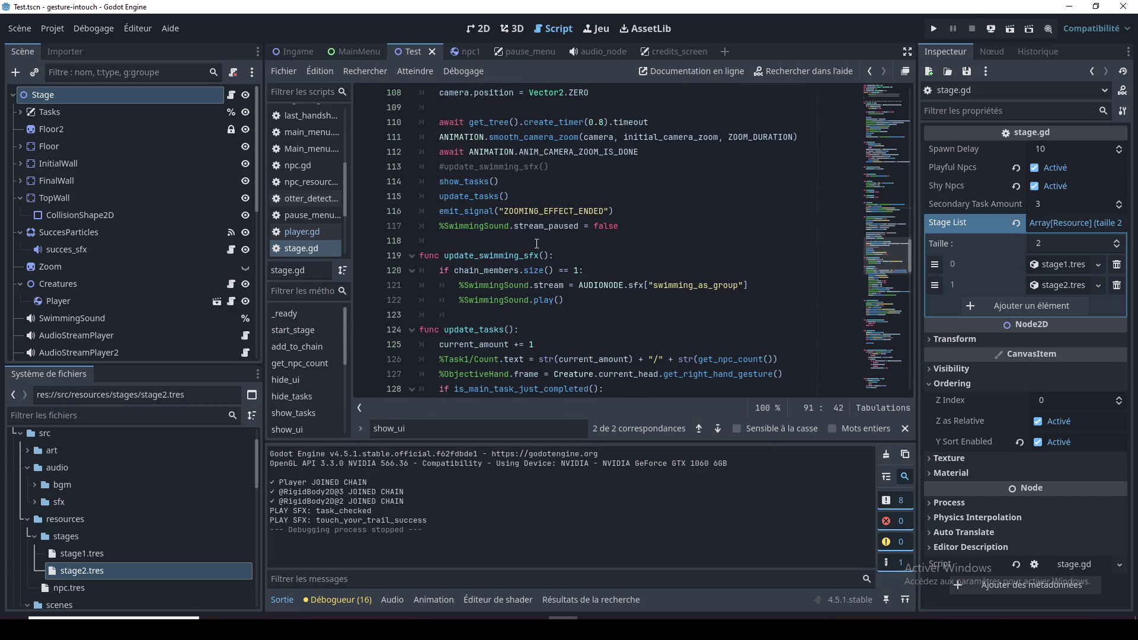
click(516, 261)
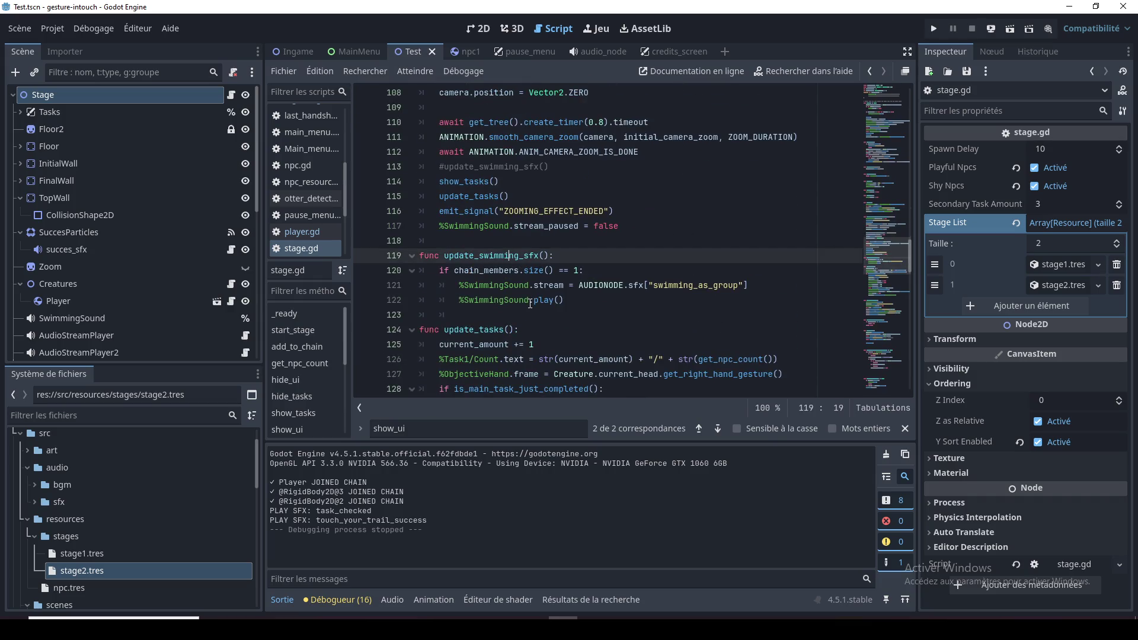
scroll(530, 304, up, 3)
scroll(531, 298, down, 4)
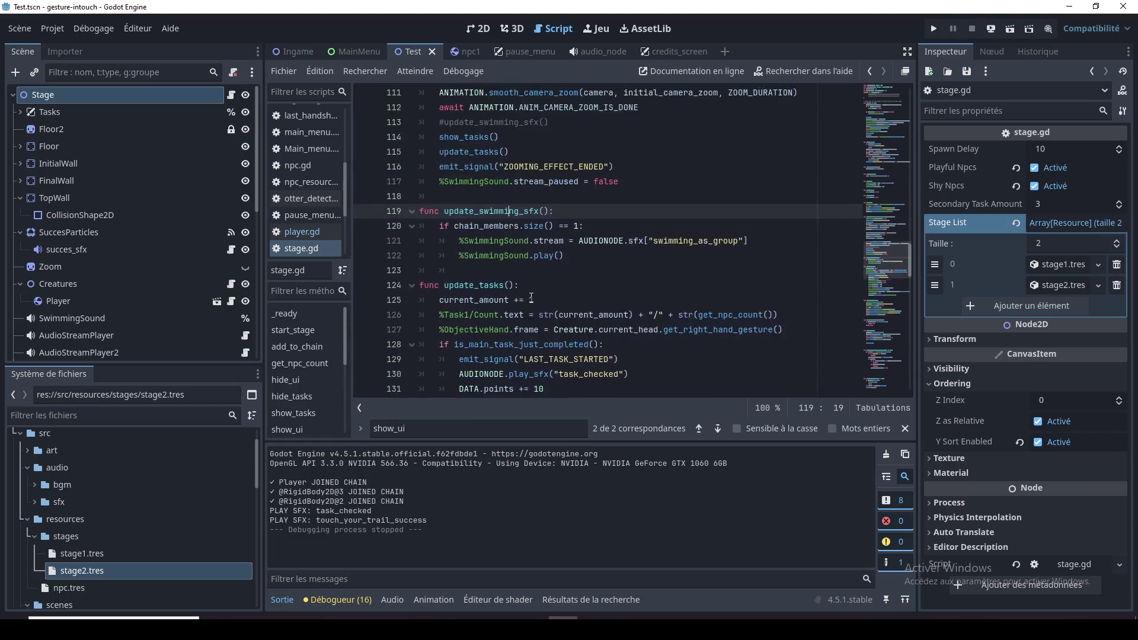
scroll(531, 298, down, 3)
double_click(474, 152)
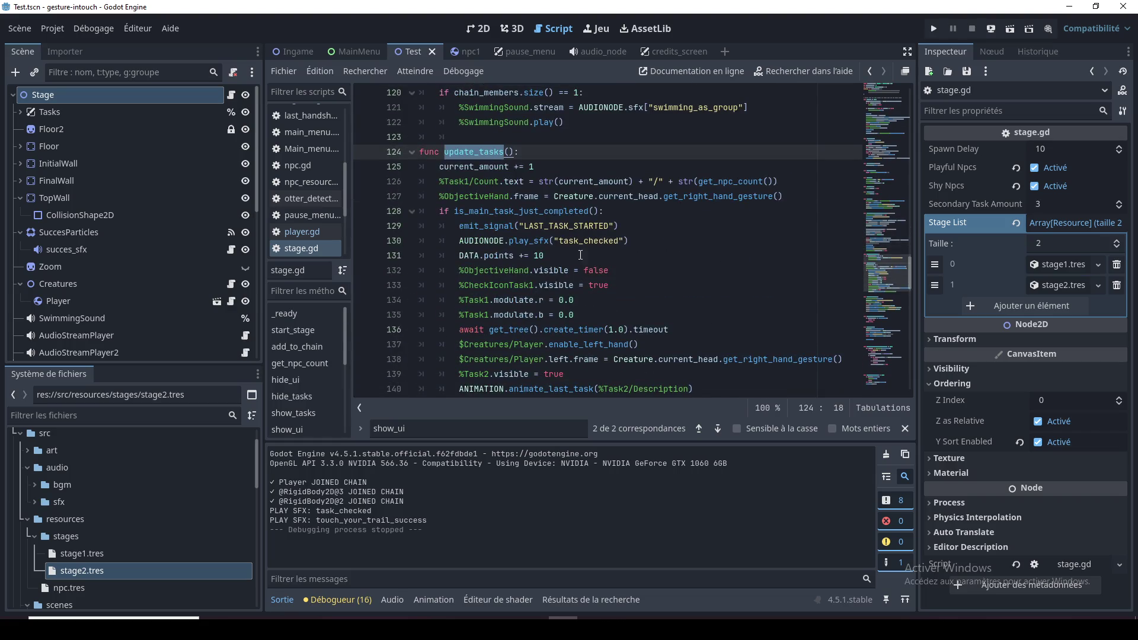
click(579, 211)
scroll(542, 255, down, 1)
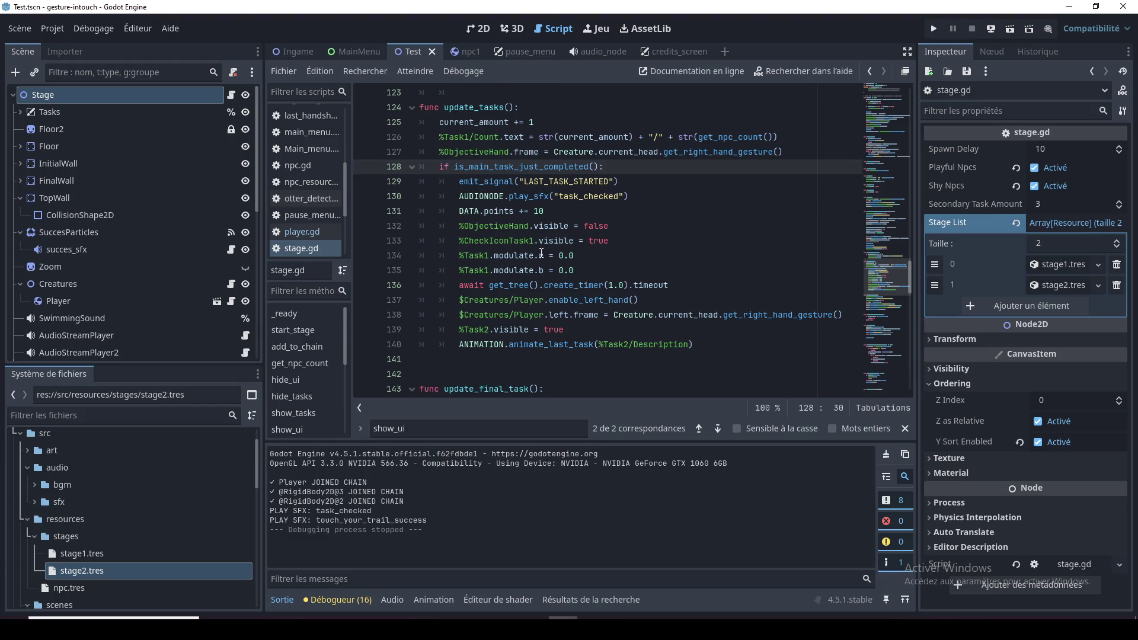
click(514, 226)
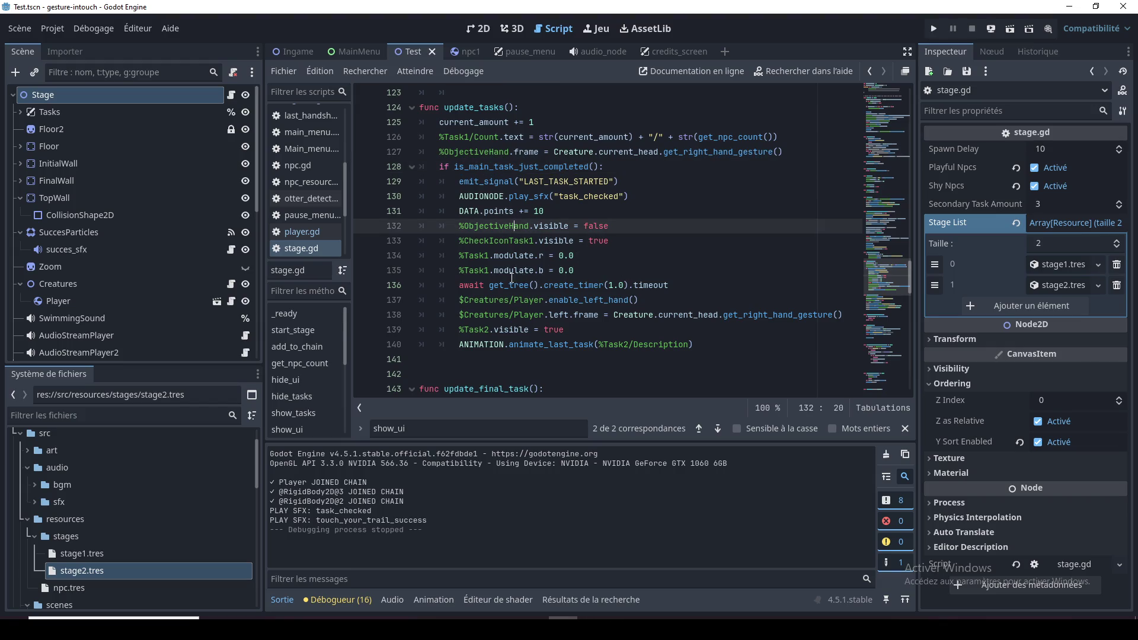
double_click(501, 229)
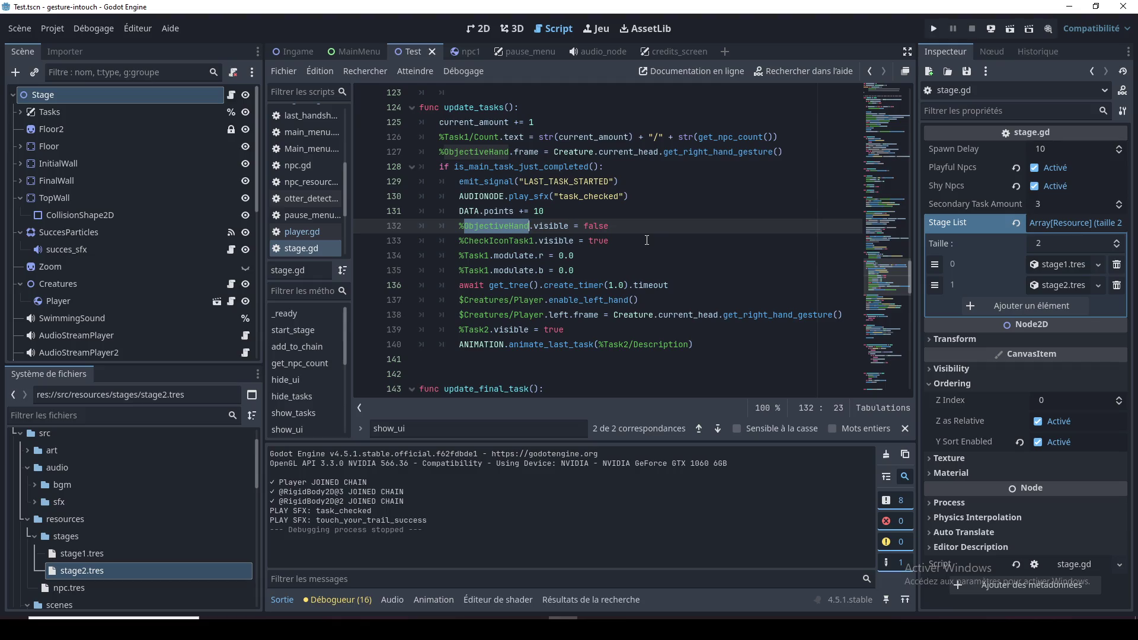
Inspect the Task1 modulate lines and the ObjectiveHand and Creature references in update_tasks
mouse_move(587, 270)
mouse_down()
mouse_move(421, 257)
mouse_move(405, 229)
mouse_up()
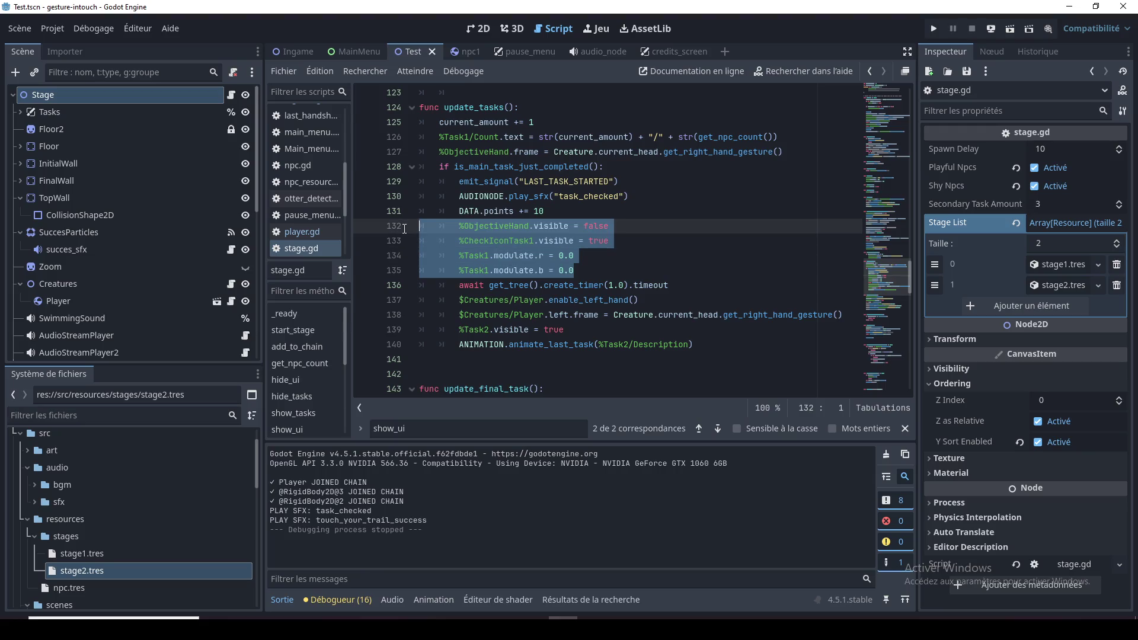
double_click(477, 228)
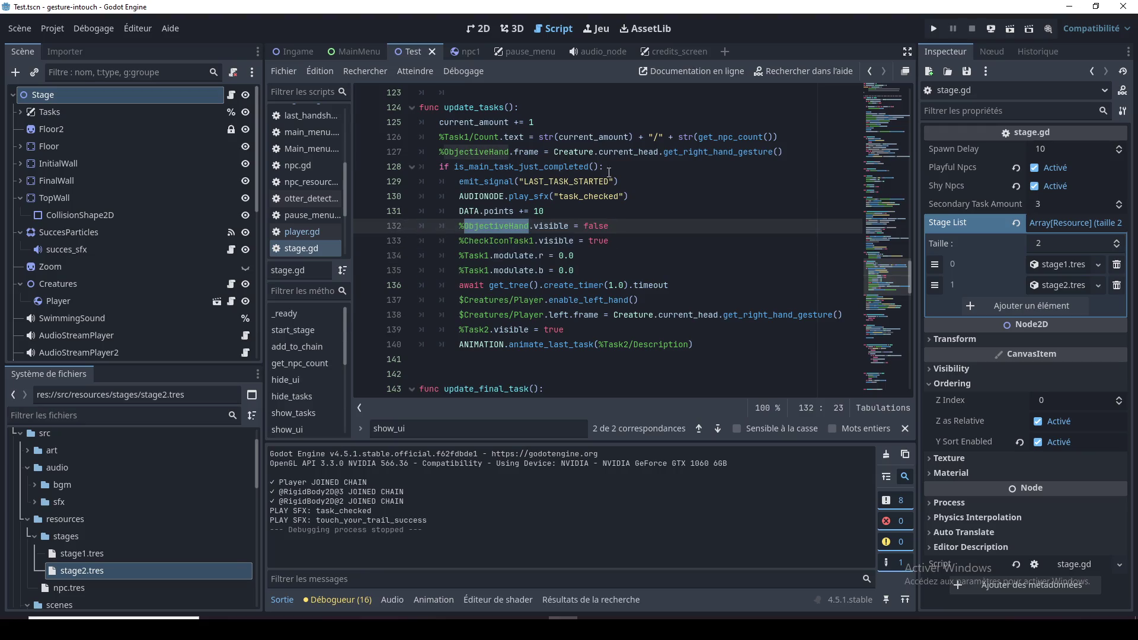
double_click(574, 152)
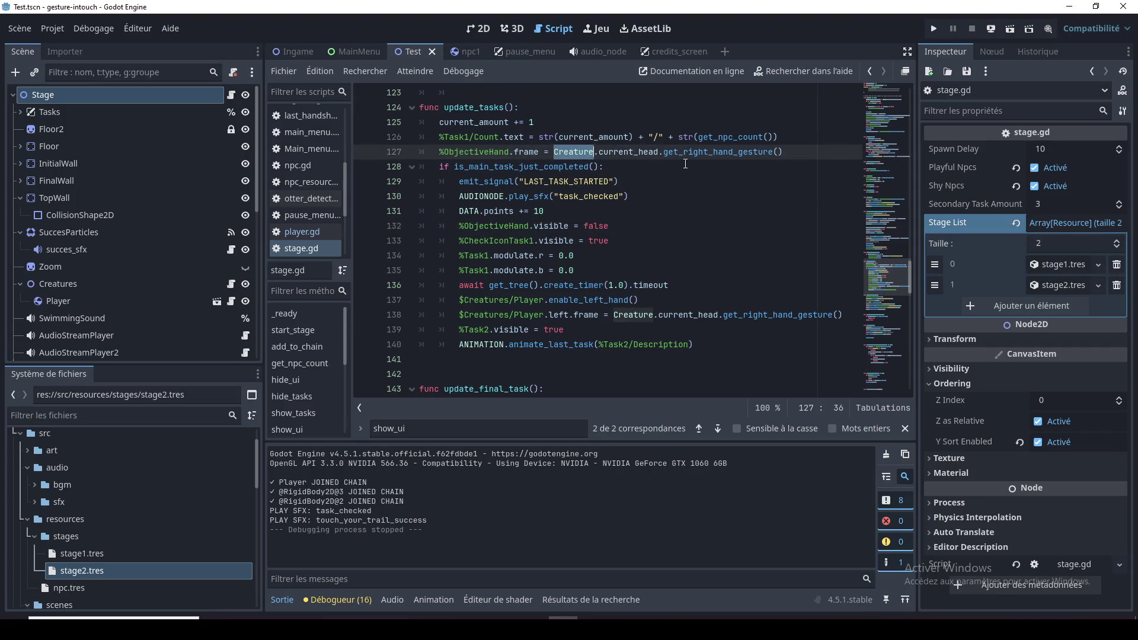
double_click(499, 153)
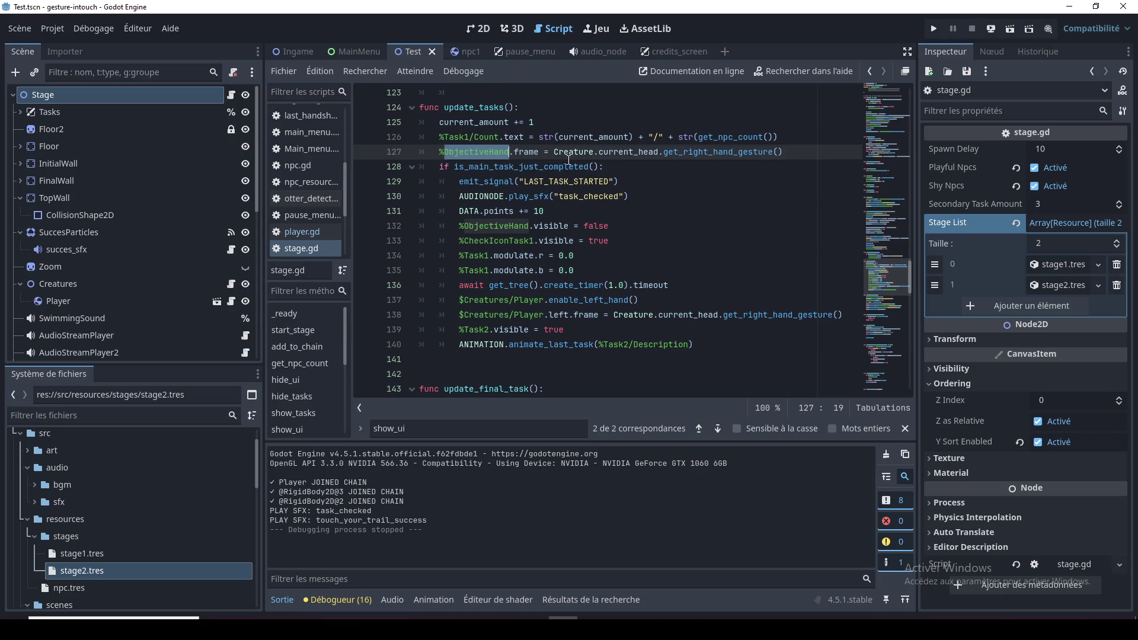
click(591, 270)
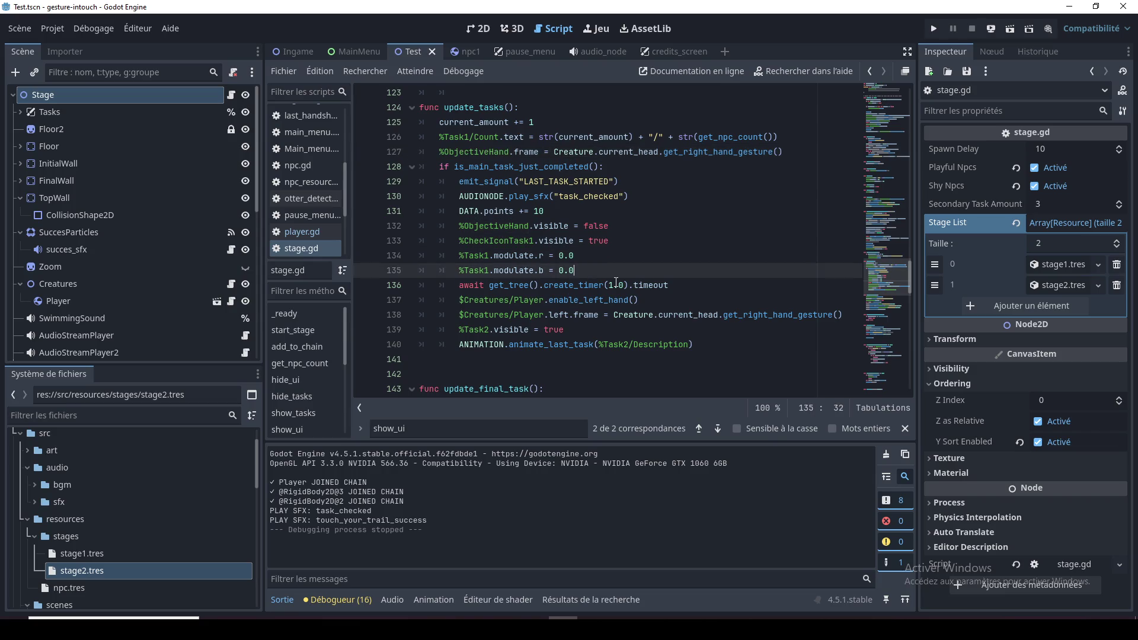
scroll(606, 285, up, 2)
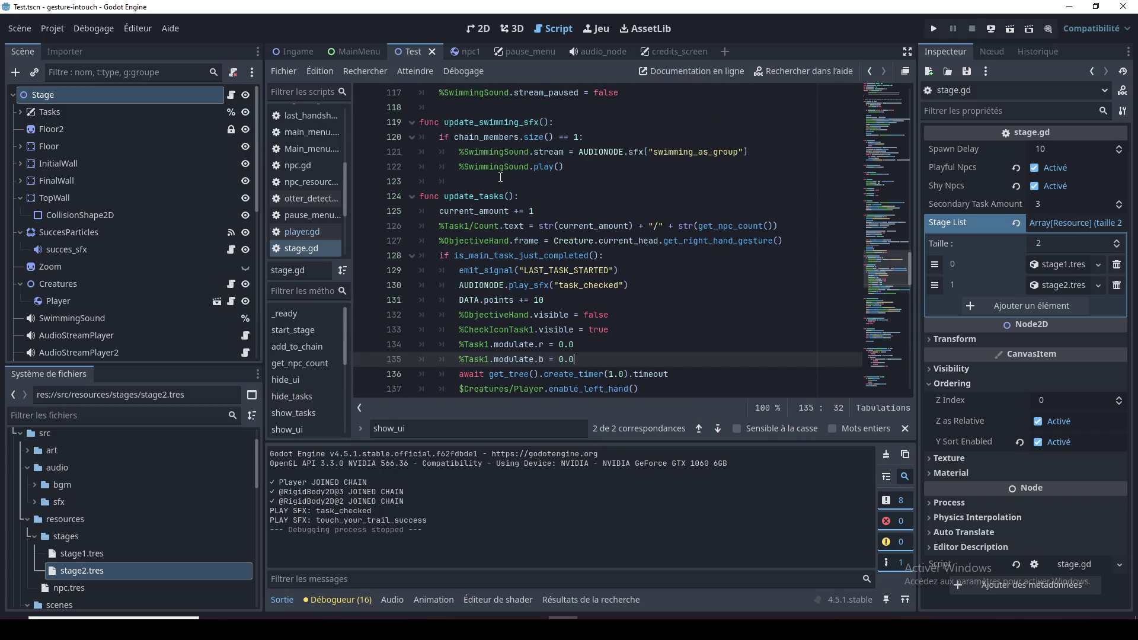
Add a new func reset_tasks(): header on a line above update_tasks
click(500, 177)
key(Return)
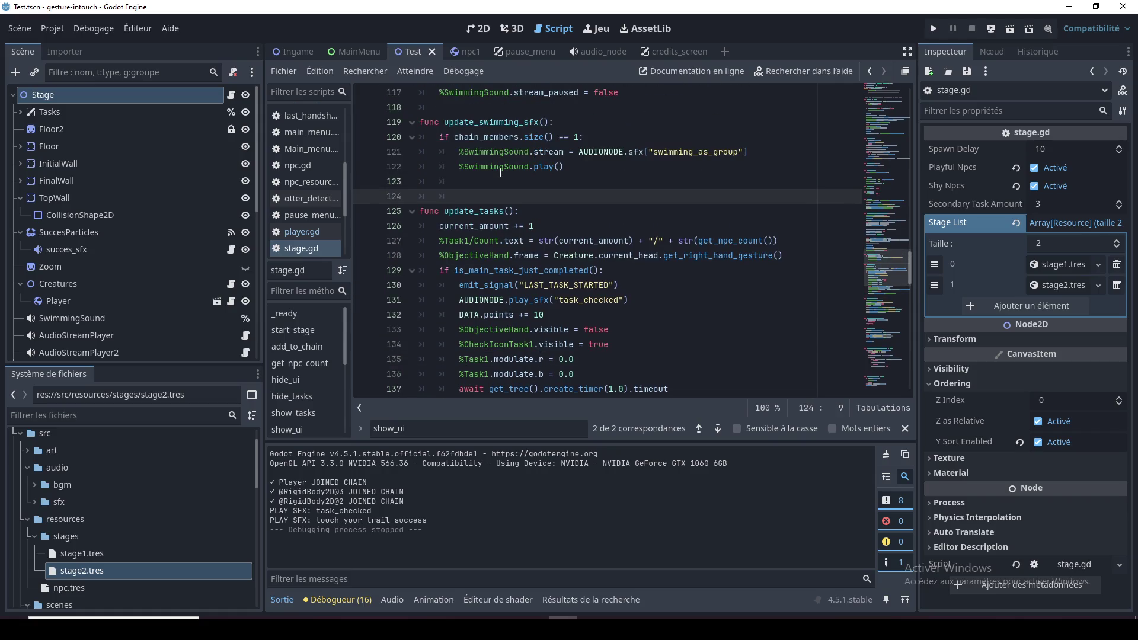
text(func )
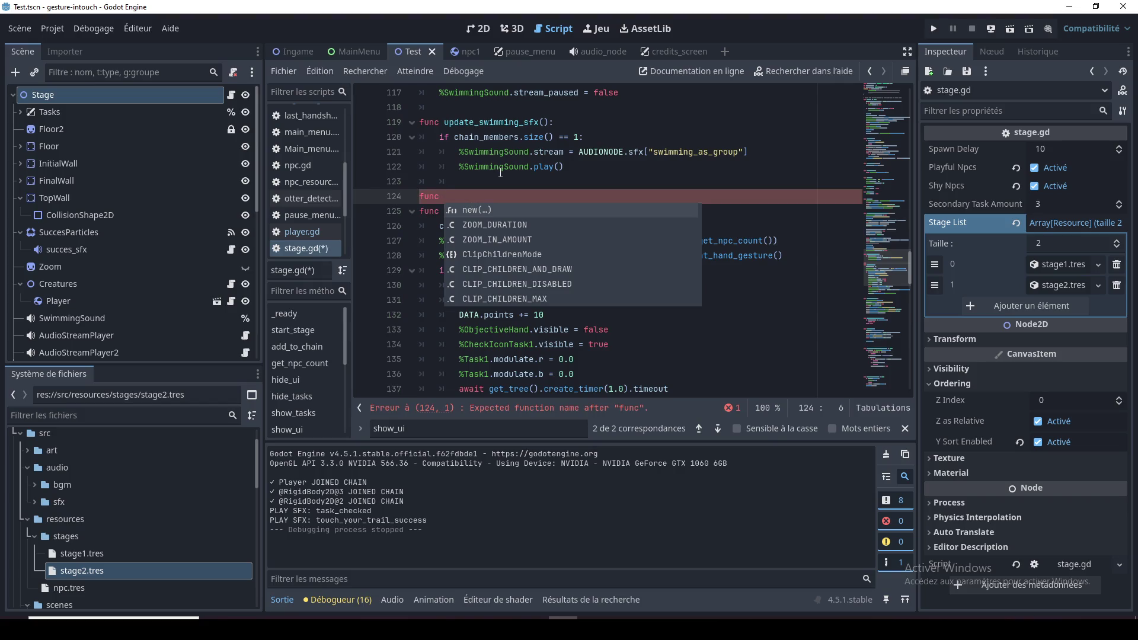
text(reset_)
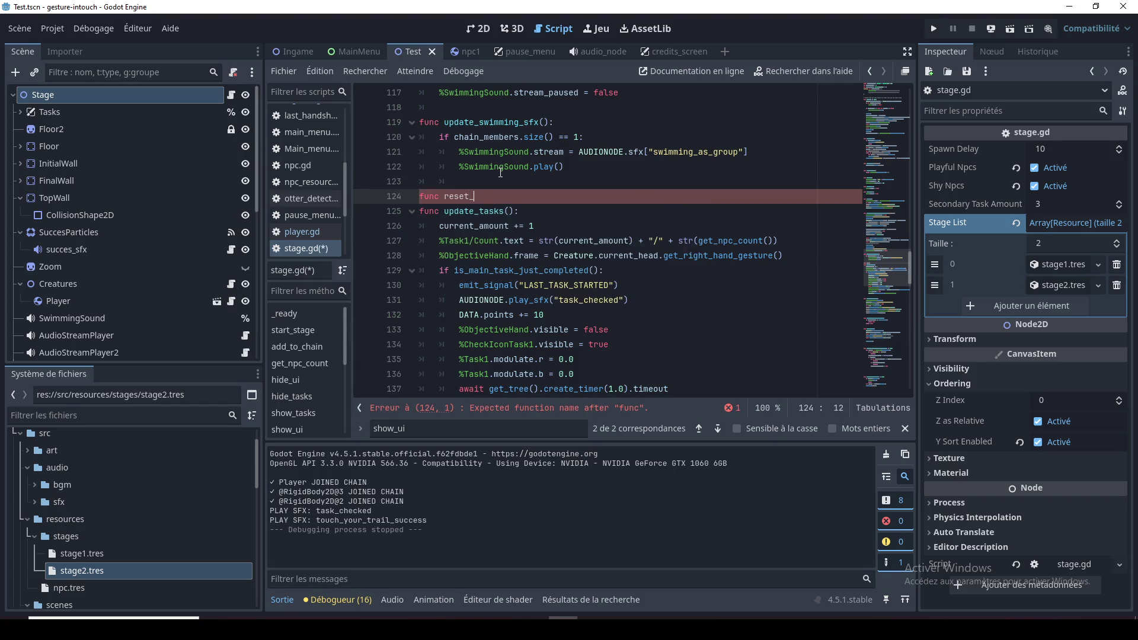
text(tasks():)
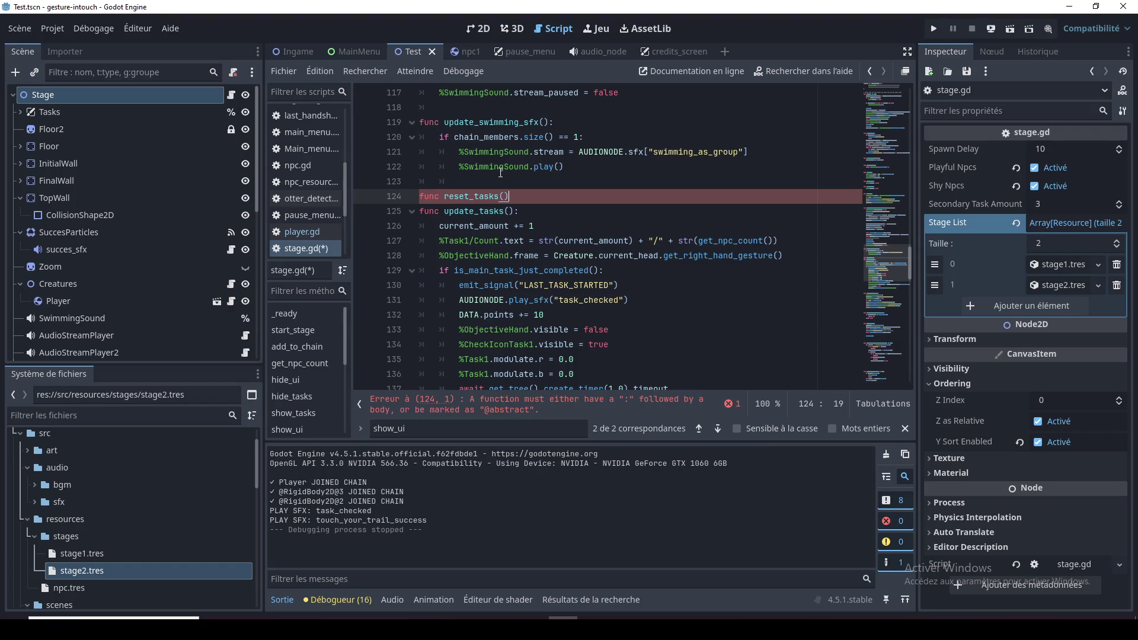
key(Return)
key(Return)
key(Up)
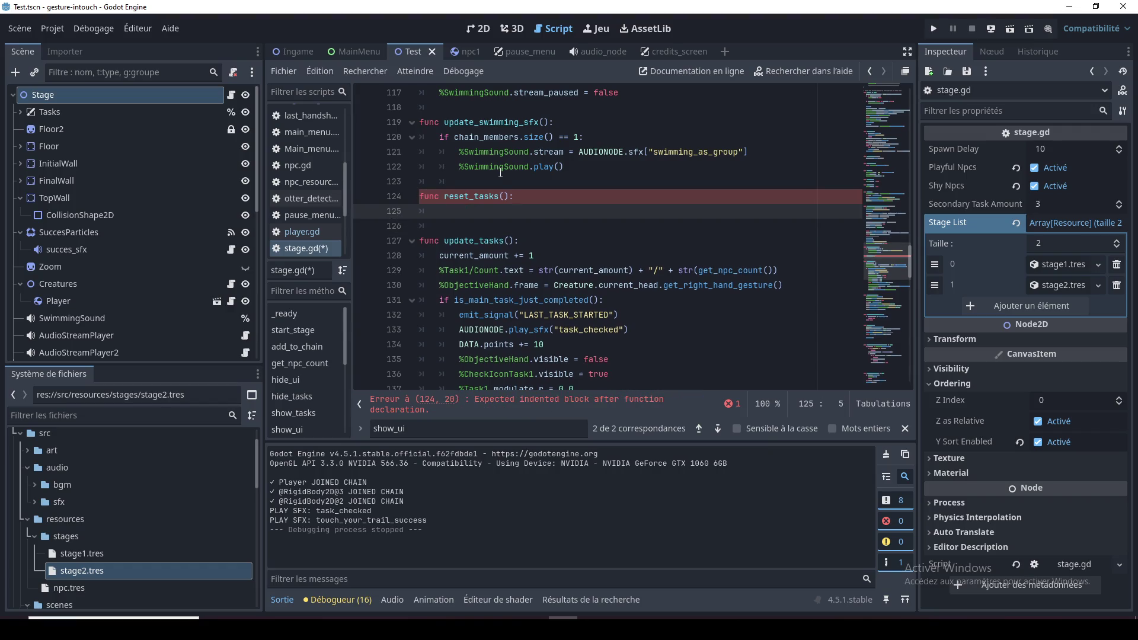
Copy the Task1 modulate.r/.b lines into reset_tasks and change their values to 1.0
scroll(475, 162, down, 2)
drag(574, 314, 410, 304)
key(ctrl+c)
click(562, 122)
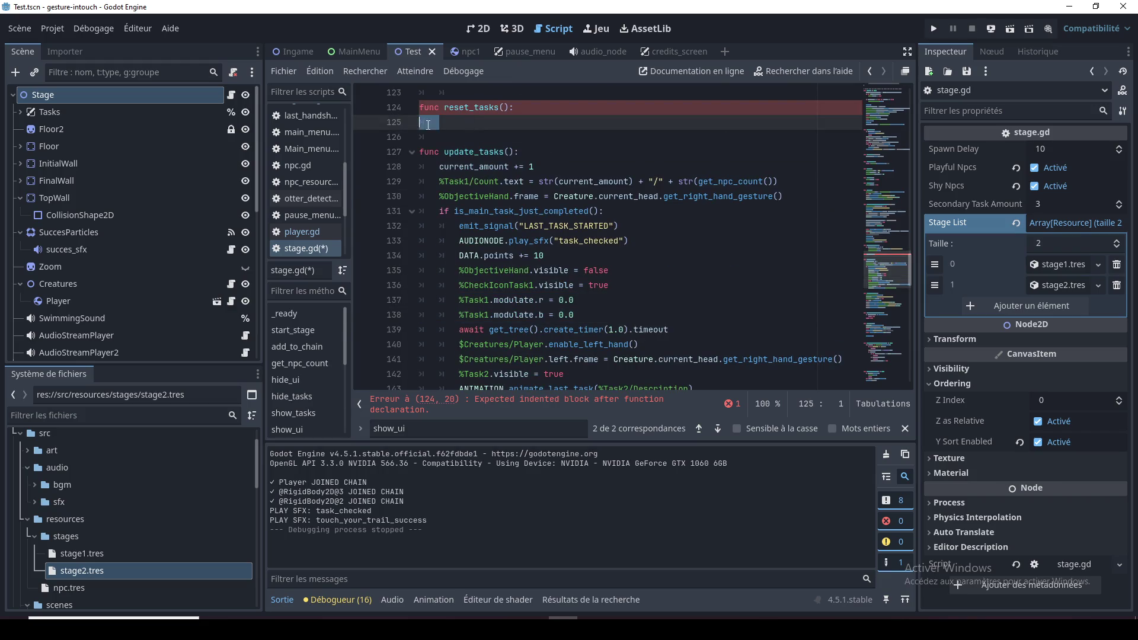
key(ctrl+v)
drag(559, 122, 564, 137)
text(1)
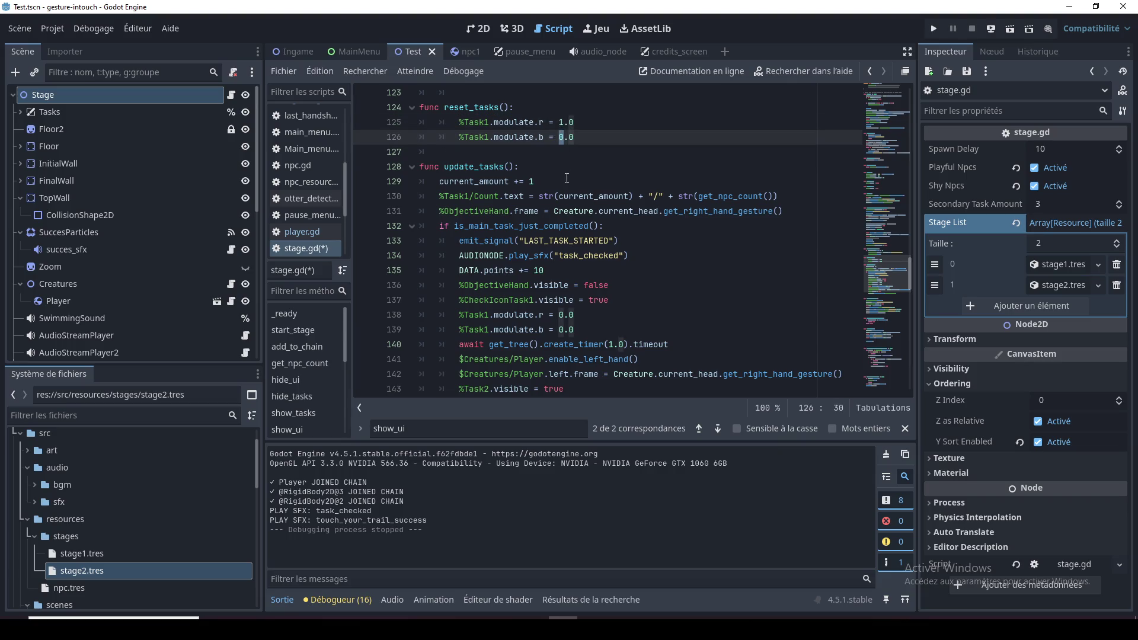
text(1)
key(Return)
Duplicate the two reset modulate lines directly below themselves
drag(589, 138, 393, 121)
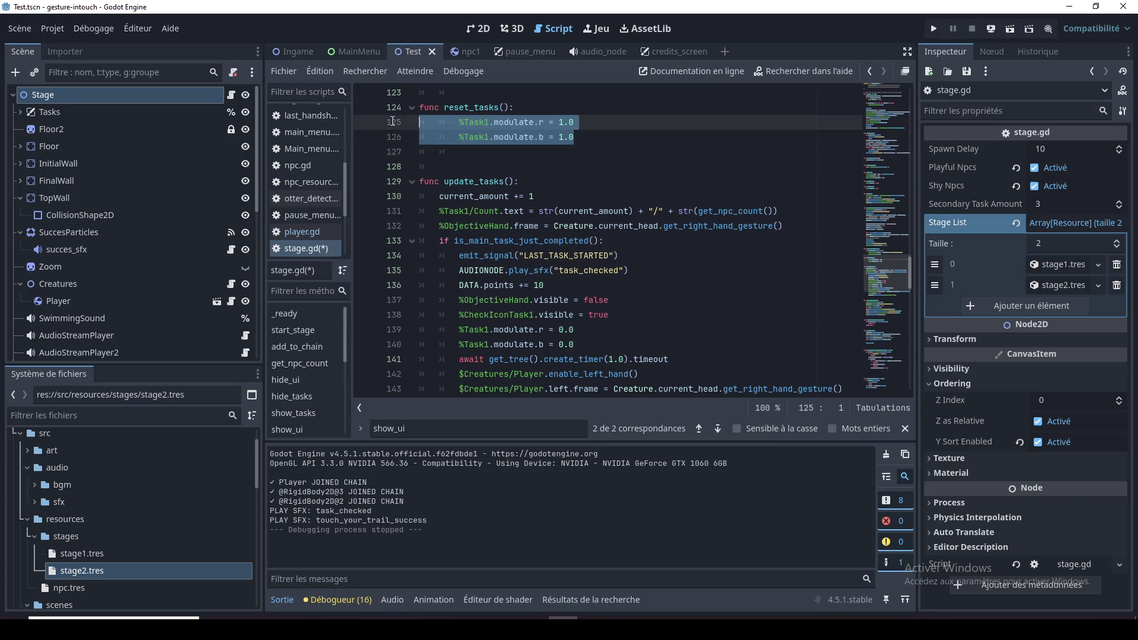
key(ctrl+c)
click(480, 153)
key(ctrl+v)
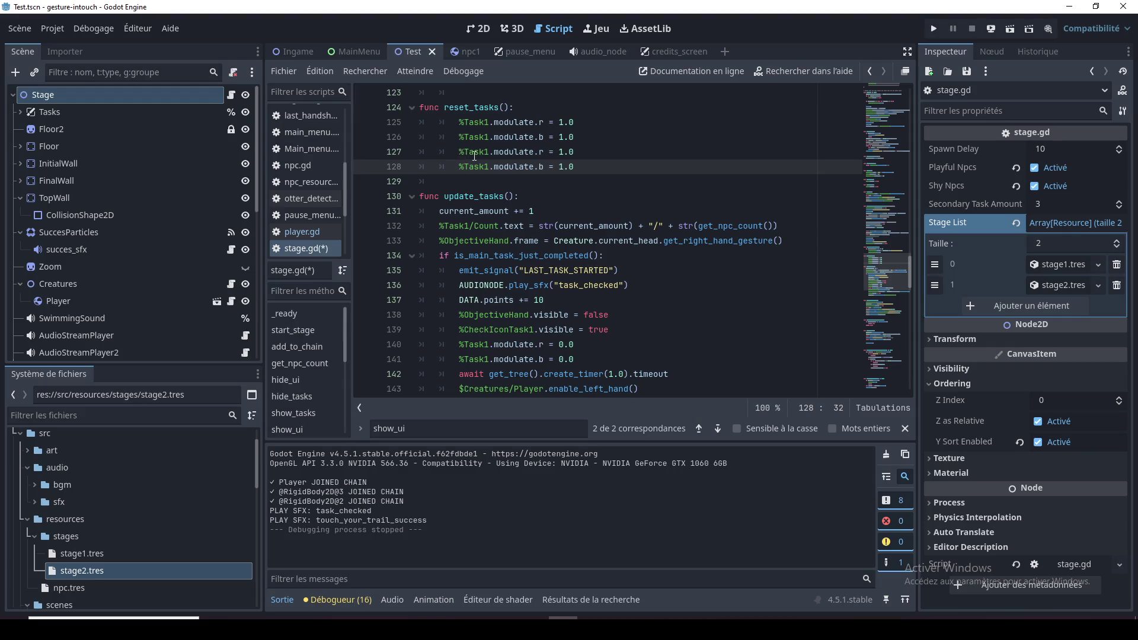
click(476, 155)
scroll(476, 155, down, 14)
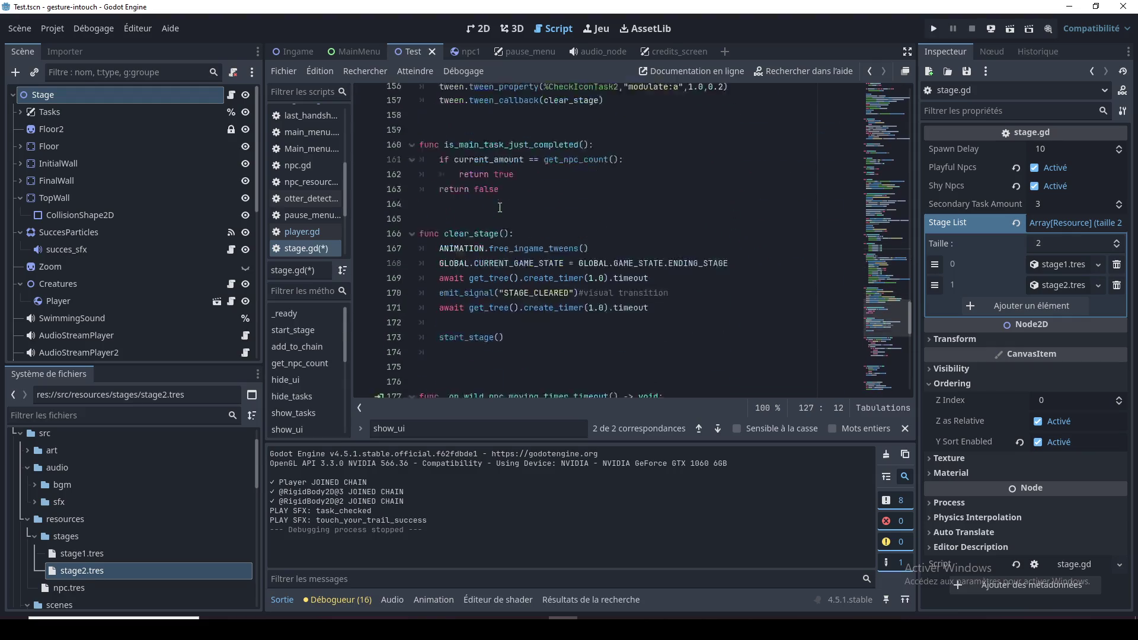
Review the Tasks and Task1 references throughout stage.gd, including show_ui
scroll(500, 206, down, 3)
scroll(504, 209, up, 12)
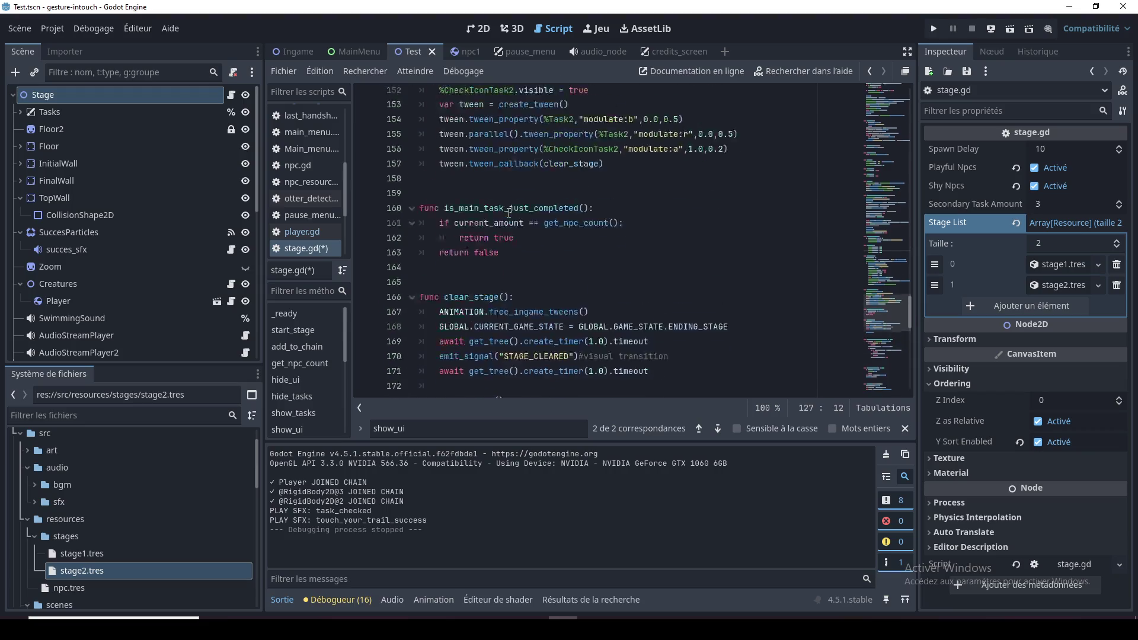
scroll(510, 213, up, 3)
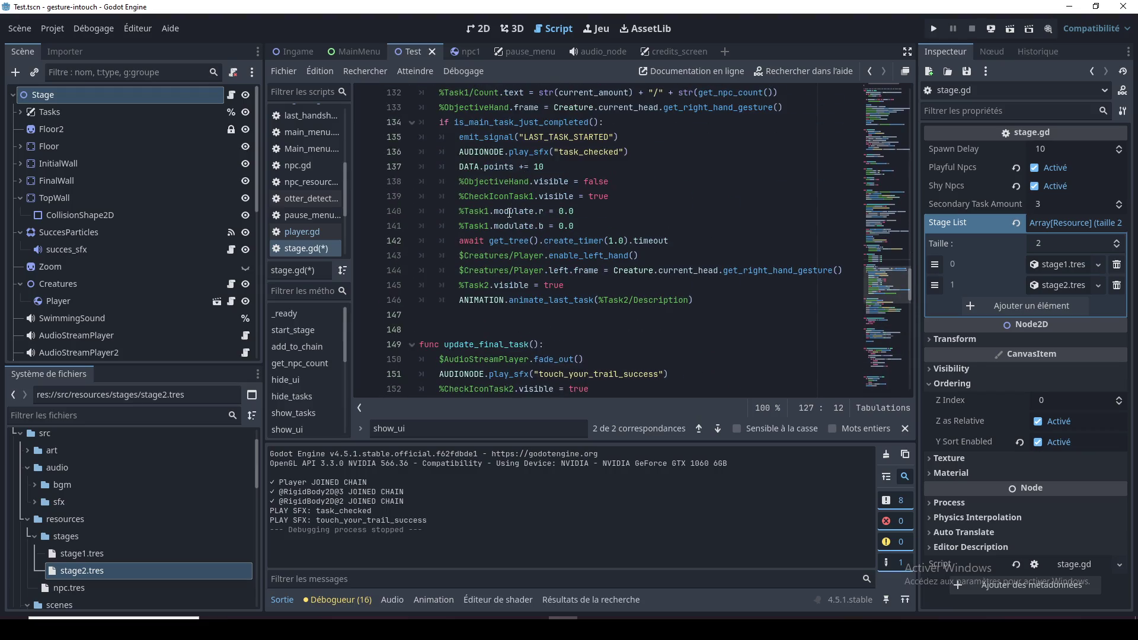
double_click(473, 211)
scroll(508, 243, up, 12)
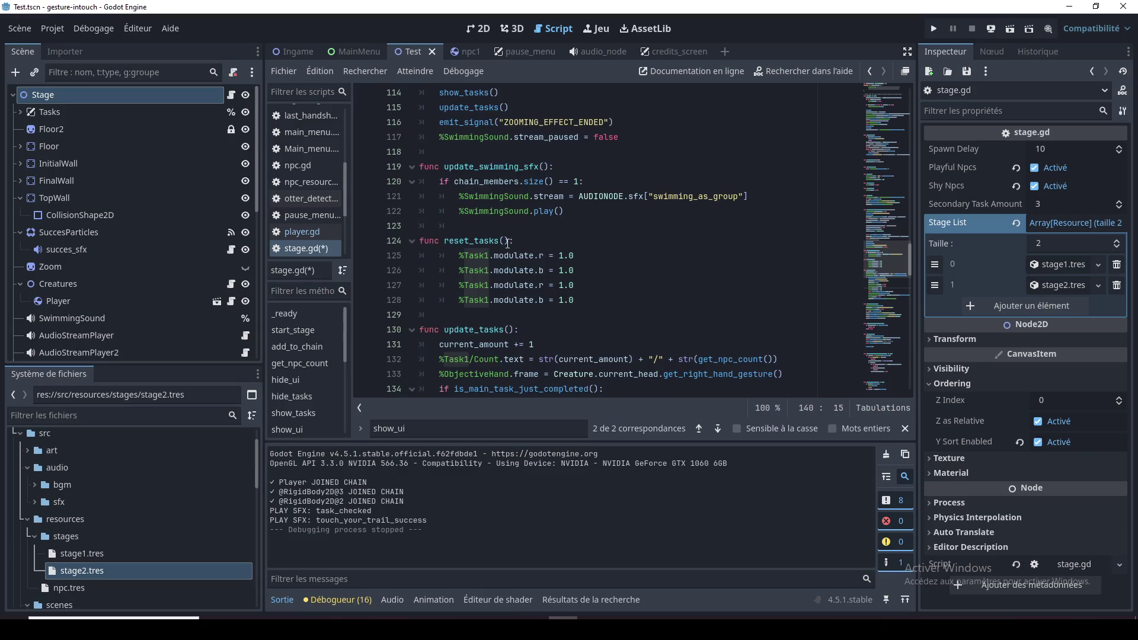
scroll(509, 244, up, 4)
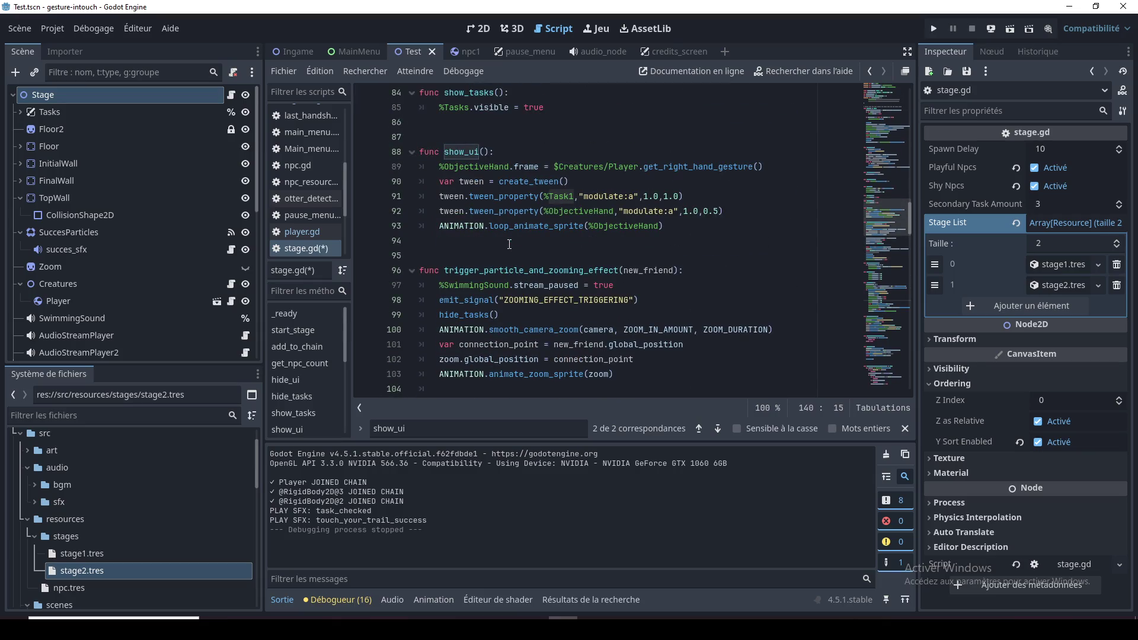
scroll(509, 244, up, 3)
double_click(463, 202)
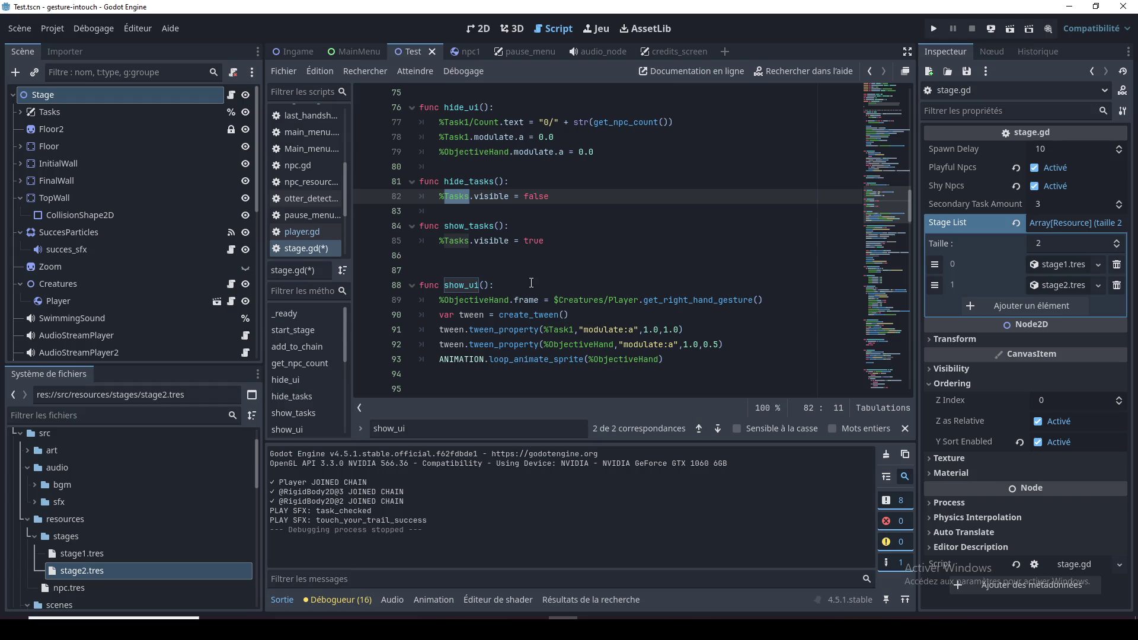
double_click(560, 330)
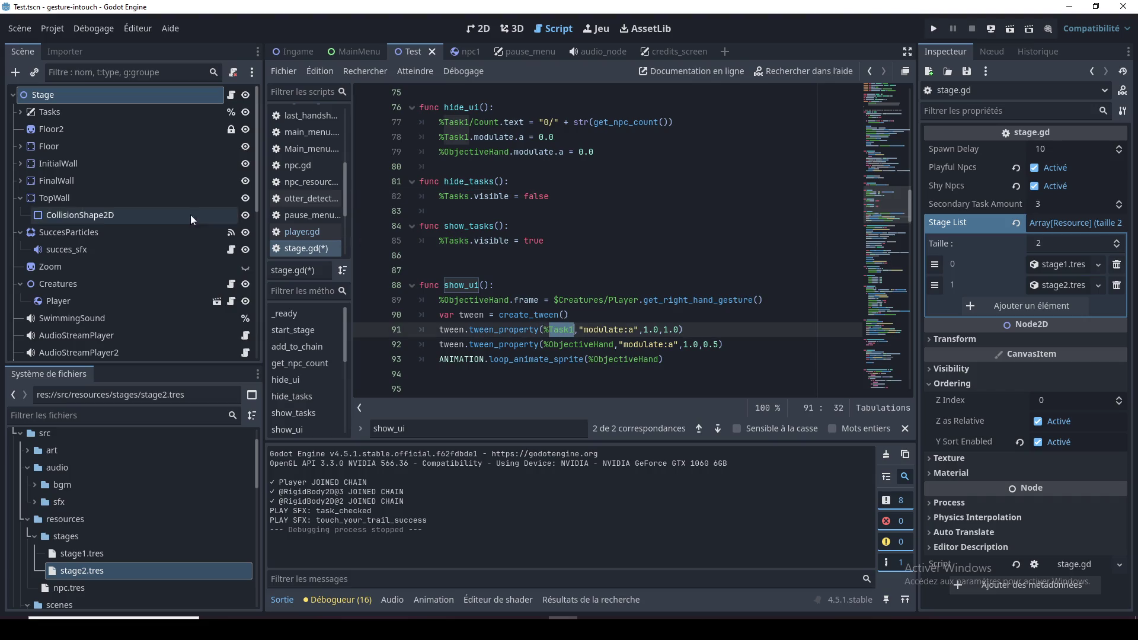
Expand the Tasks node to reveal CheckIconTask1, CheckIconTask2, VBoxContainer and Task1–Task3
click(21, 112)
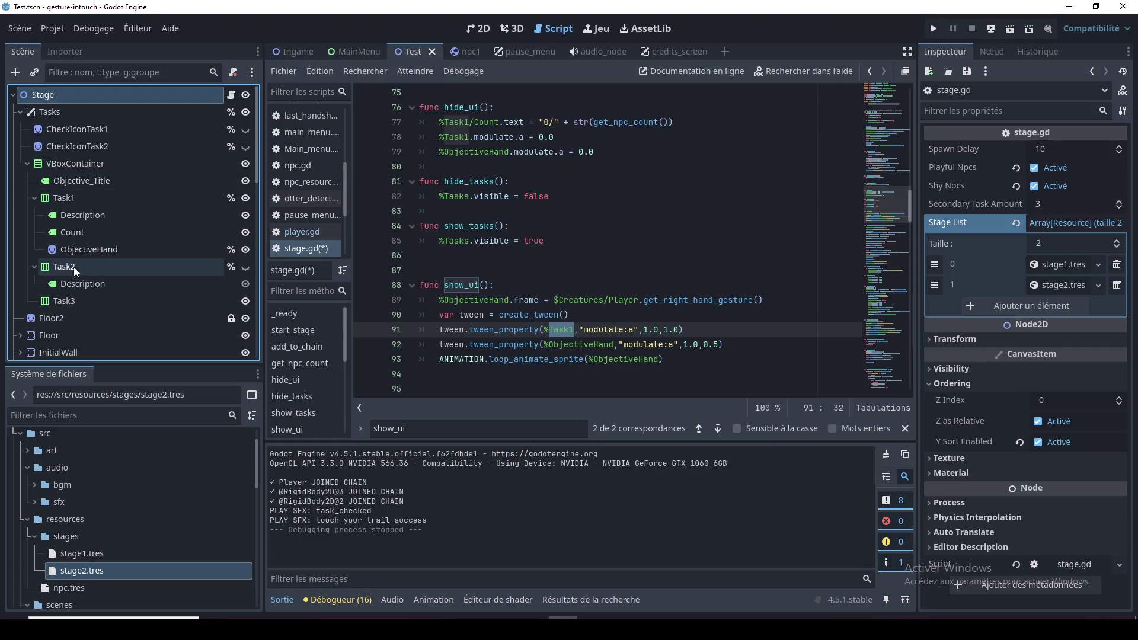
click(520, 255)
scroll(525, 248, down, 6)
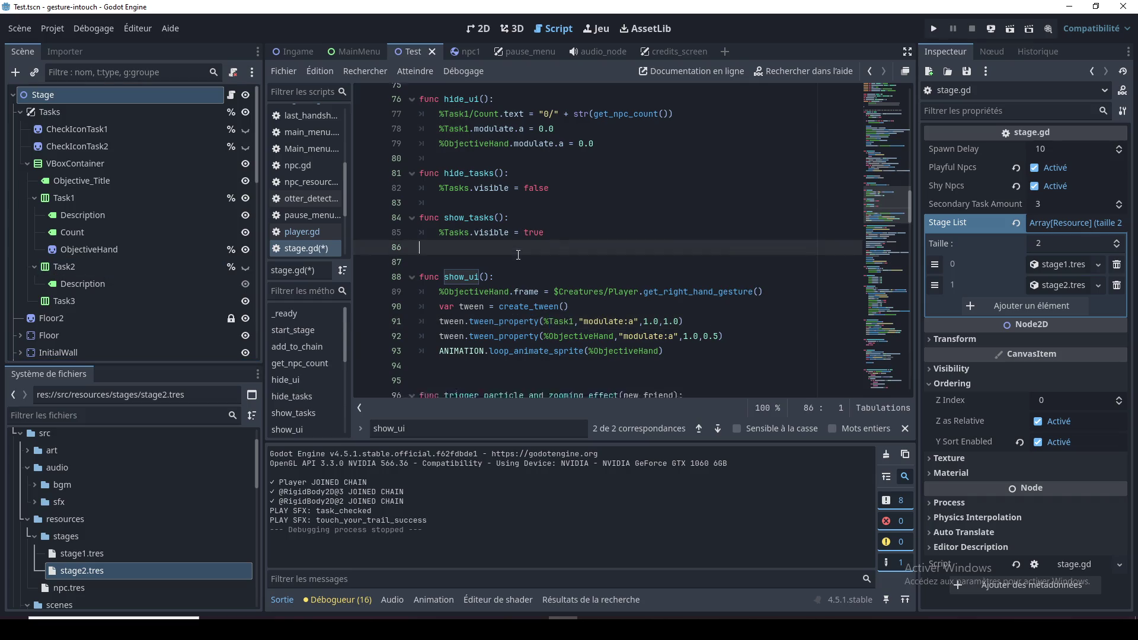
scroll(525, 248, down, 7)
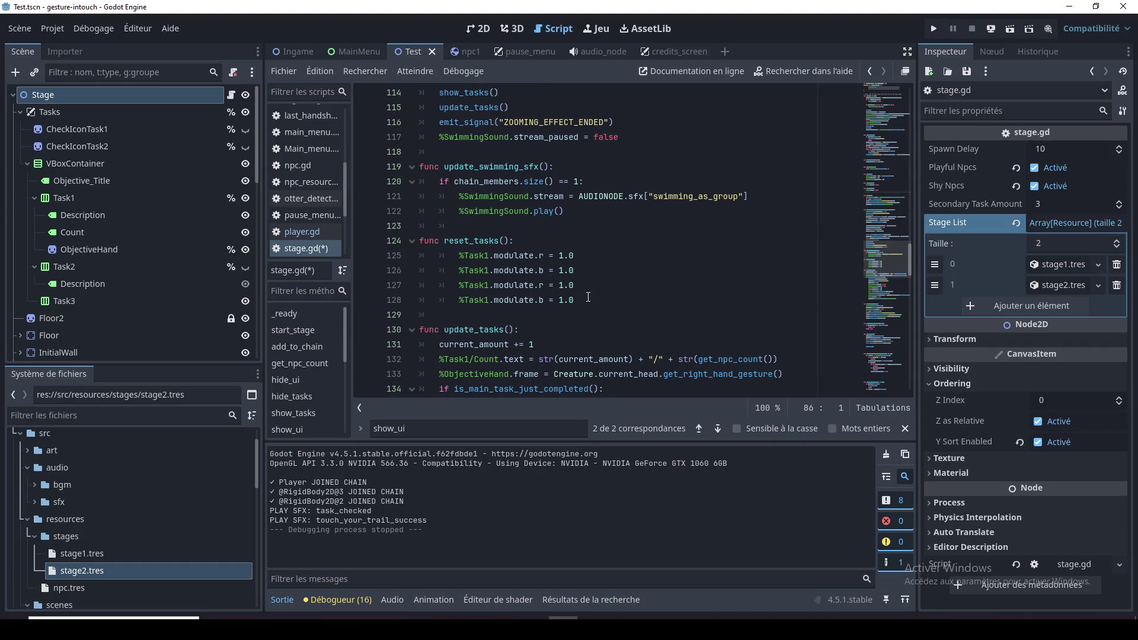
click(490, 285)
Retarget the duplicated modulate lines in reset_tasks from Task1 to Task2
key(BackSpace)
text(2)
drag(489, 270, 491, 287)
click(489, 300)
key(BackSpace)
text(2)
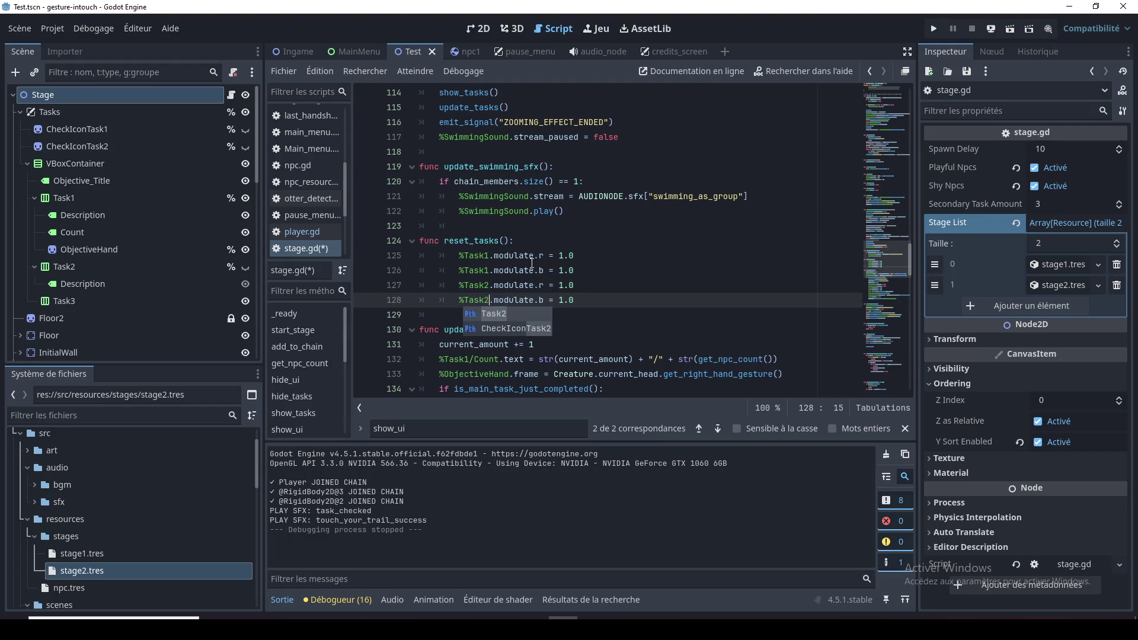
Add a line at the top of reset_tasks setting Task2 visible to false
click(551, 239)
key(Return)
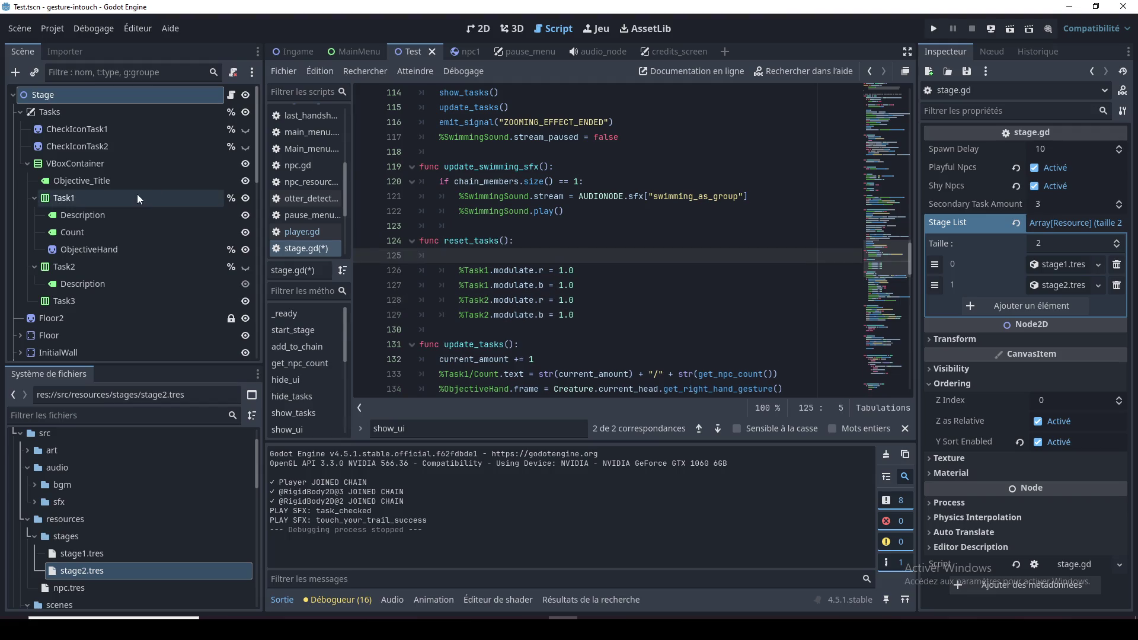
drag(98, 266, 487, 259)
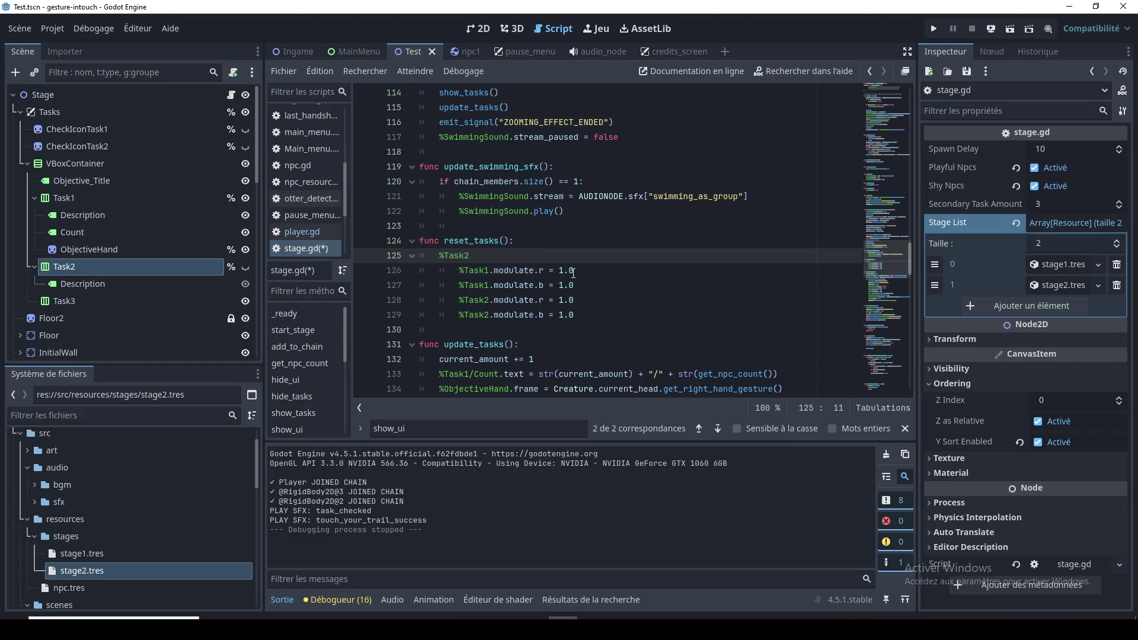
key(Home)
key(Tab)
key(End)
text(,visible = false)
Insert a CheckIconTask1 .visible = false line at the start of reset_tasks
key(Up)
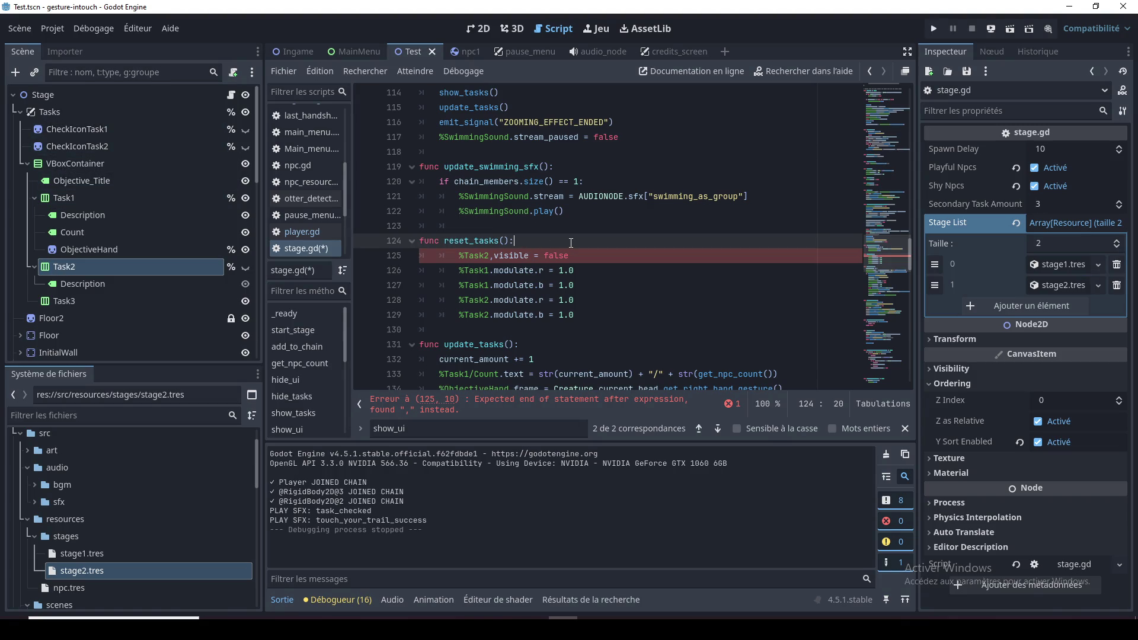
key(Return)
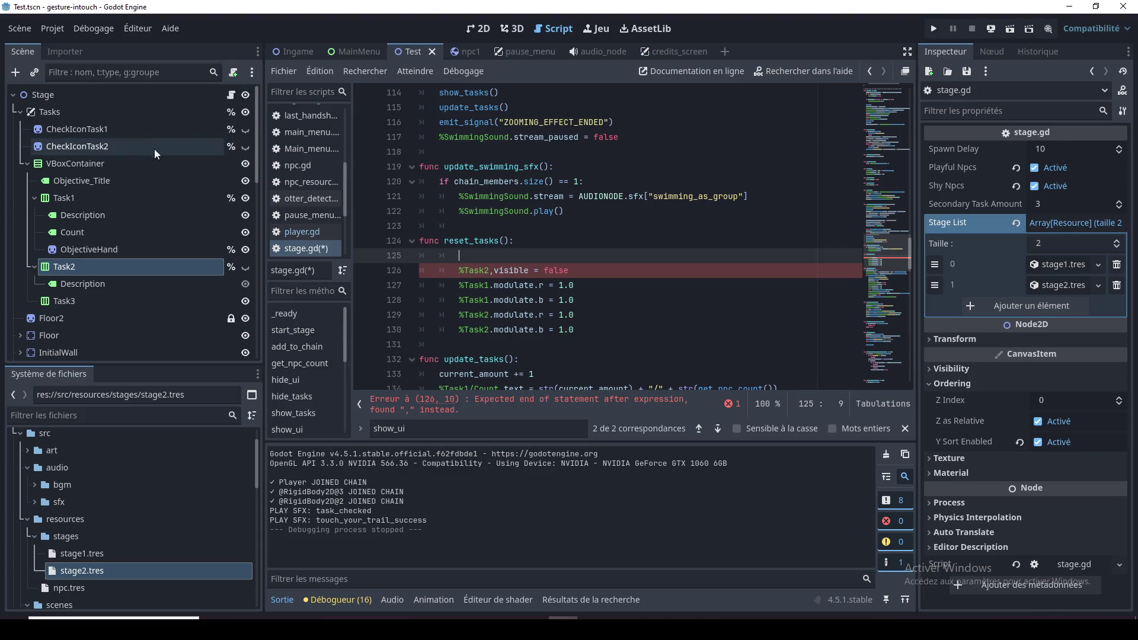
drag(107, 131, 474, 258)
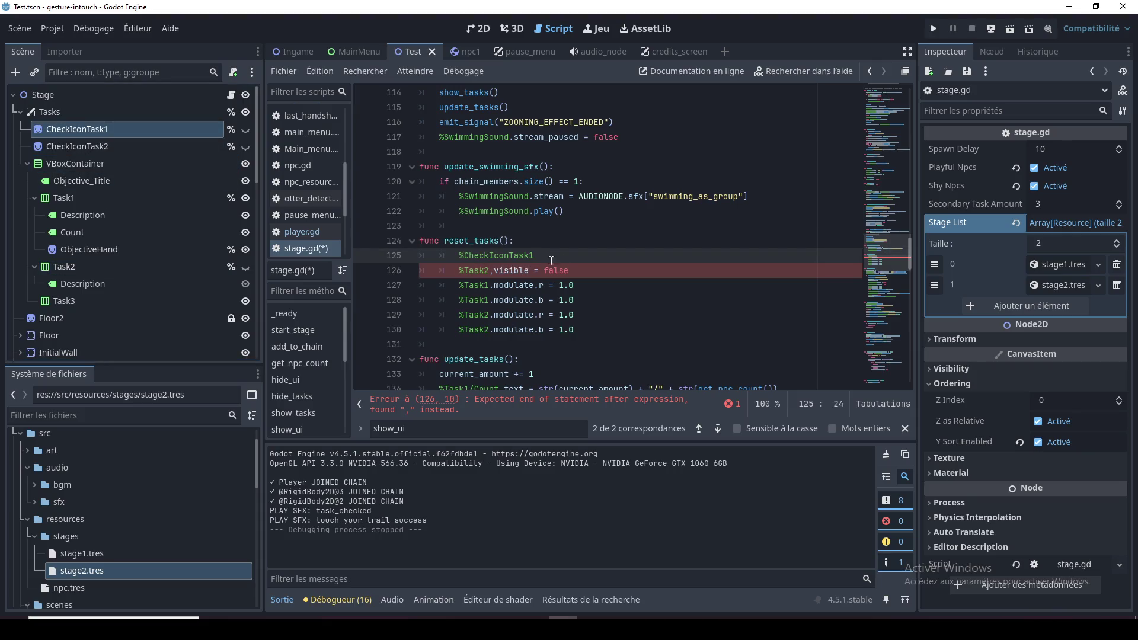
click(494, 272)
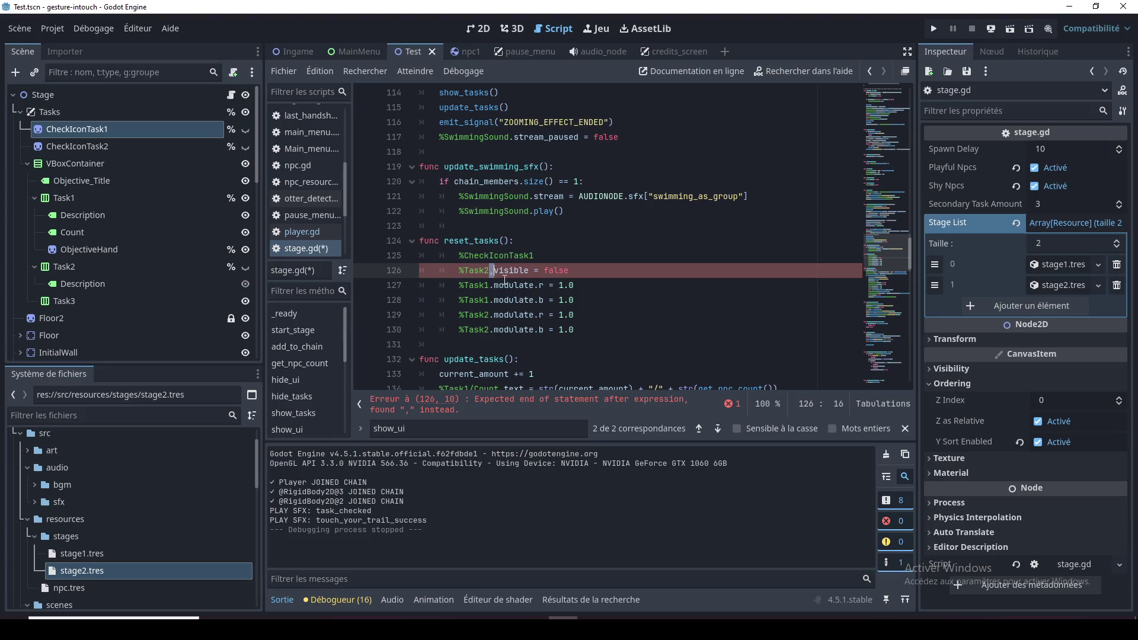
text(.)
drag(491, 270, 569, 270)
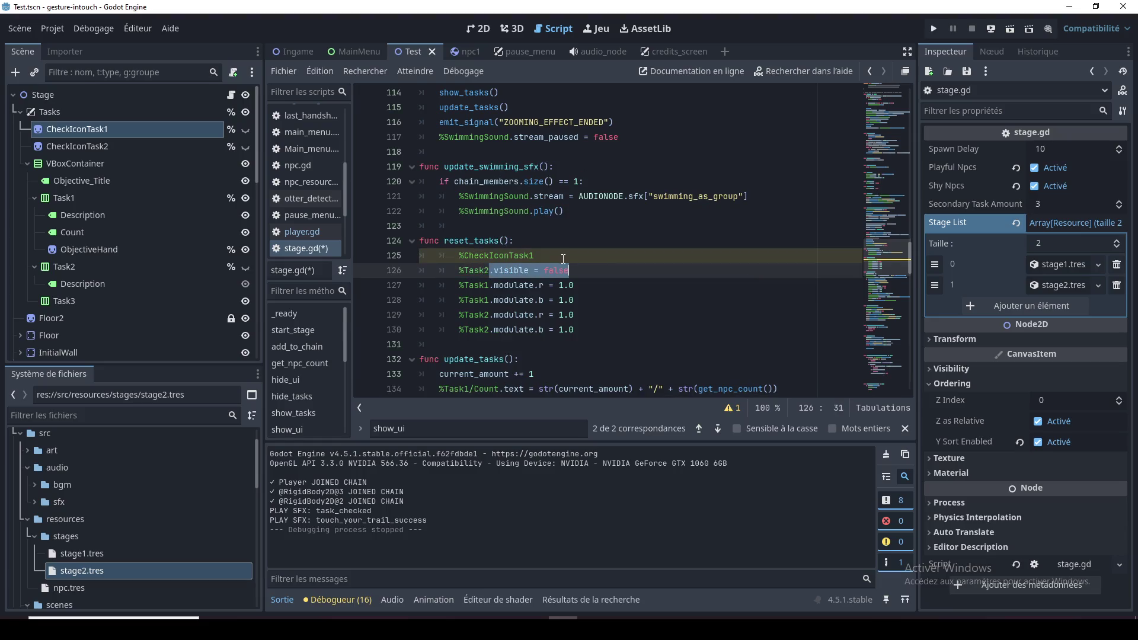
key(ctrl+c)
click(564, 259)
key(ctrl+v)
Duplicate the hide line and rename the copy to CheckIconTask2
key(ctrl+alt+Down)
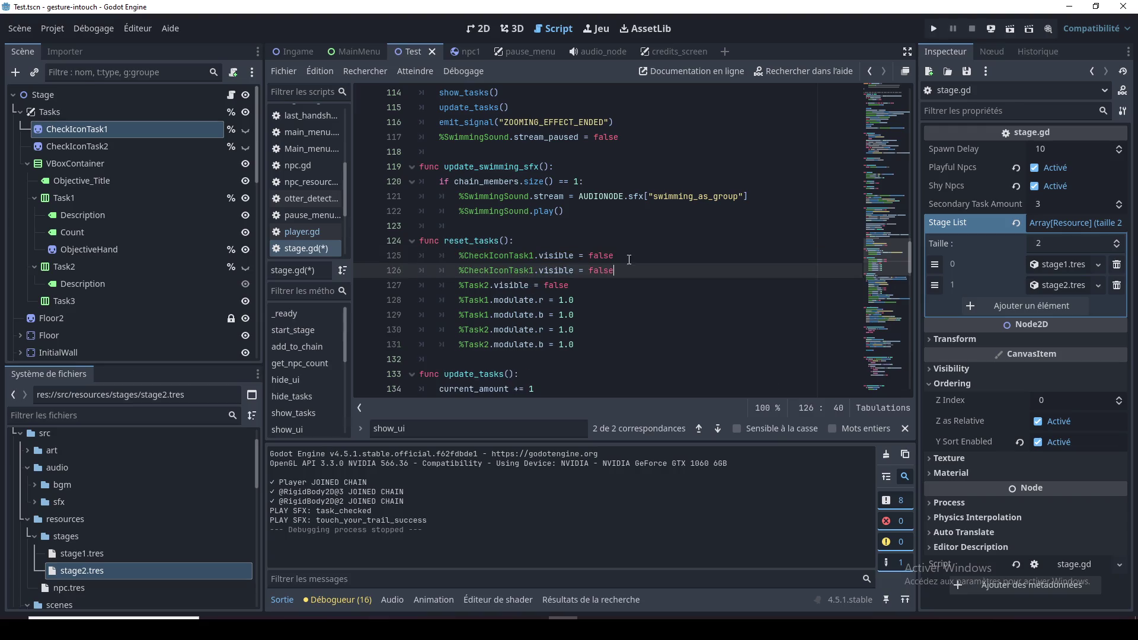
click(532, 270)
text(2)
click(541, 272)
key(BackSpace)
Remove the stray indentation from the empty line after reset_tasks
click(522, 329)
click(527, 346)
double_click(527, 346)
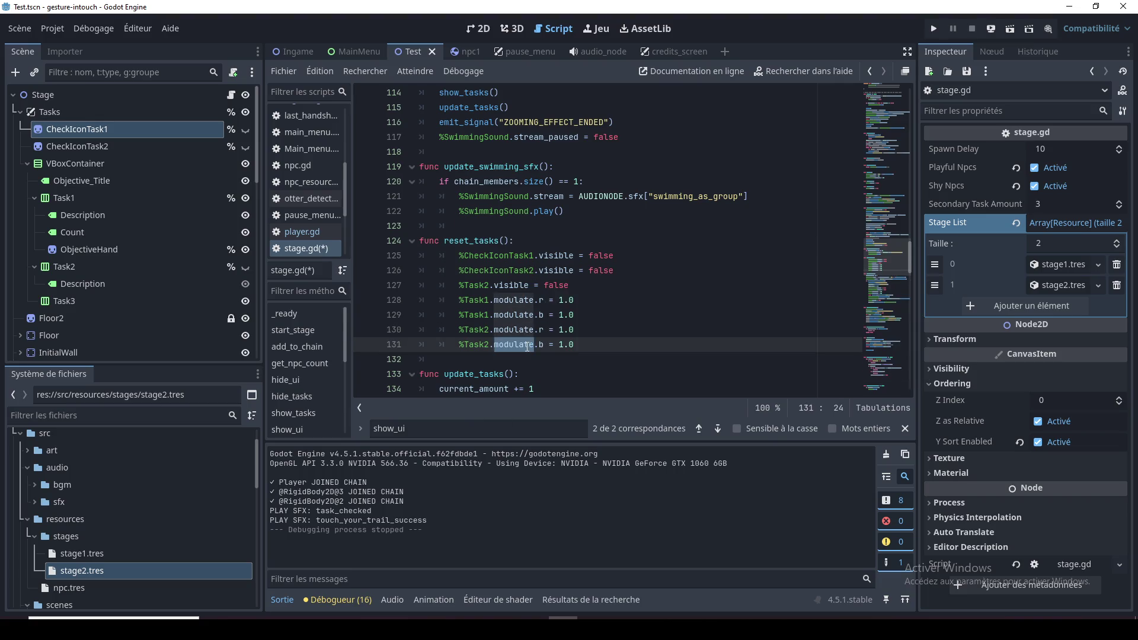
click(526, 357)
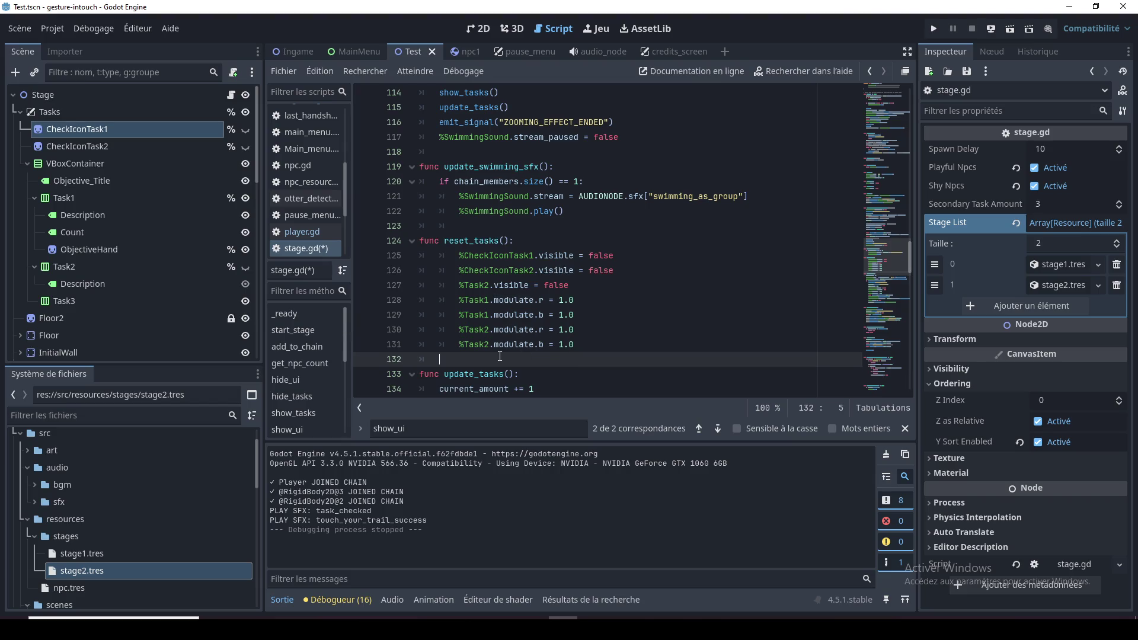
key(BackSpace)
double_click(511, 344)
click(512, 342)
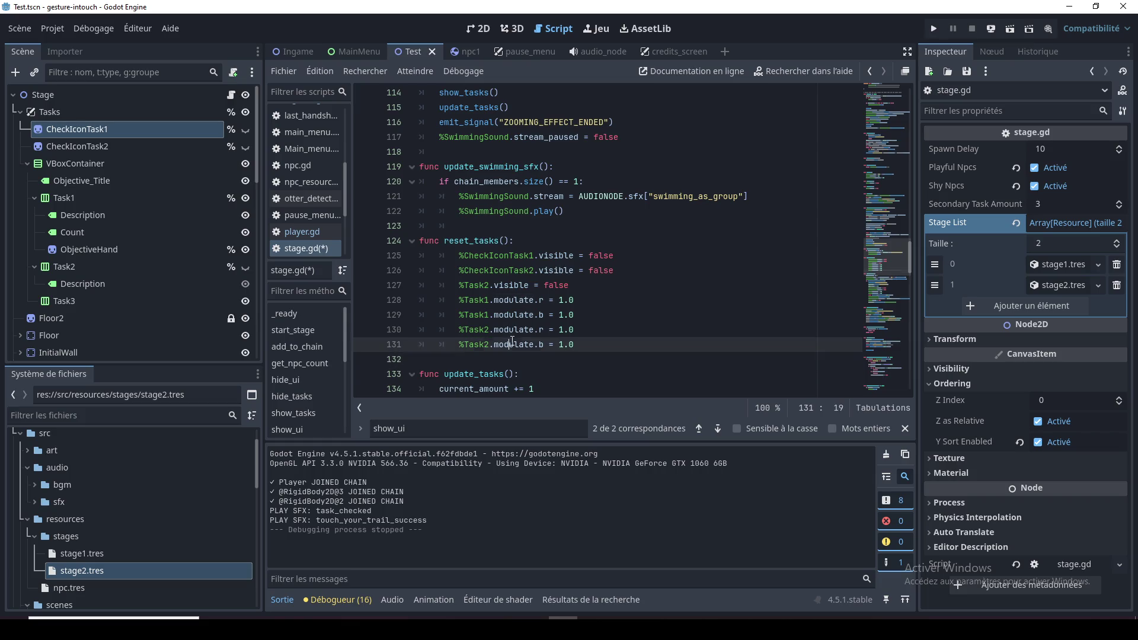
Select and review the reset_tasks body, then dismiss the documentation popup
double_click(525, 300)
click(584, 284)
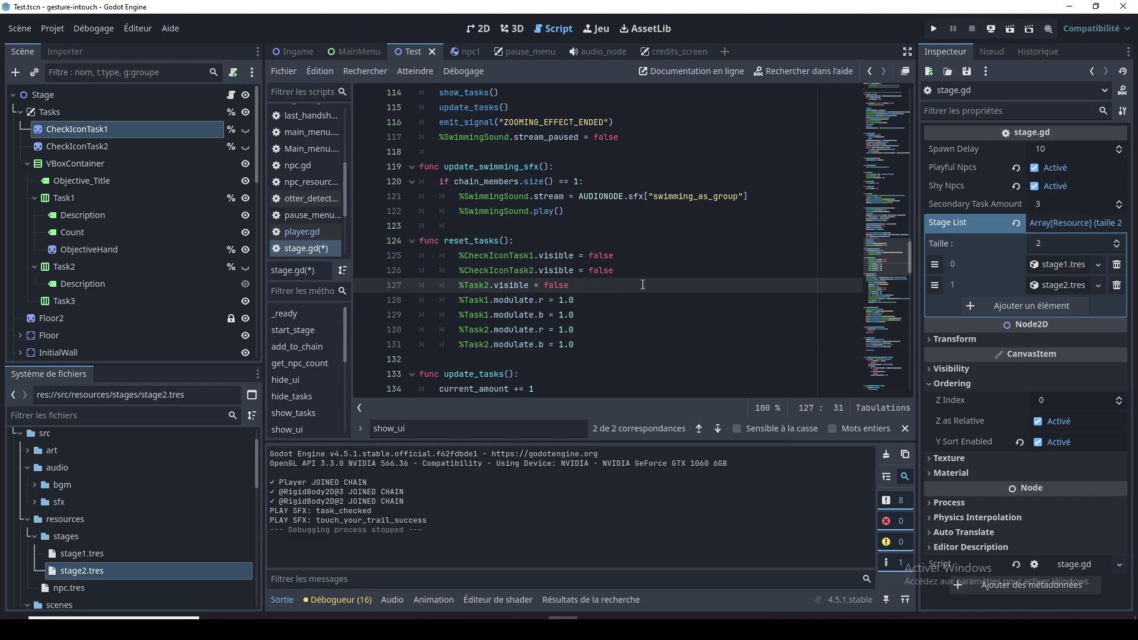
scroll(643, 297, down, 2)
scroll(643, 297, up, 1)
mouse_move(577, 299)
mouse_down()
mouse_move(421, 246)
mouse_move(405, 210)
mouse_up()
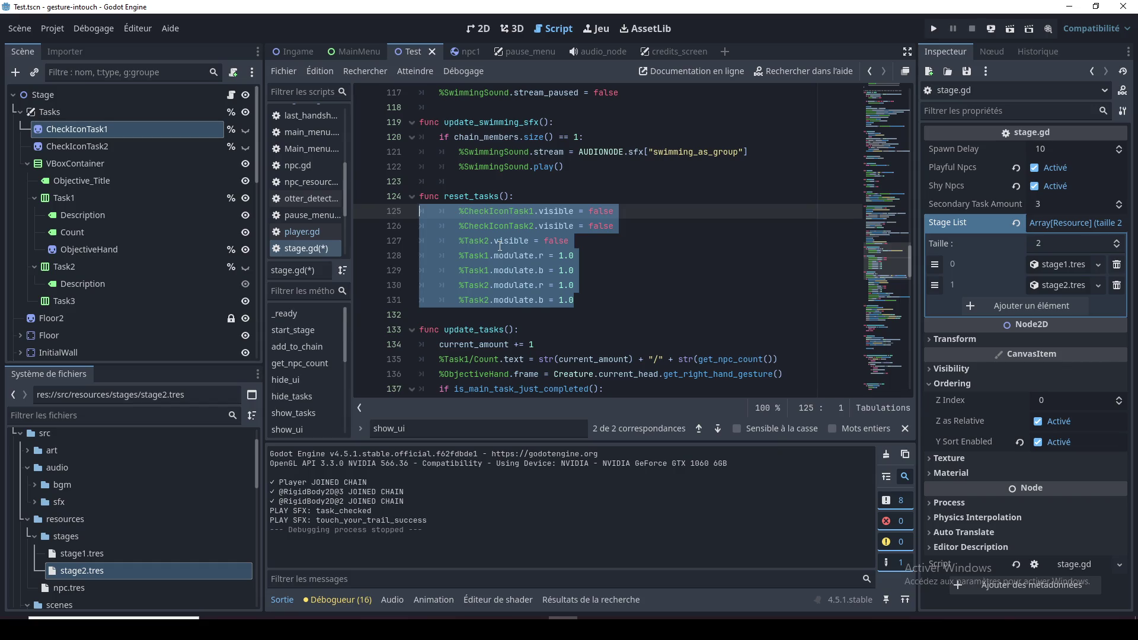
mouse_move(499, 245)
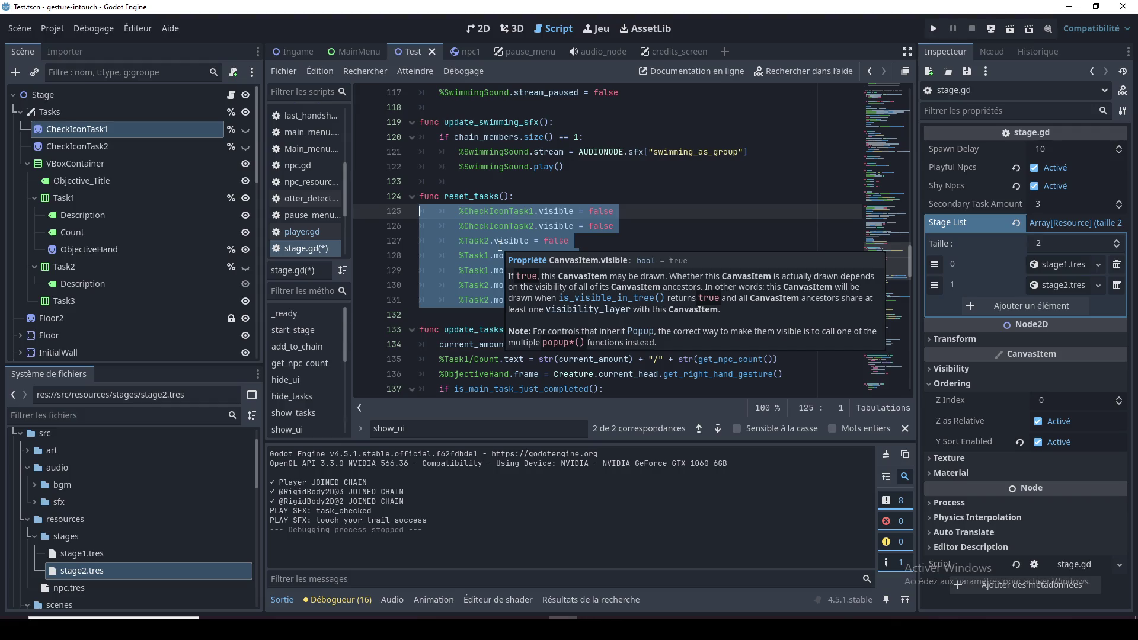
click(611, 238)
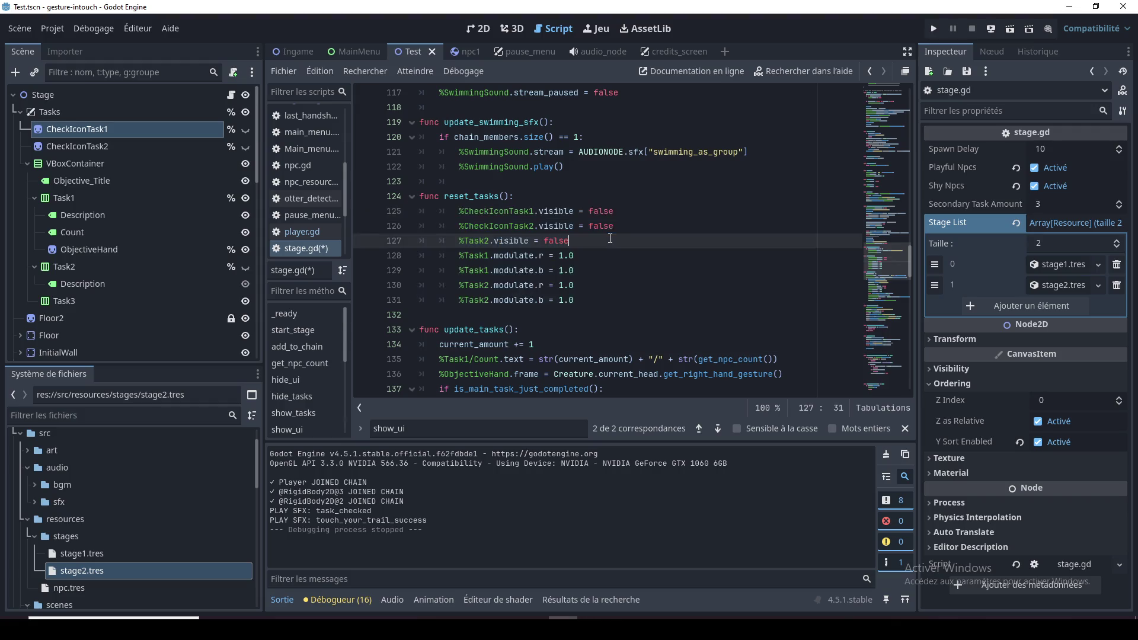
click(580, 315)
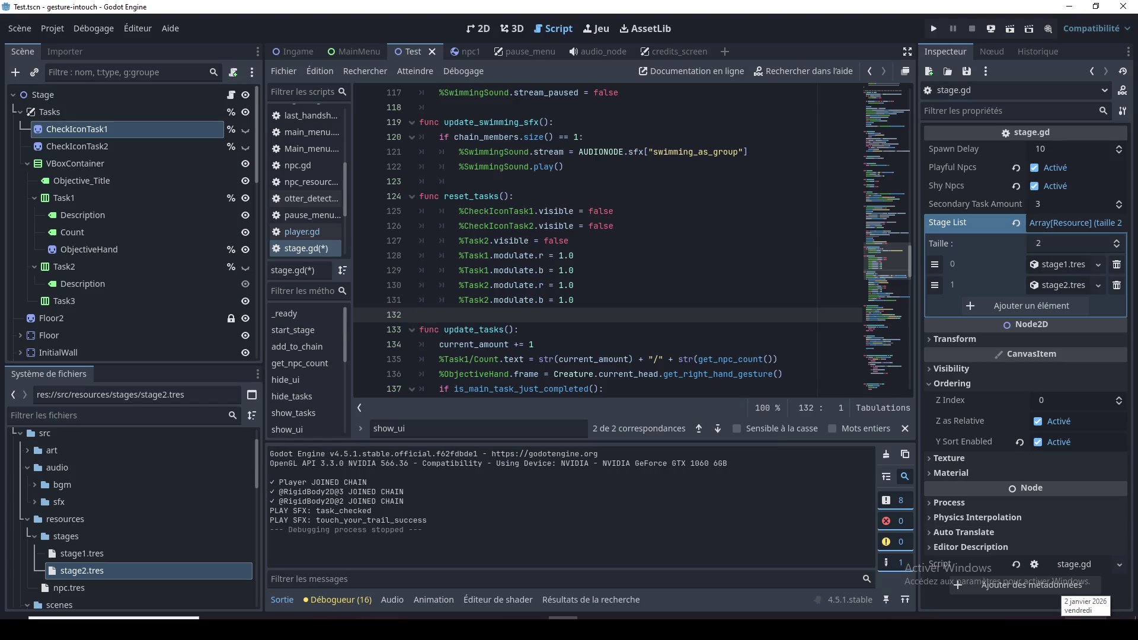
click(603, 271)
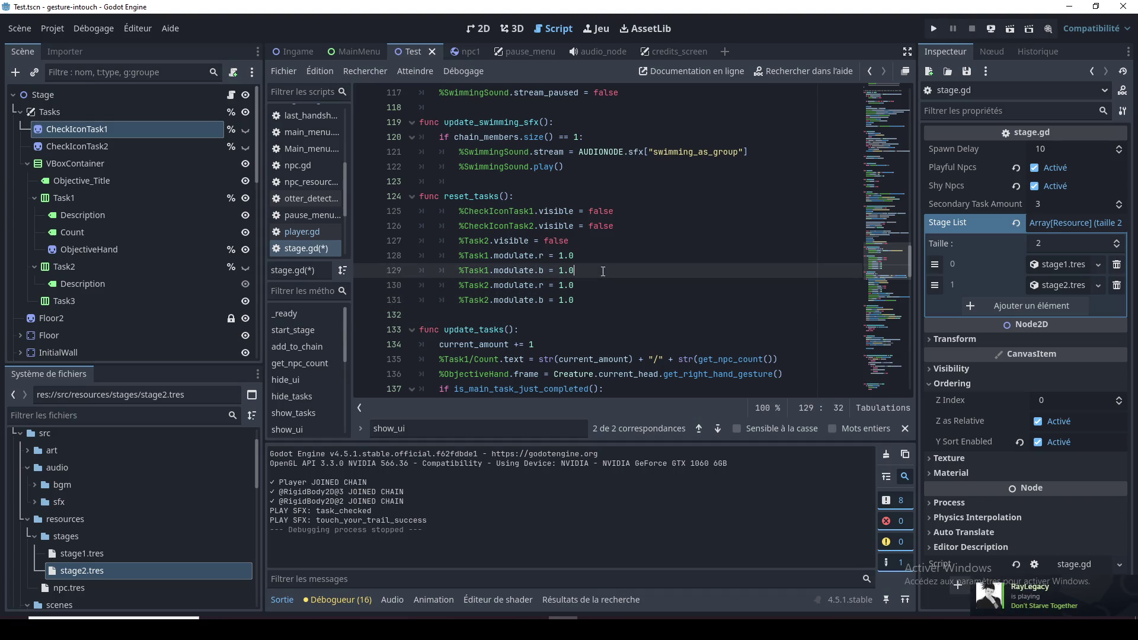
Clean up the blank lines before and after reset_tasks, removing stray indentation
key(Up)
key(Up)
key(Up)
click(479, 199)
key(Up)
key(shift+Home)
key(BackSpace)
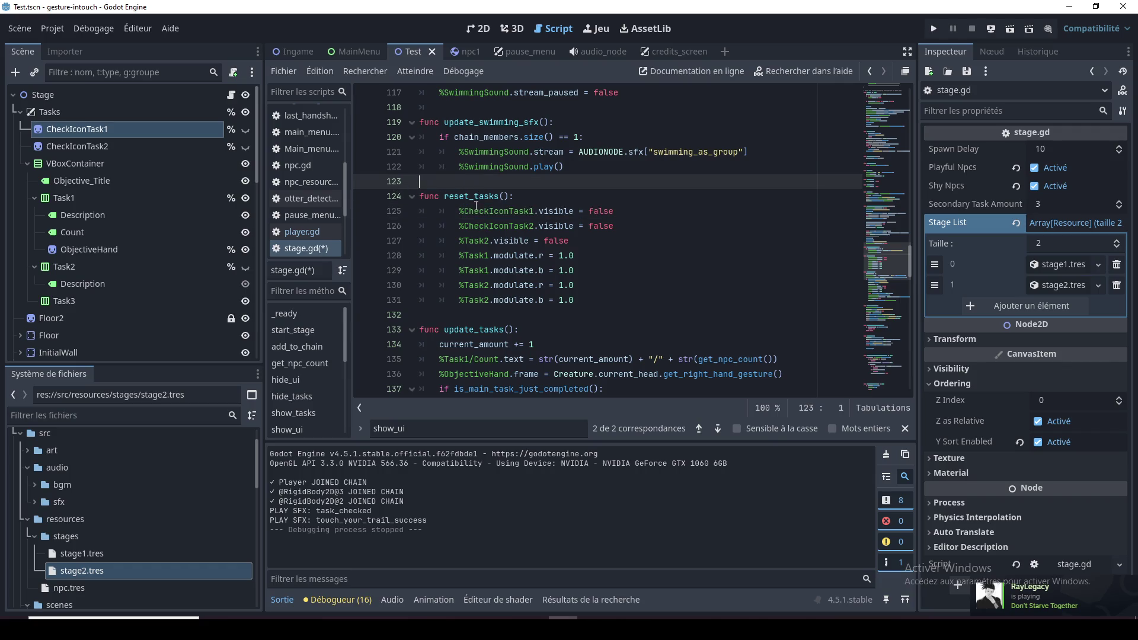
key(Return)
click(474, 329)
key(Return)
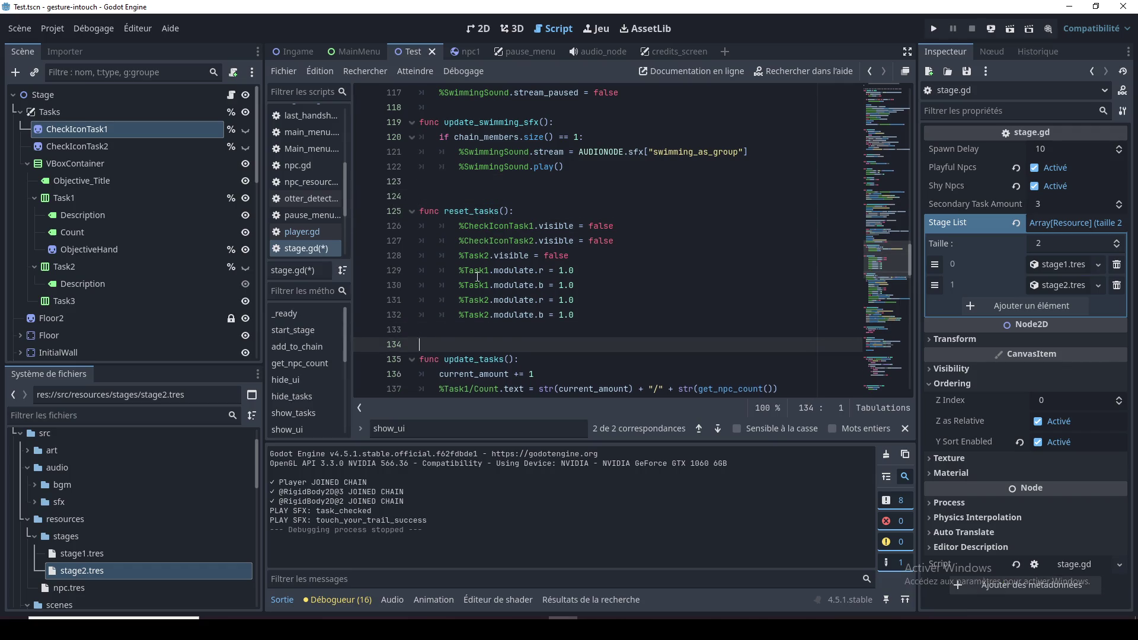
Add a blank separator line between the functions near line 118
scroll(459, 196, up, 2)
click(459, 196)
key(Return)
key(Up)
click(461, 211)
scroll(464, 213, up, 8)
click(466, 212)
key(Up)
scroll(474, 249, down, 12)
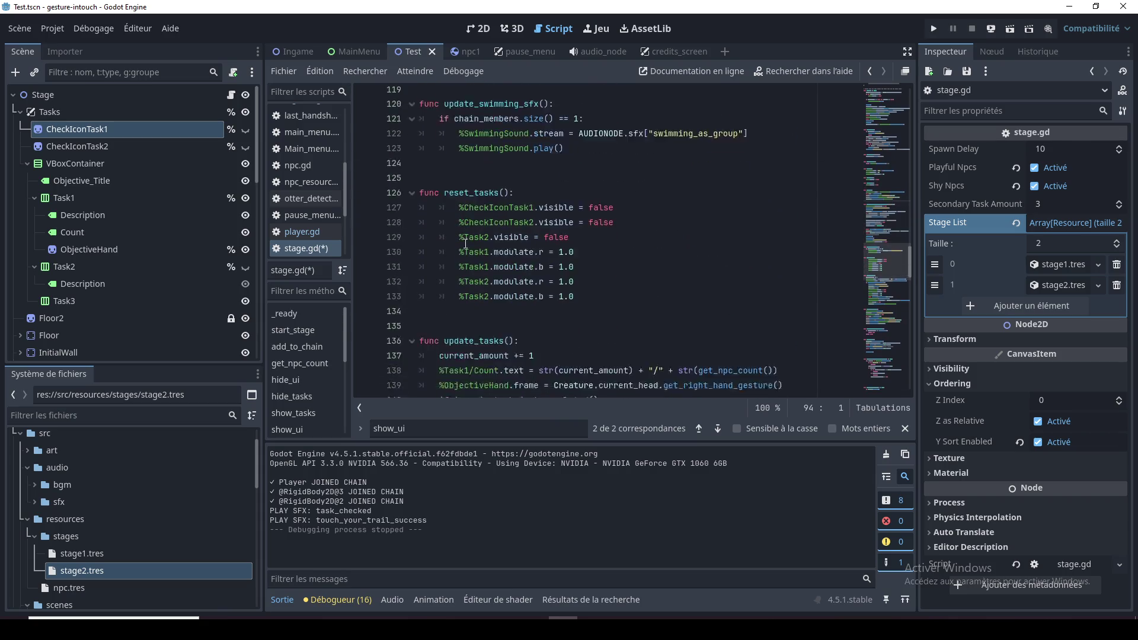
scroll(476, 256, up, 2)
Review the CheckIconTask2 and modulate lines in reset_tasks and the update_tasks name
double_click(525, 286)
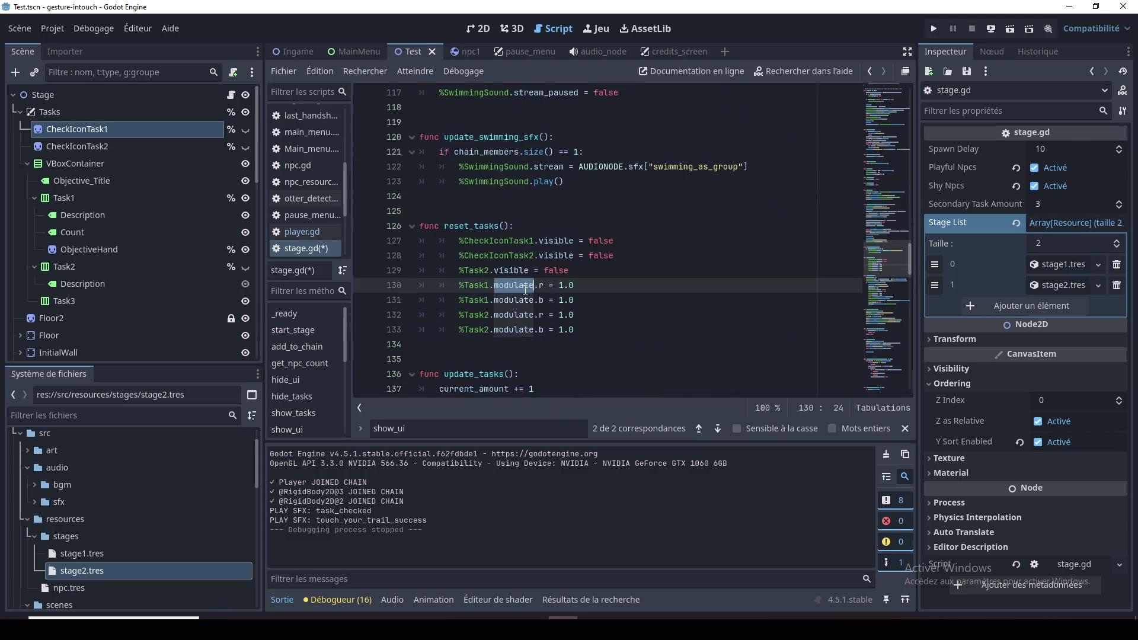
double_click(510, 255)
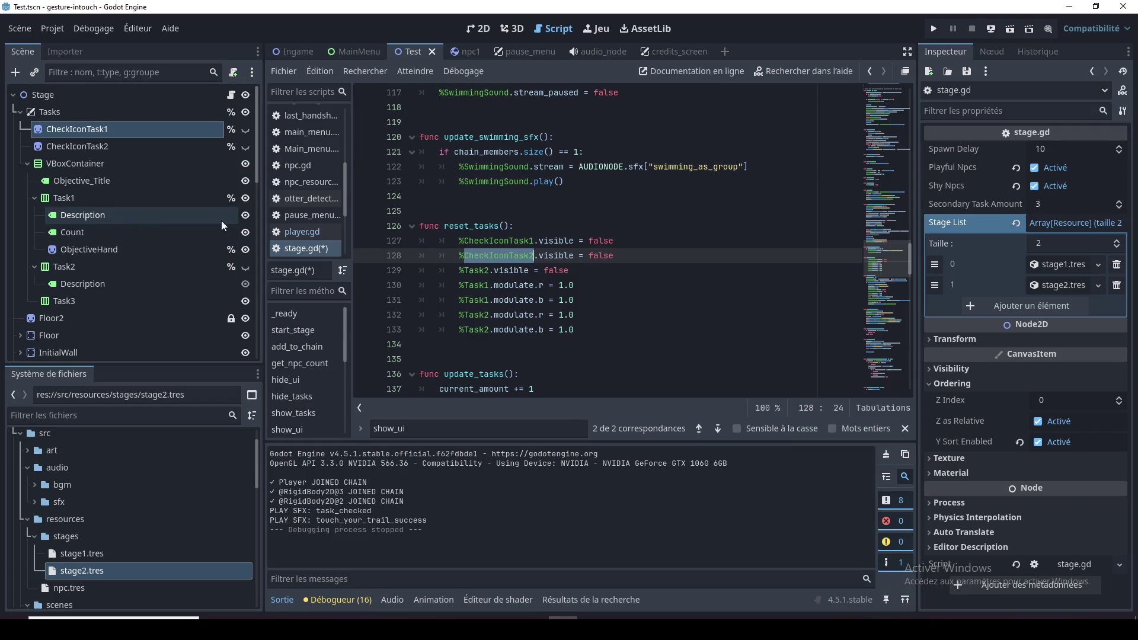
click(474, 226)
scroll(508, 278, down, 2)
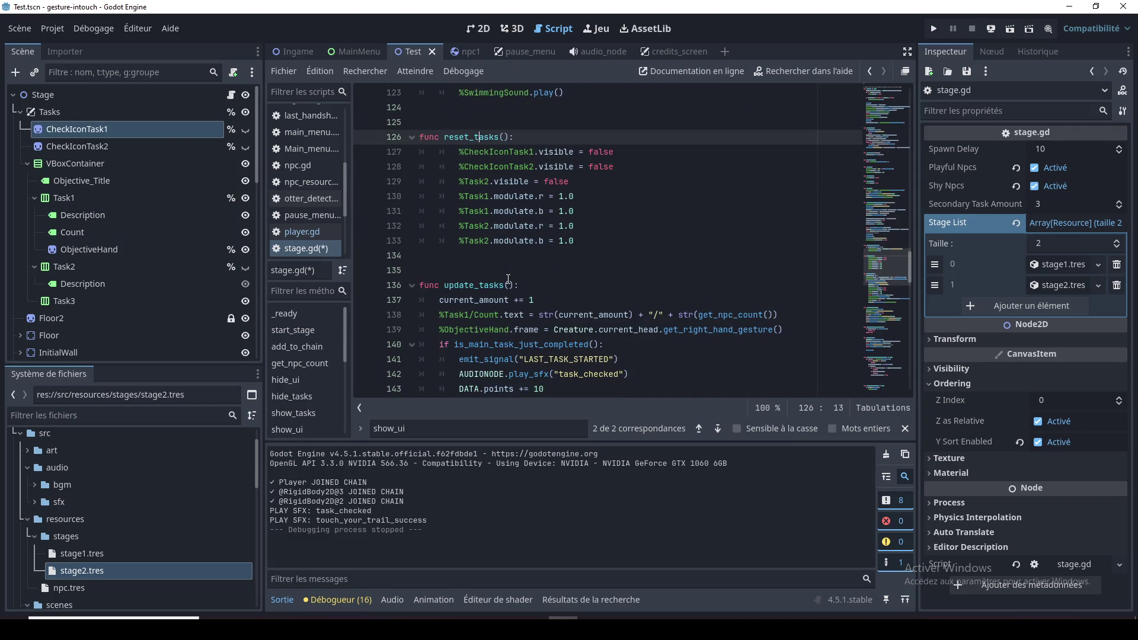
double_click(508, 285)
scroll(508, 296, down, 2)
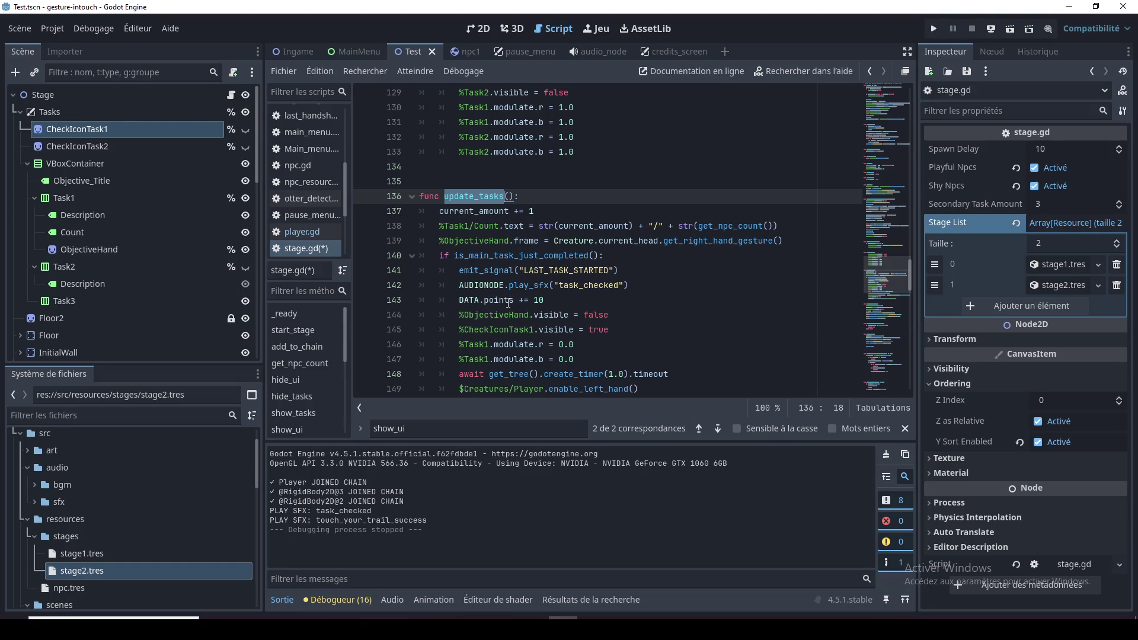
scroll(463, 252, up, 3)
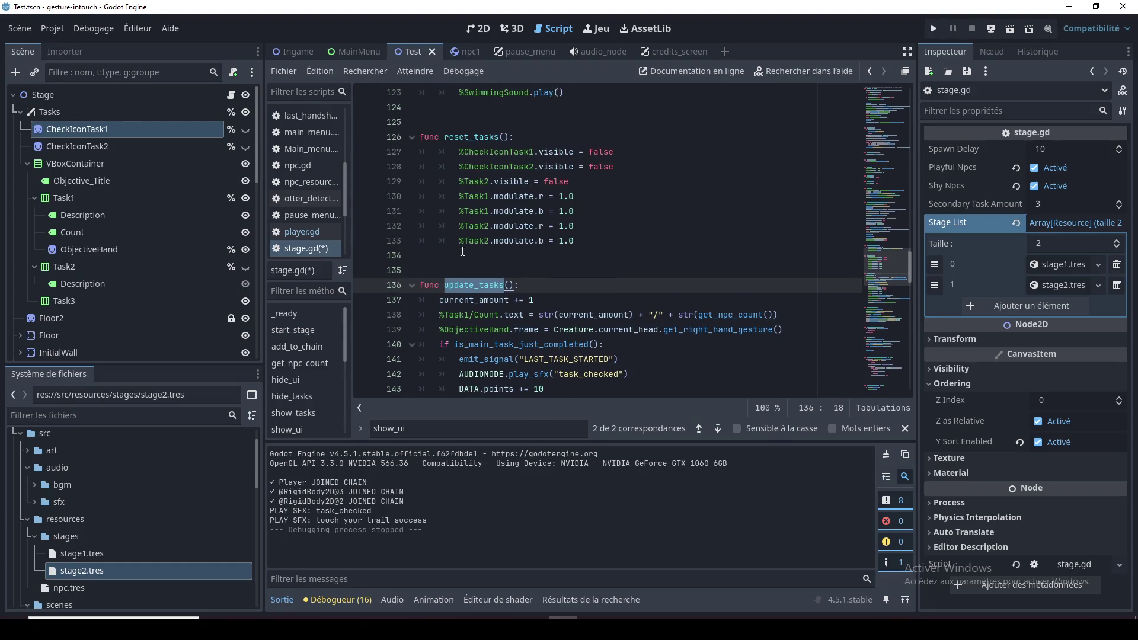
Inspect update_tasks, including its Count line and task-checked sound line
click(558, 315)
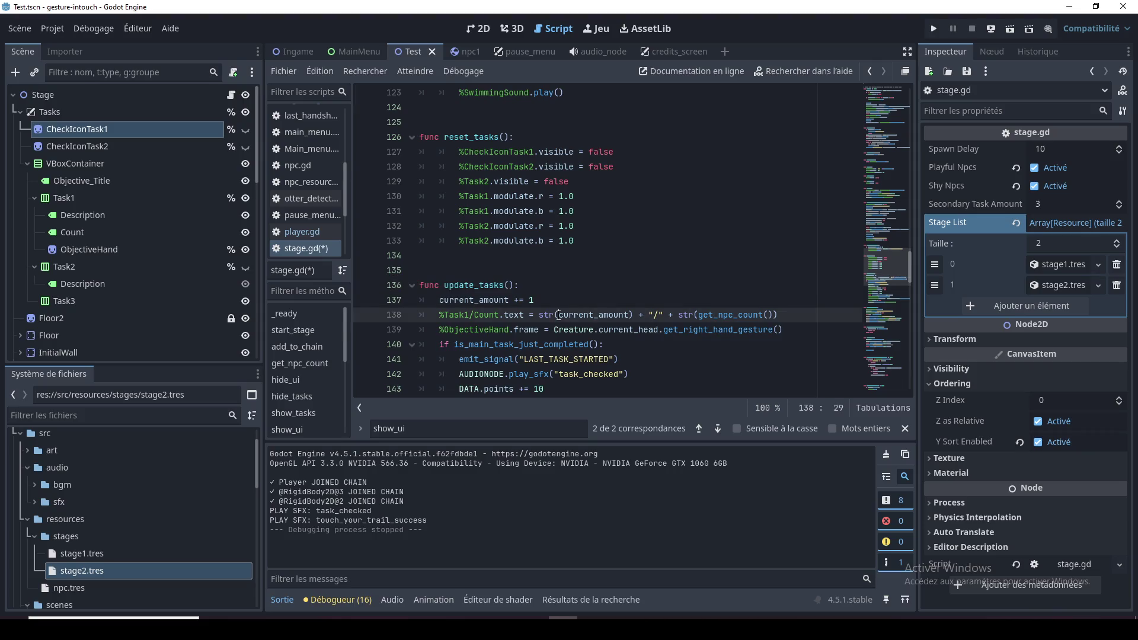
double_click(478, 286)
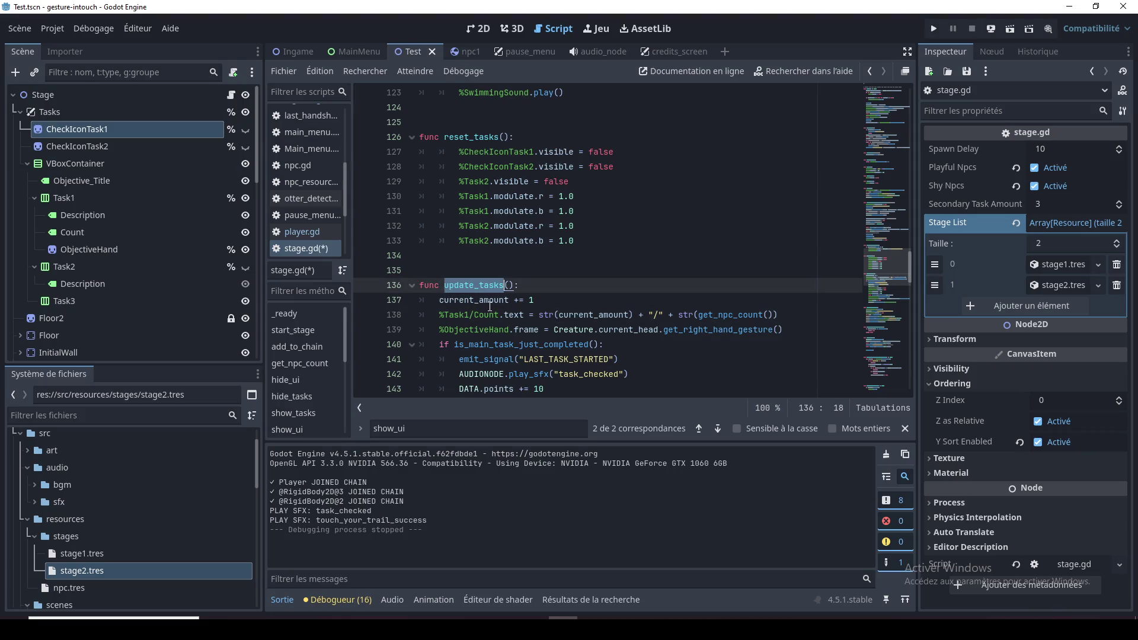
click(490, 306)
click(490, 287)
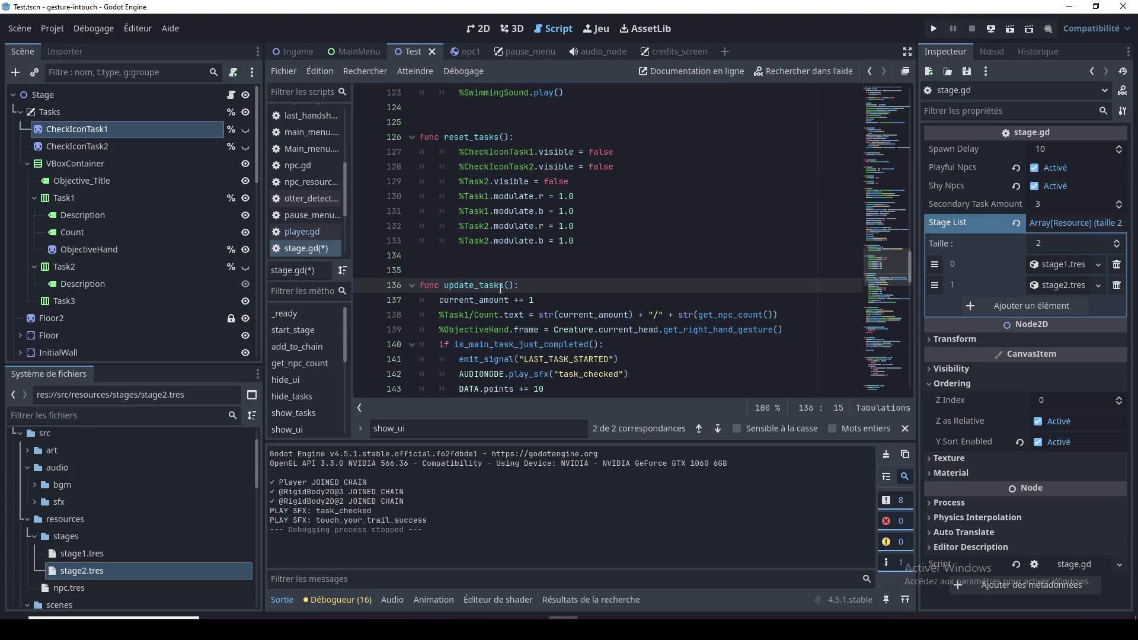
mouse_move(506, 287)
mouse_down()
mouse_move(445, 287)
mouse_move(510, 285)
mouse_up()
click(451, 294)
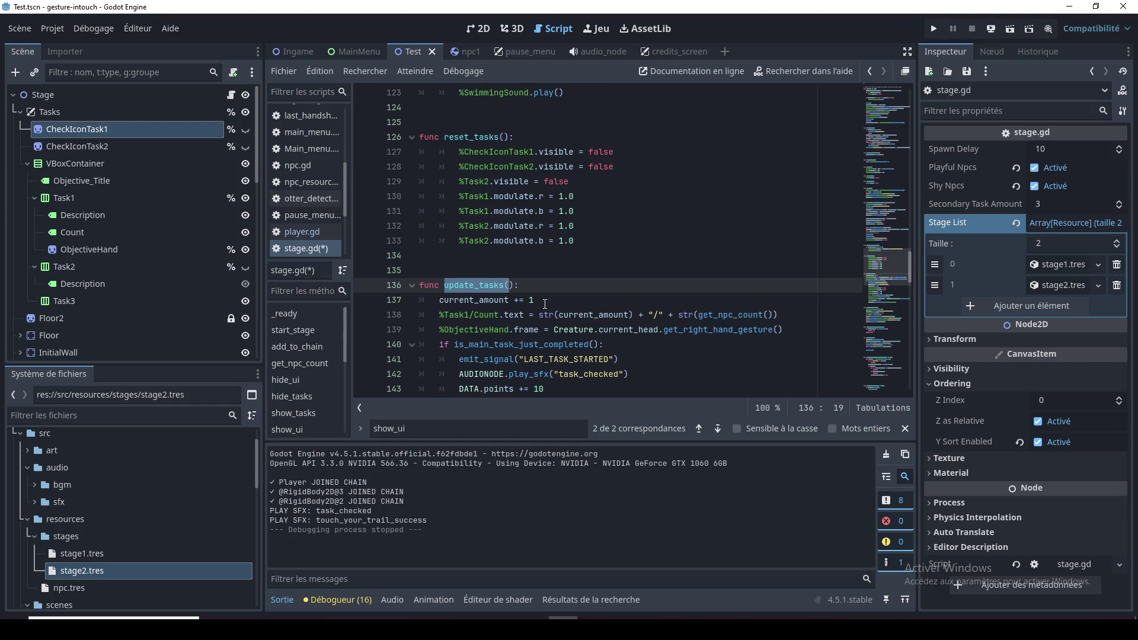
click(529, 374)
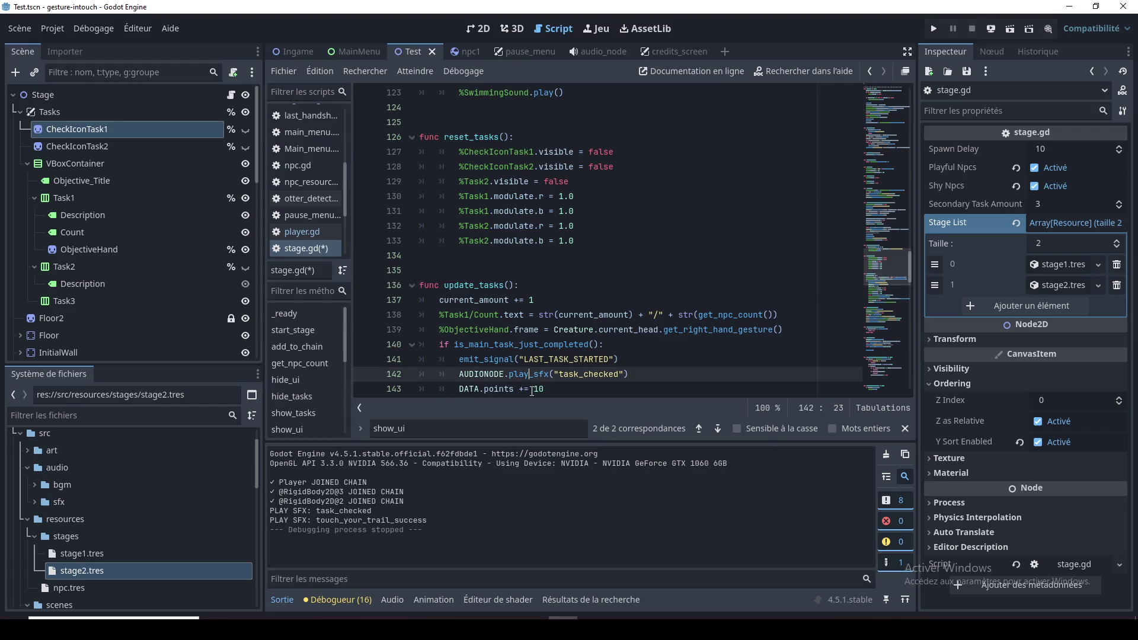
double_click(496, 314)
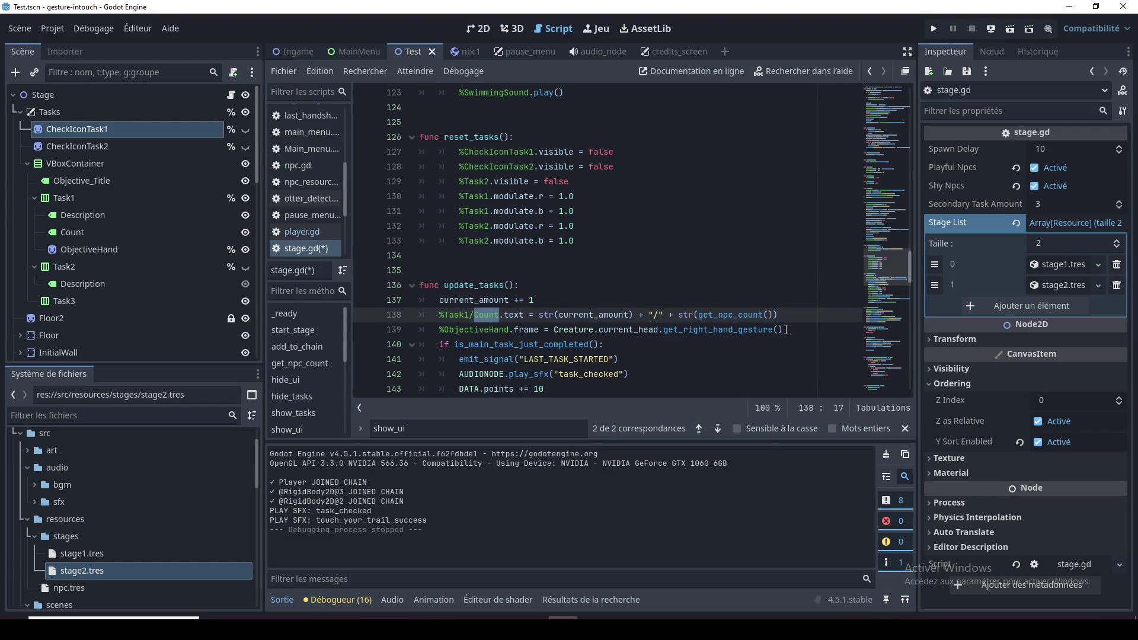
Save stage.gd and move up to start_stage, placing the caret after its early return
click(569, 246)
click(565, 256)
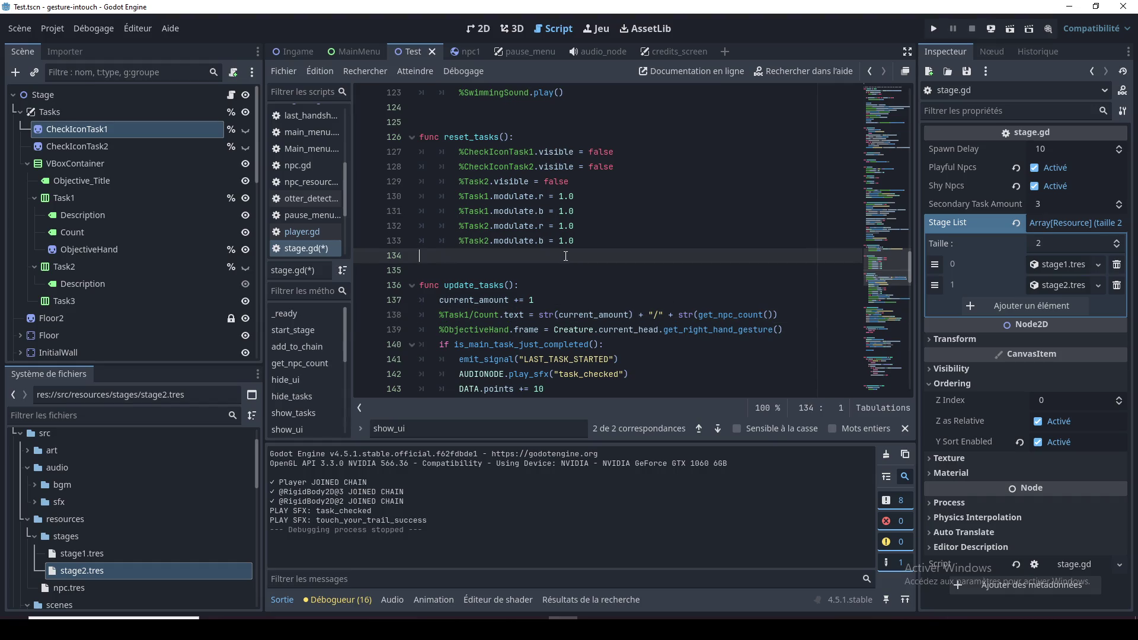
double_click(446, 136)
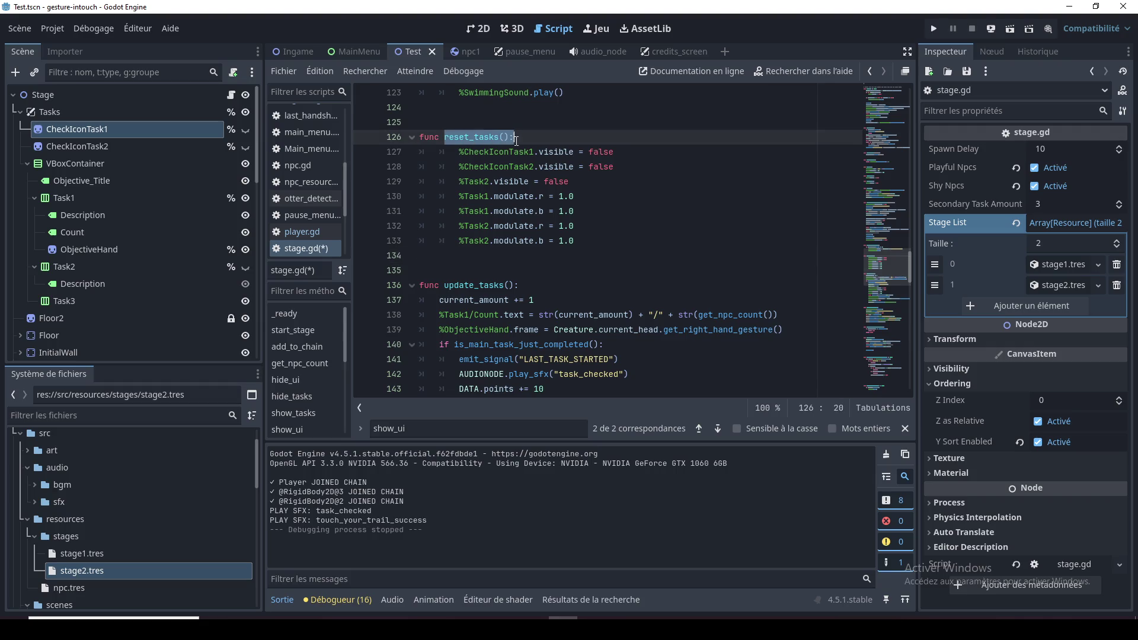
click(535, 243)
key(ctrl+s)
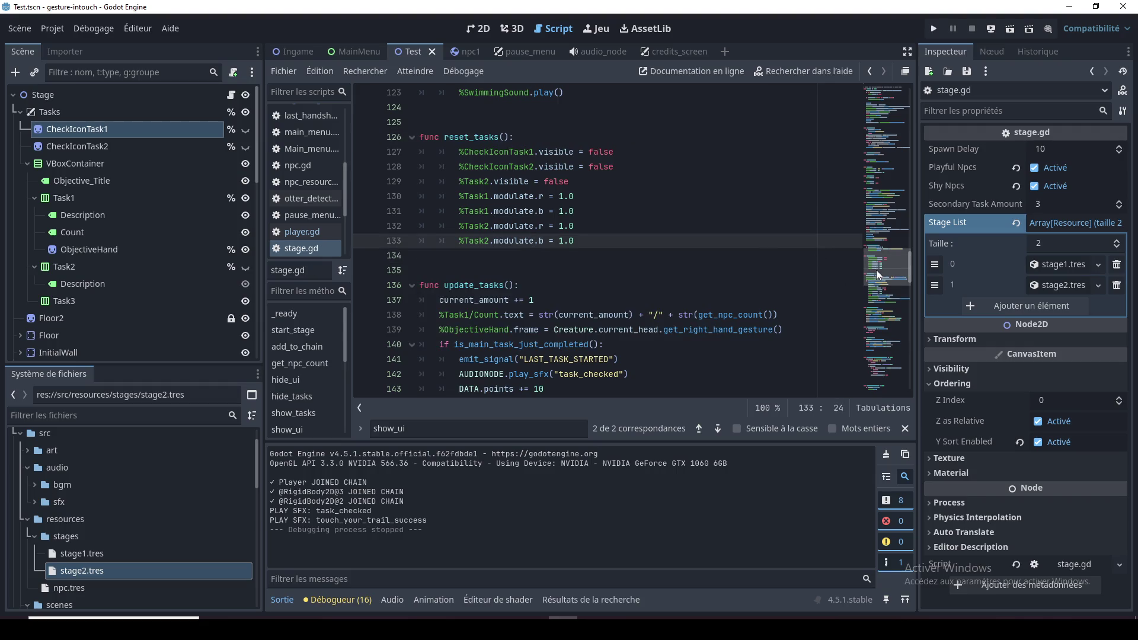
scroll(878, 266, up, 2)
drag(879, 260, 865, 162)
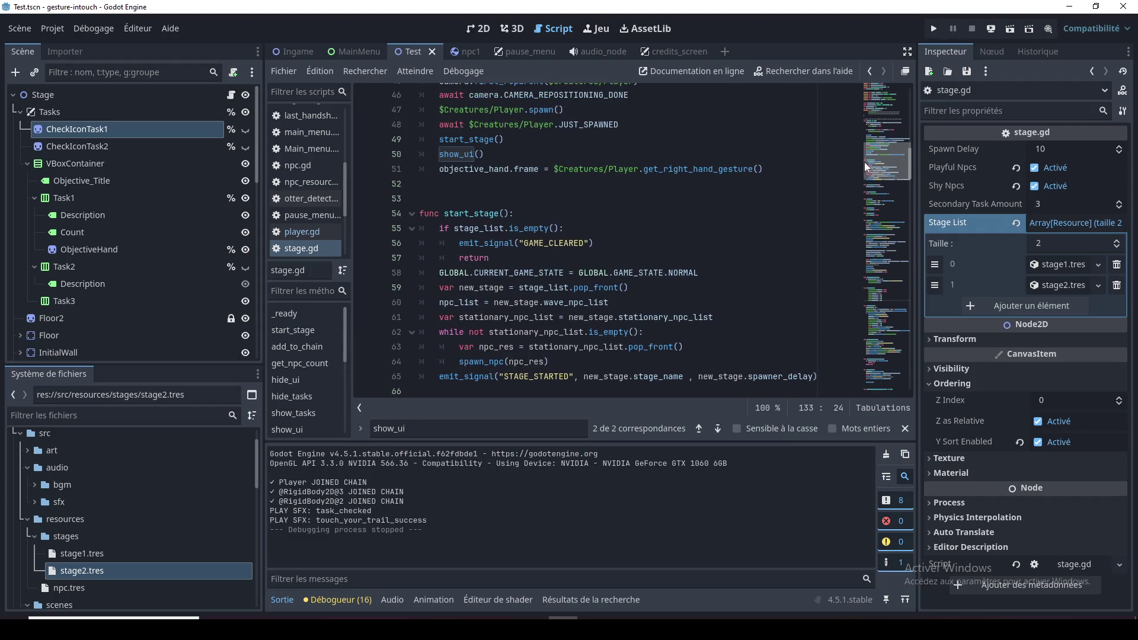
click(514, 213)
Call reset_tasks() after start_stage's early return, save, and run the Ingame scene with F6
scroll(534, 216, down, 1)
click(544, 216)
key(Return)
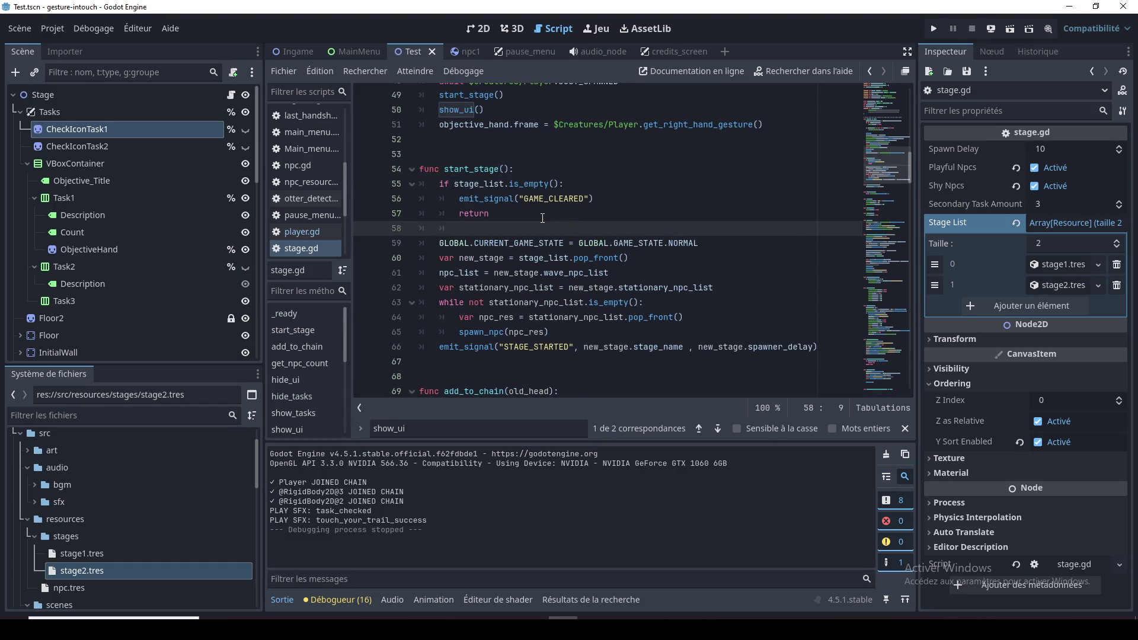
text(reset_tasks())
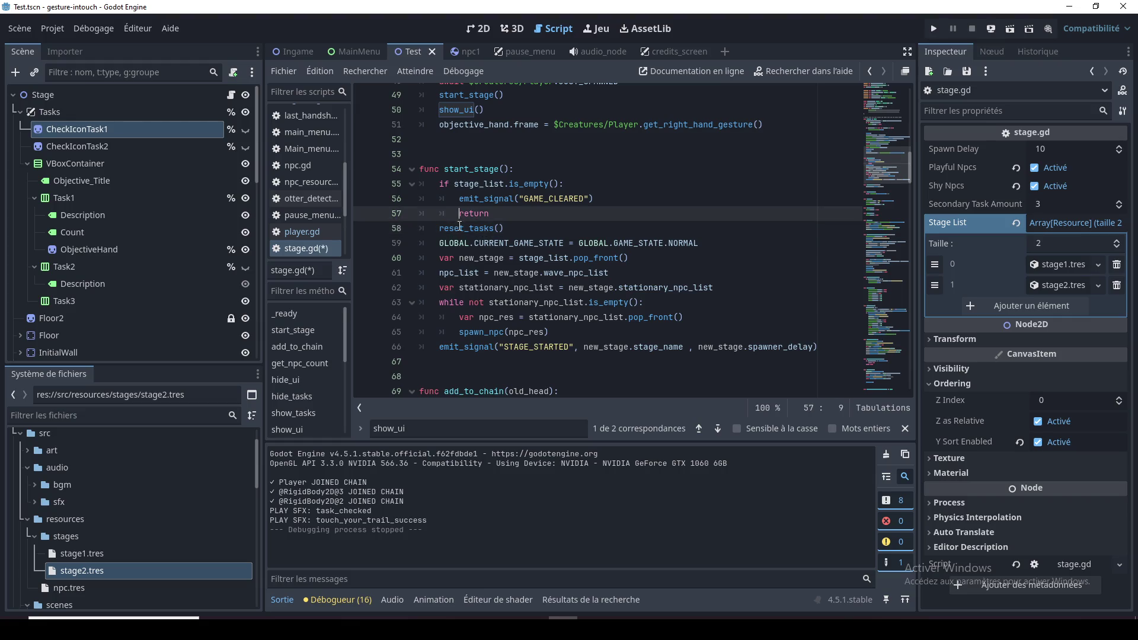
key(ctrl+s)
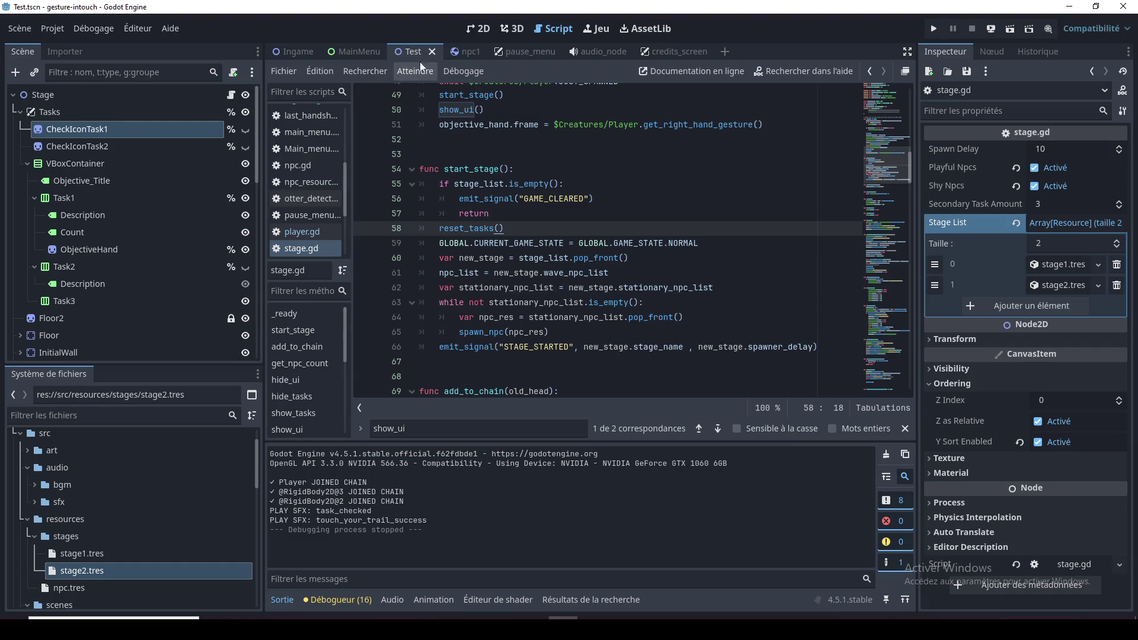
click(297, 51)
key(F6)
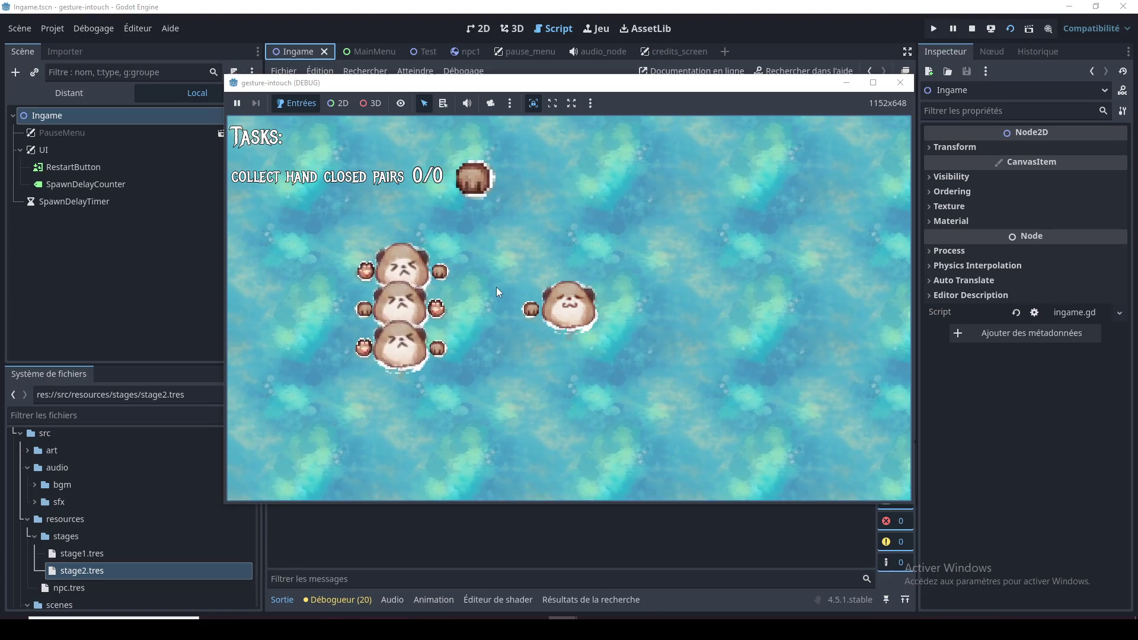
Pair hamsters through the tasks to the end, restart from the main menu, then stop with F8
click(472, 259)
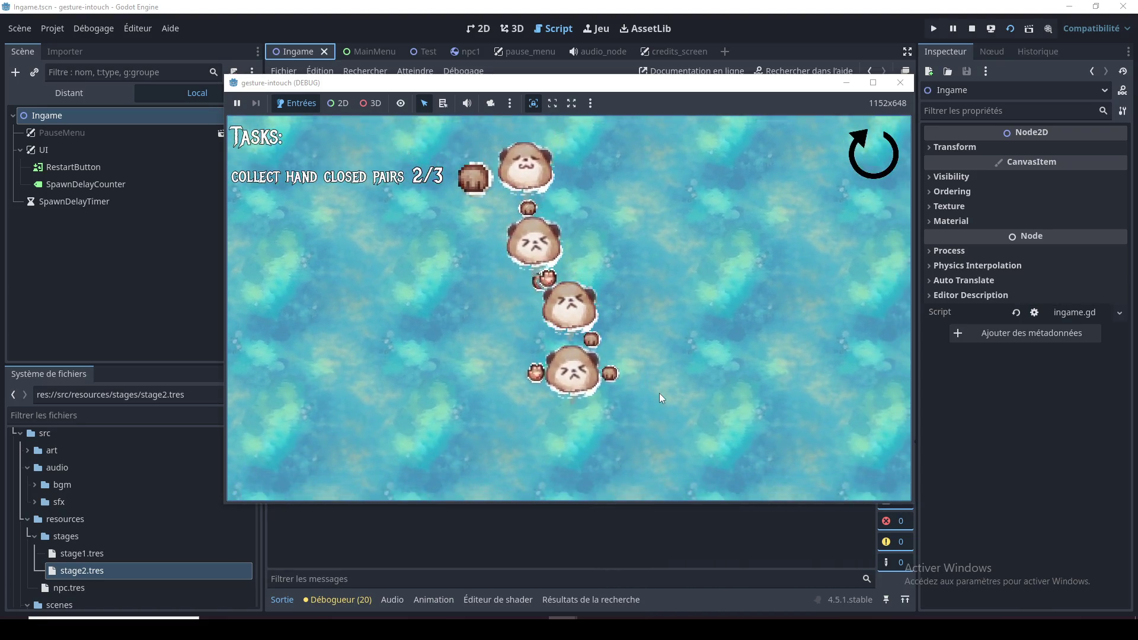
click(569, 375)
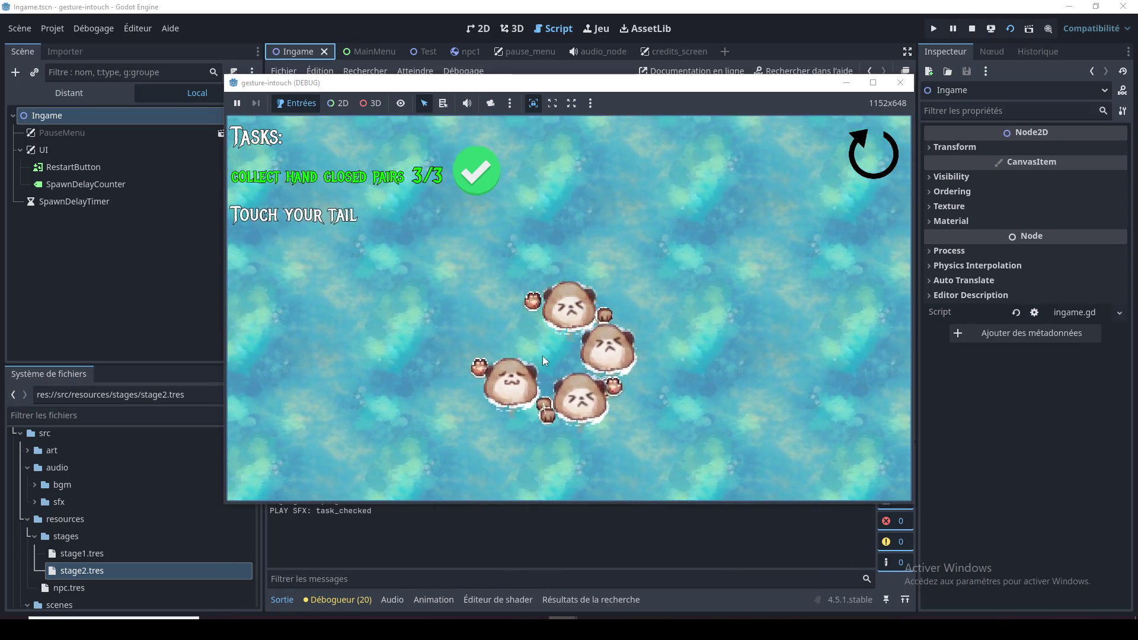
mouse_move(601, 360)
mouse_down()
mouse_move(619, 319)
mouse_move(595, 232)
mouse_move(521, 261)
mouse_move(505, 350)
mouse_move(493, 357)
mouse_move(619, 365)
mouse_move(640, 325)
mouse_up()
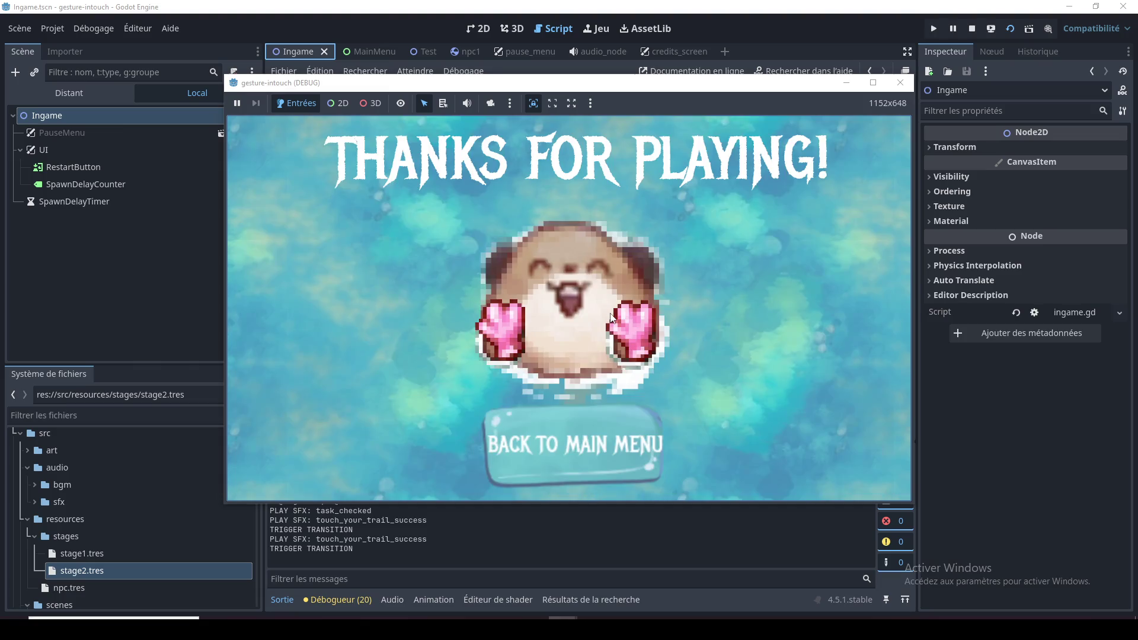
click(580, 448)
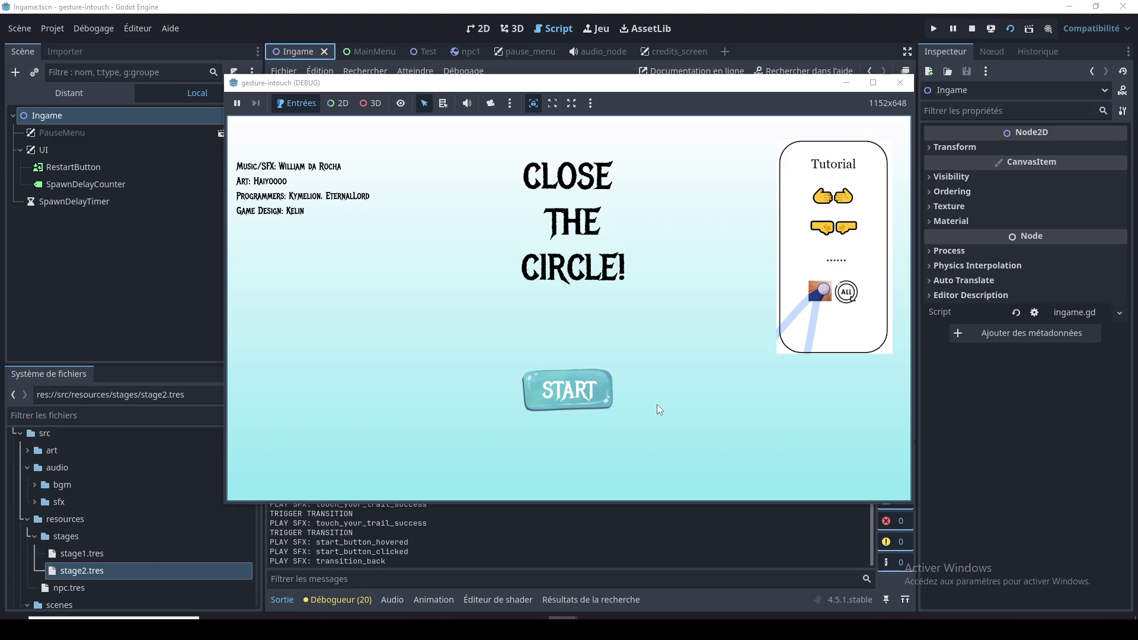
click(568, 388)
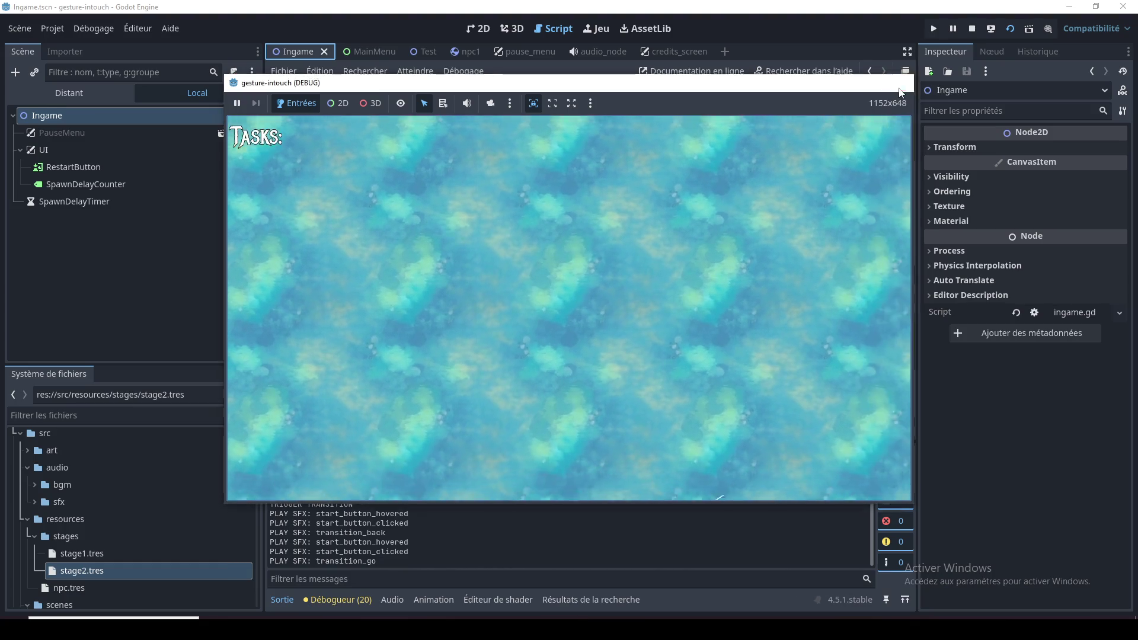
key(F8)
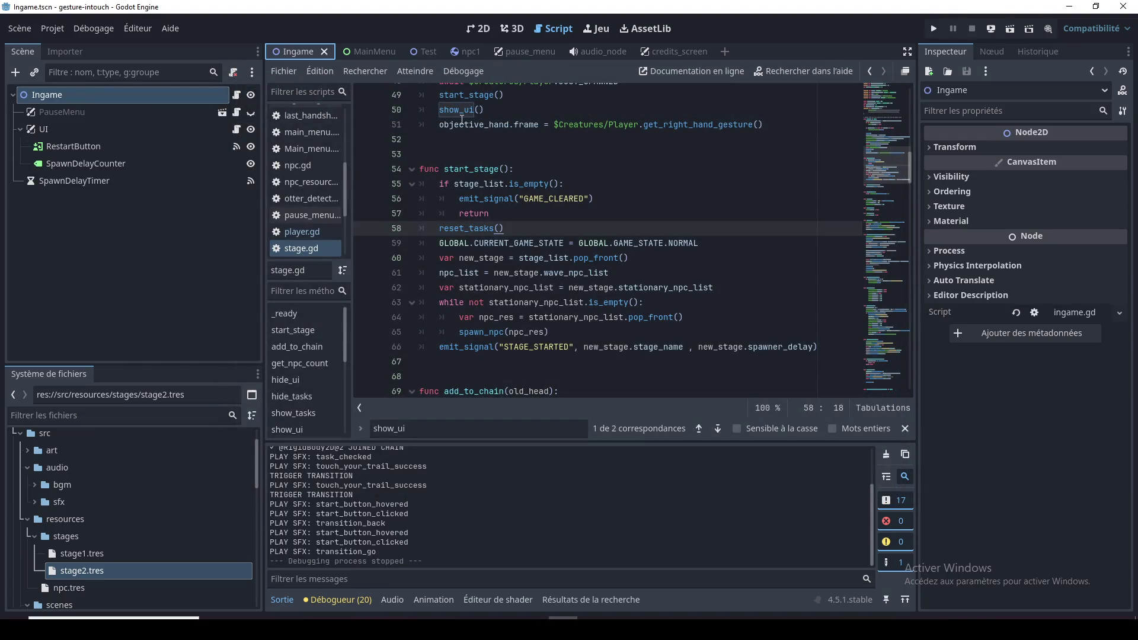
Drag the SafeZone node from the Test scene into spawning_zones, then undo the misplaced reference
click(885, 126)
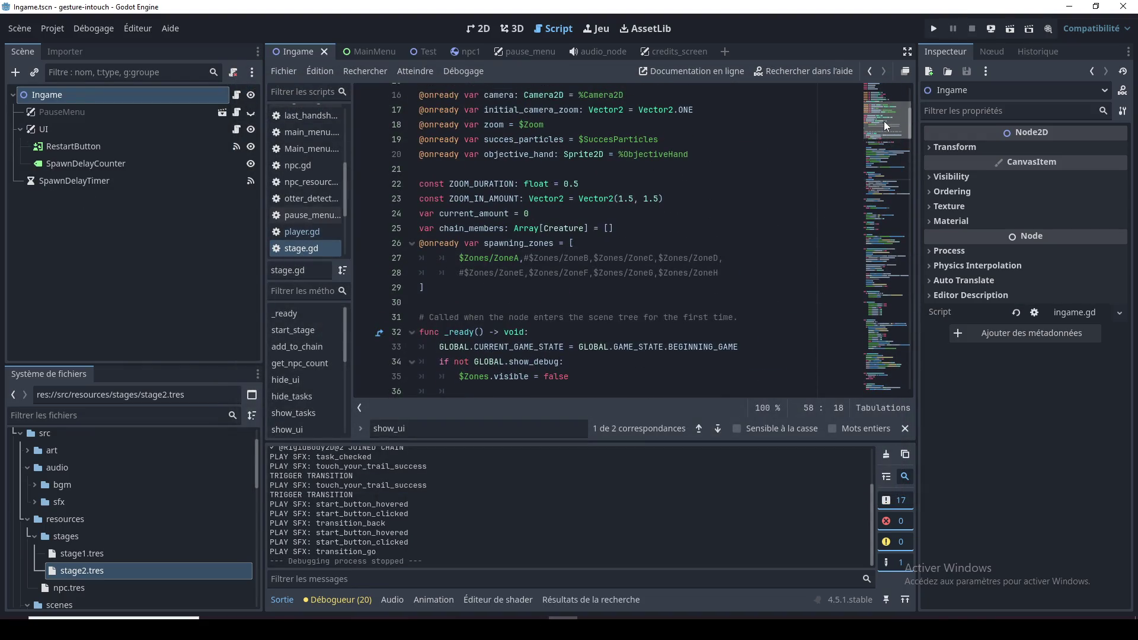
scroll(886, 127, up, 2)
click(532, 326)
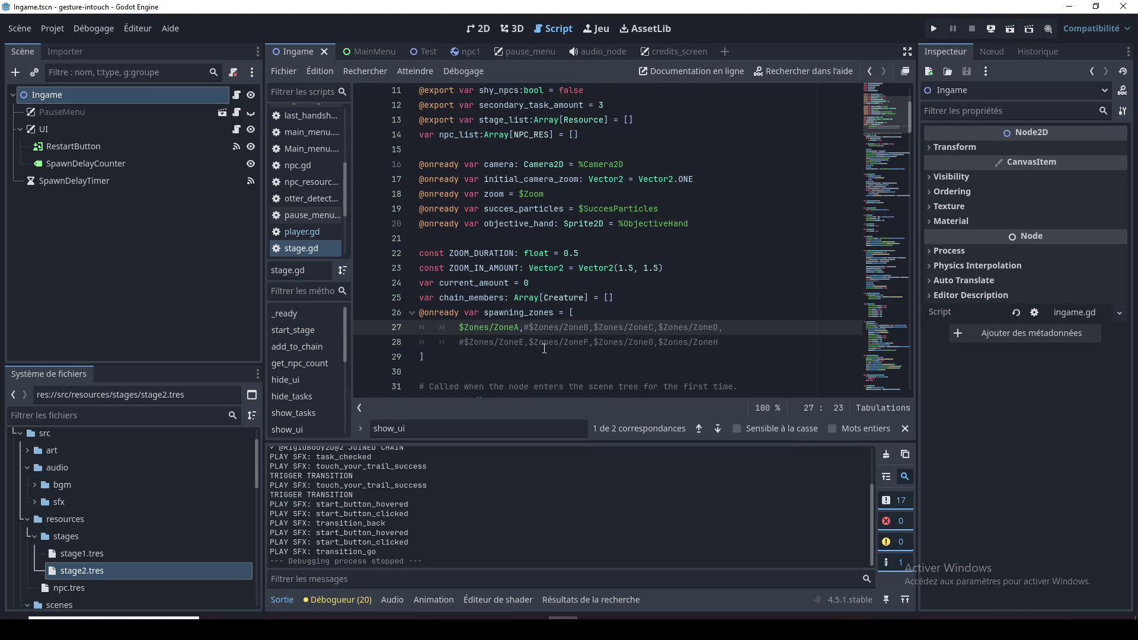
drag(519, 329, 461, 329)
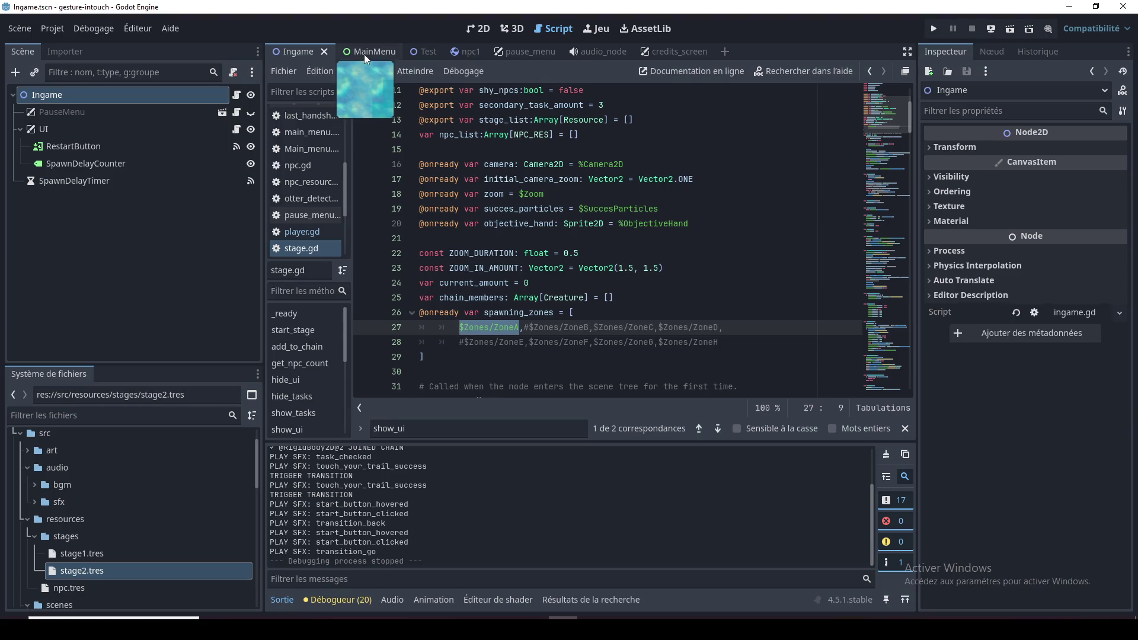
click(419, 53)
drag(254, 196, 258, 337)
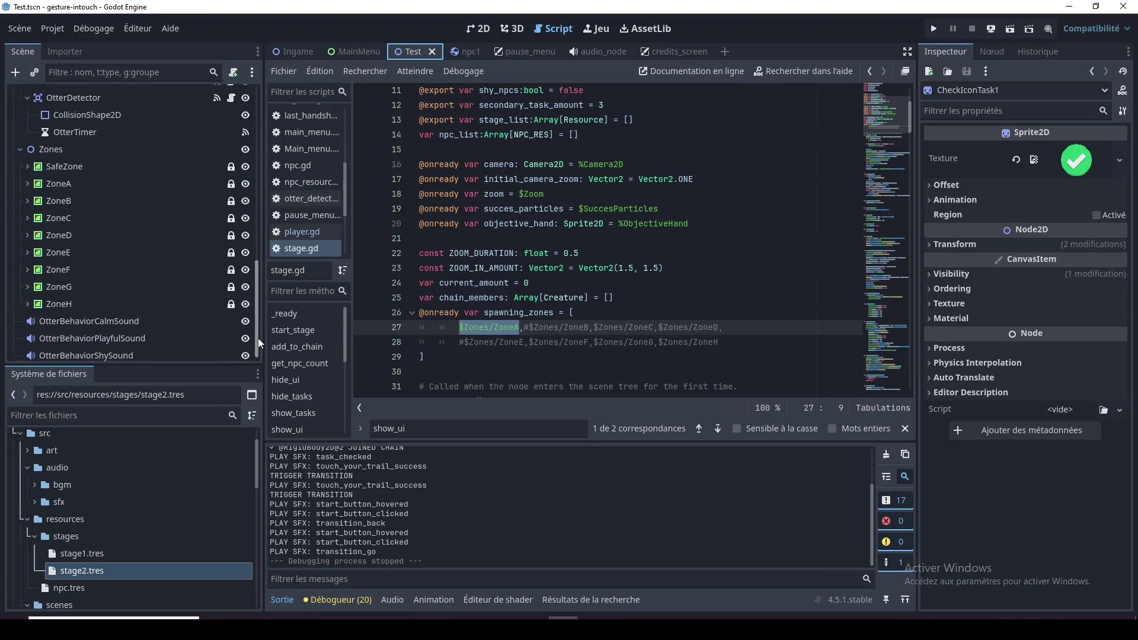
click(75, 167)
mouse_move(76, 167)
mouse_down()
mouse_move(403, 359)
mouse_move(423, 358)
mouse_up()
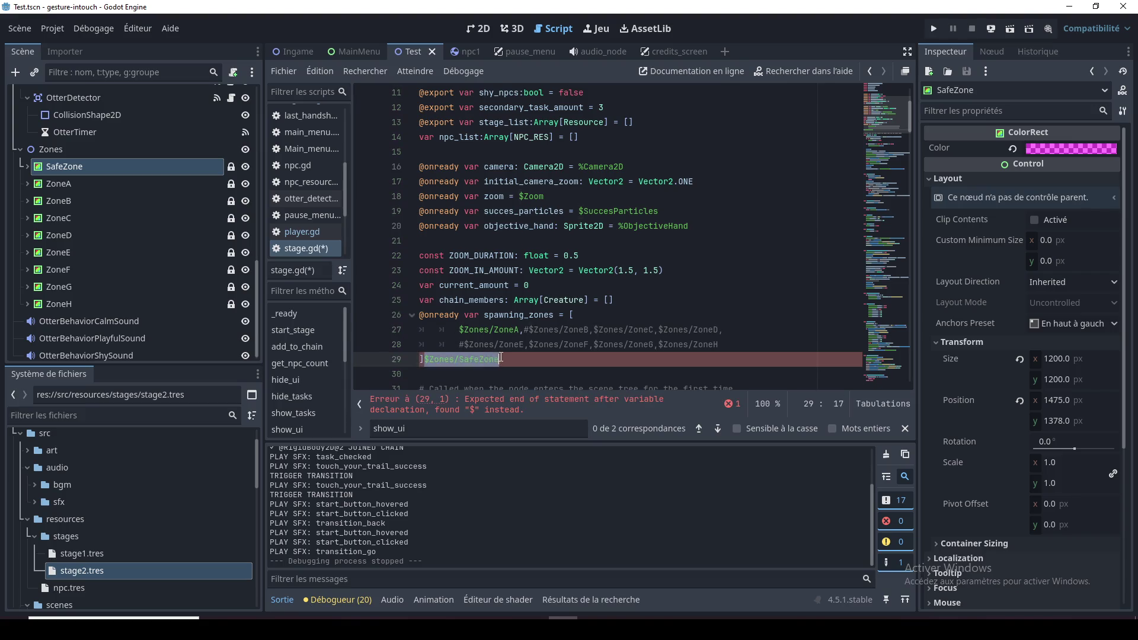
key(ctrl+z)
Comment out the ZoneA line, paste $Zones/SafeZone on a new line, and save stage.gd
click(461, 330)
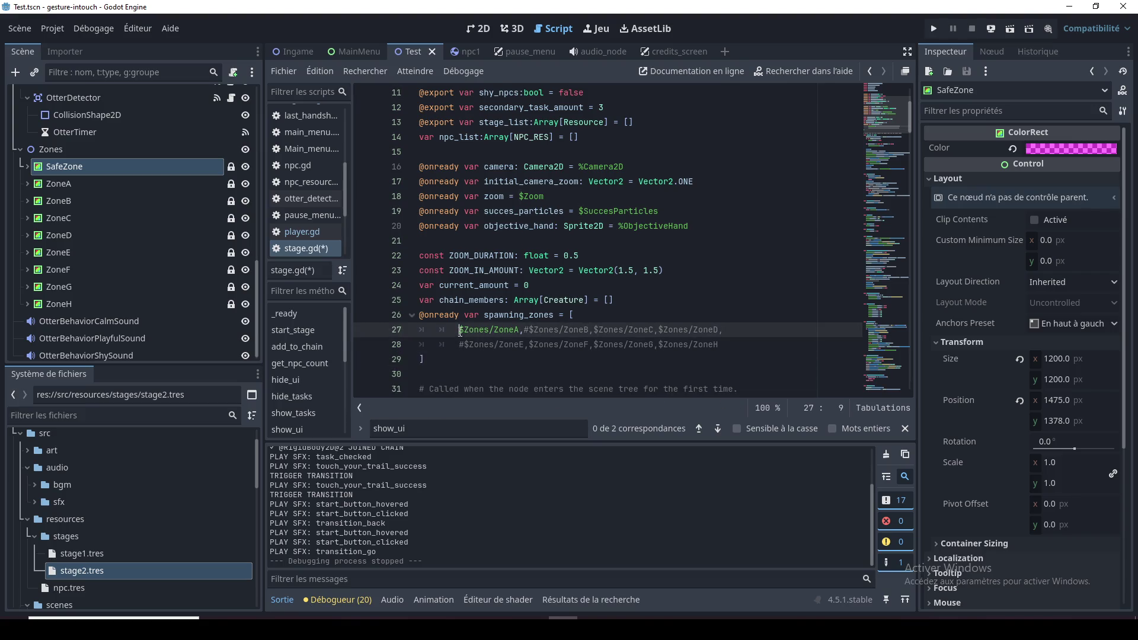
text(#)
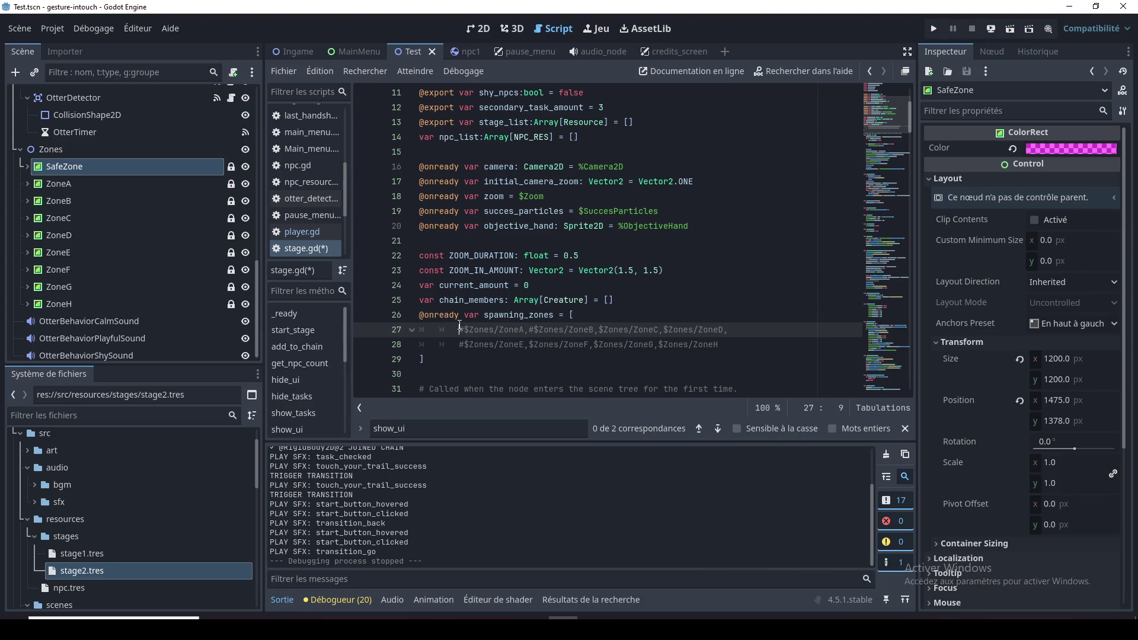
key(Return)
key(Up)
text($Zones/SafeZone)
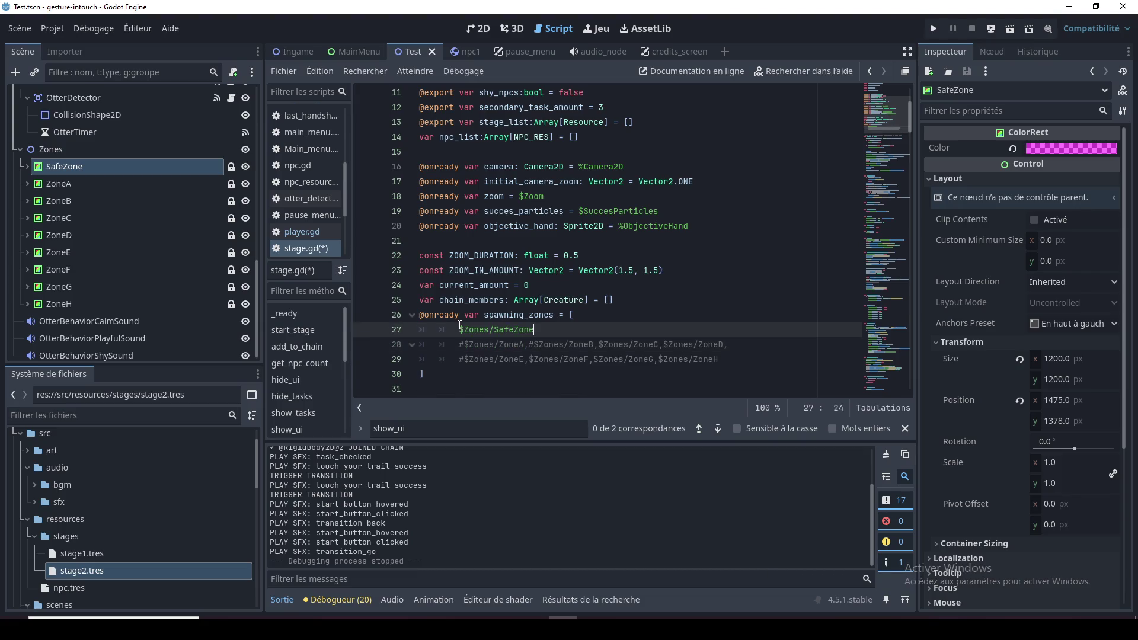
click(543, 362)
key(ctrl+s)
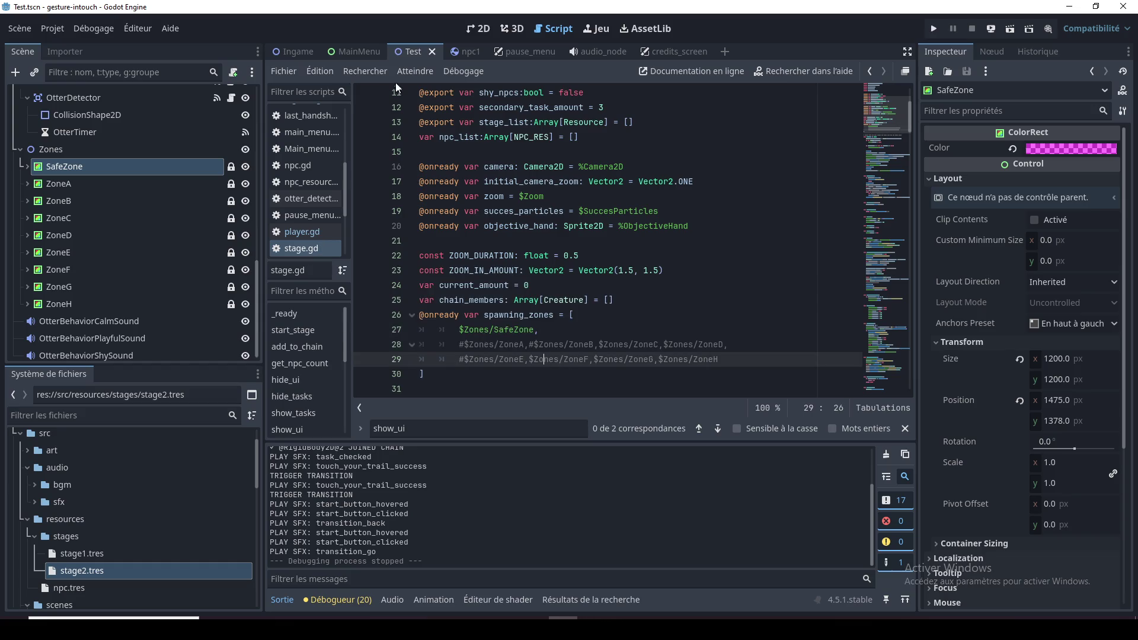
Run the Ingame scene with F6 to test SafeZone spawning, then close the game
click(299, 52)
key(F6)
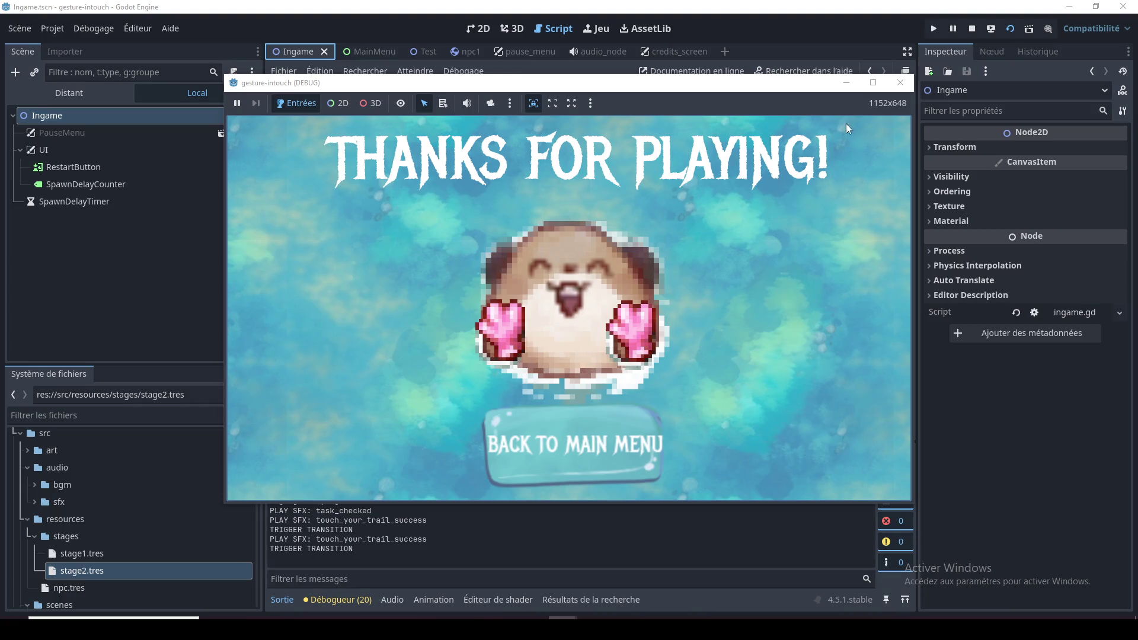
click(901, 82)
Review the SafeZone entry and commented zone lines in stage.gd, then switch to the browser
click(564, 228)
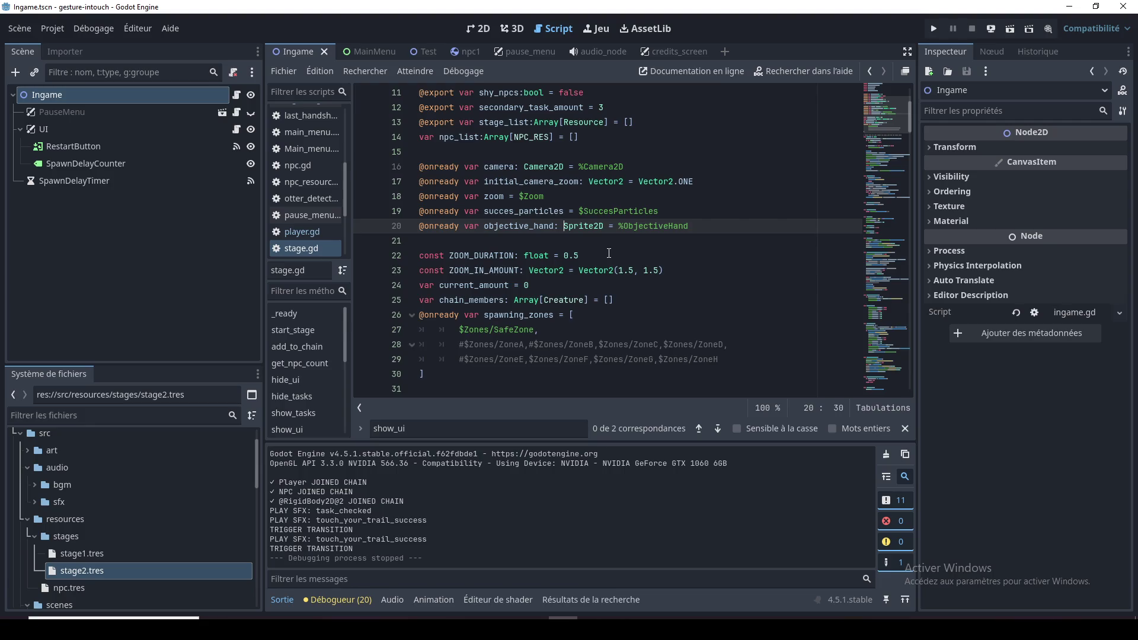
click(546, 330)
key(shift+Home)
key(Home)
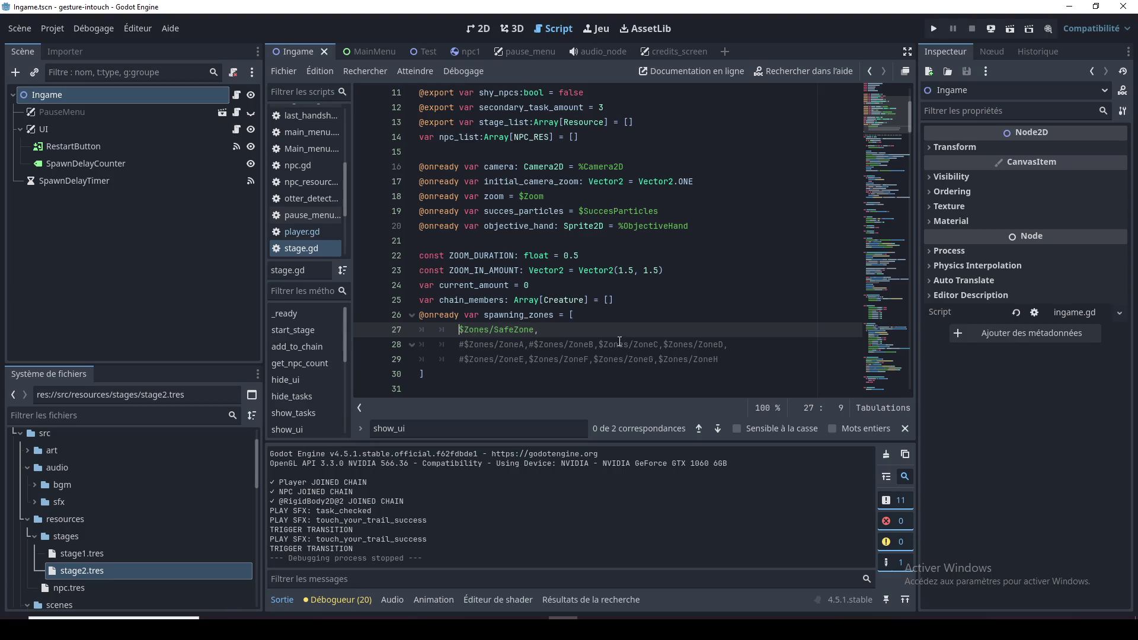
key(shift+Home)
key(Home)
click(553, 345)
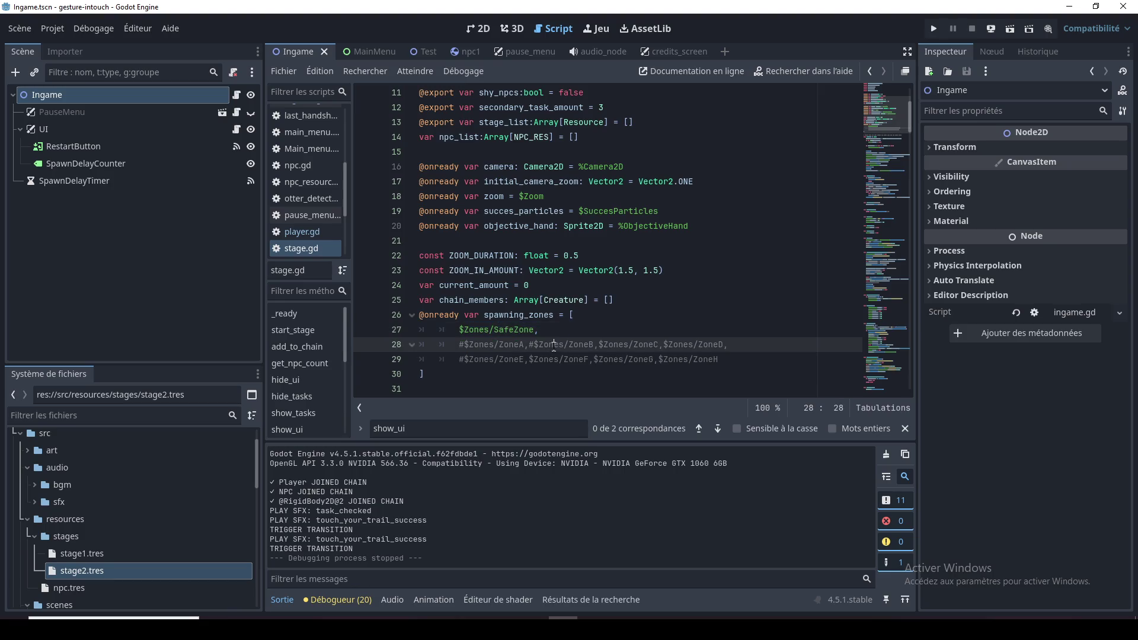
double_click(688, 344)
scroll(677, 329, down, 4)
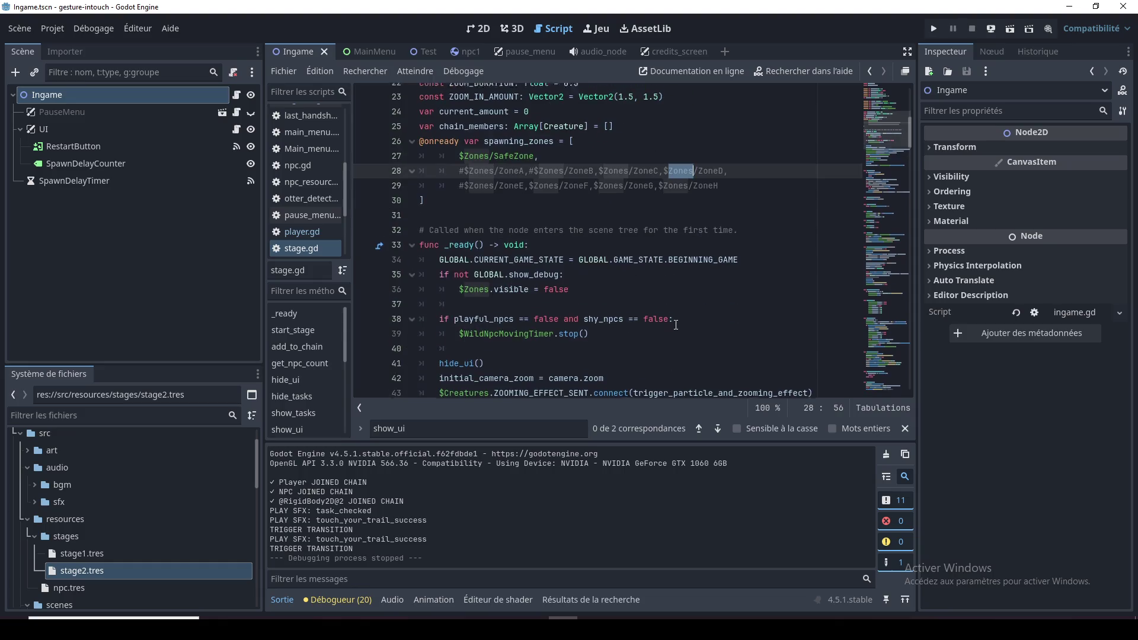
click(512, 200)
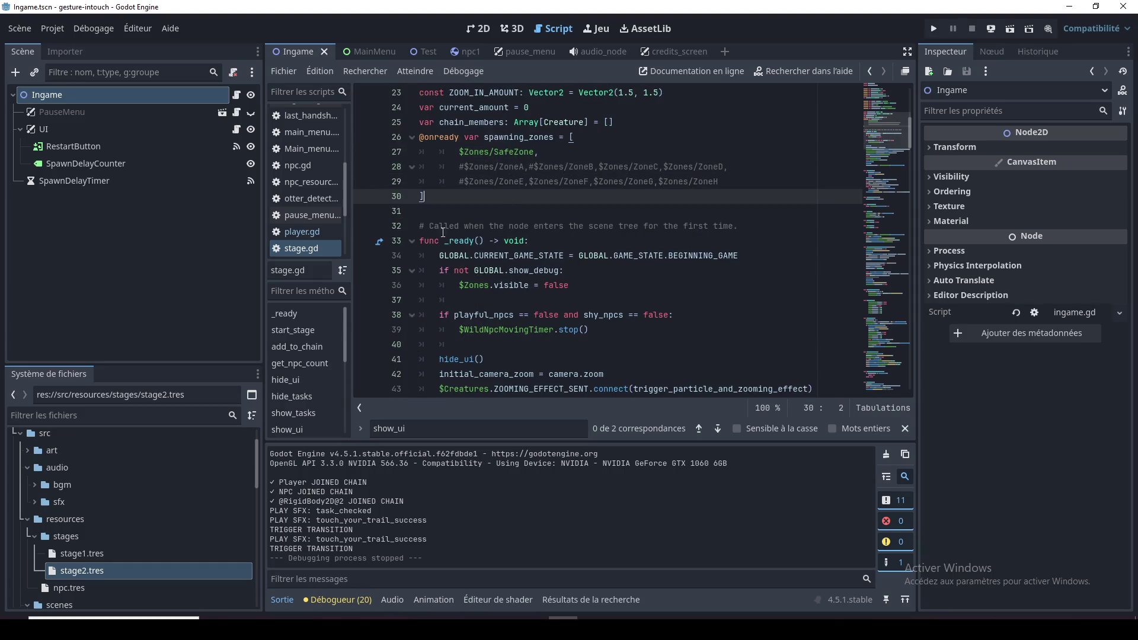
key(alt+Tab)
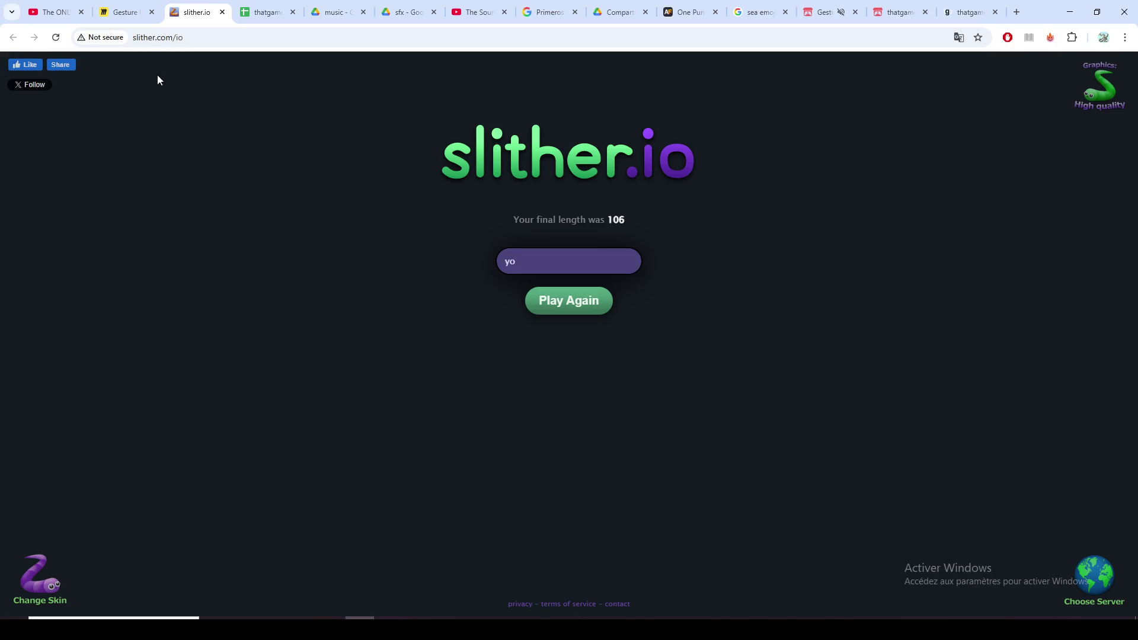
Look over the Miro board's zone diagram with its central Safe Zone, then return to Godot
click(124, 12)
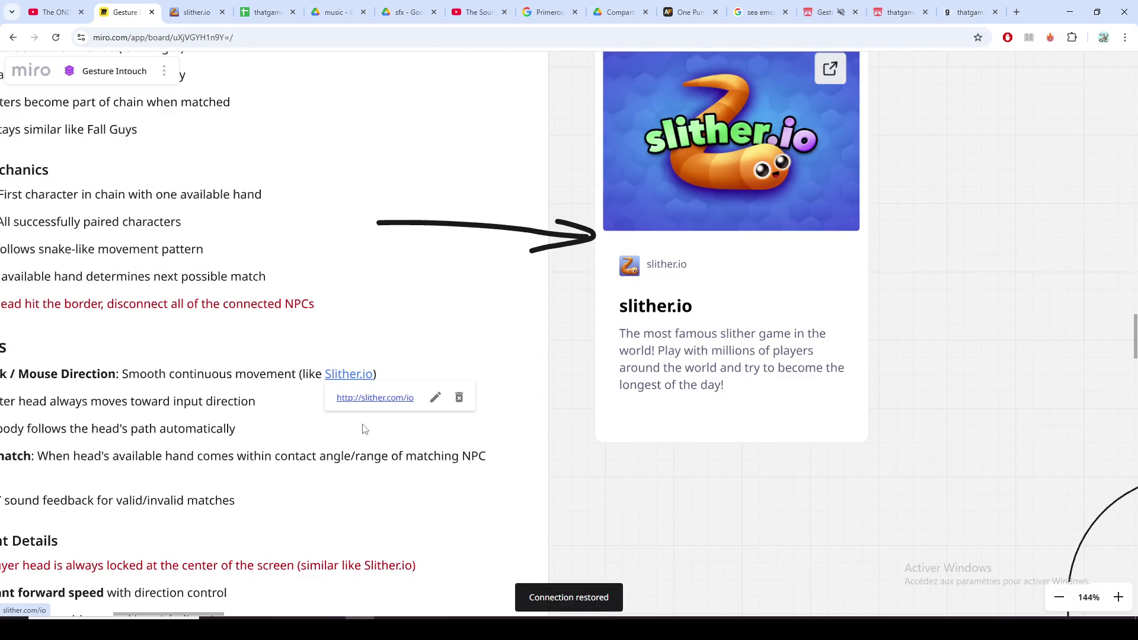
scroll(533, 340, down, 15)
scroll(557, 339, down, 10)
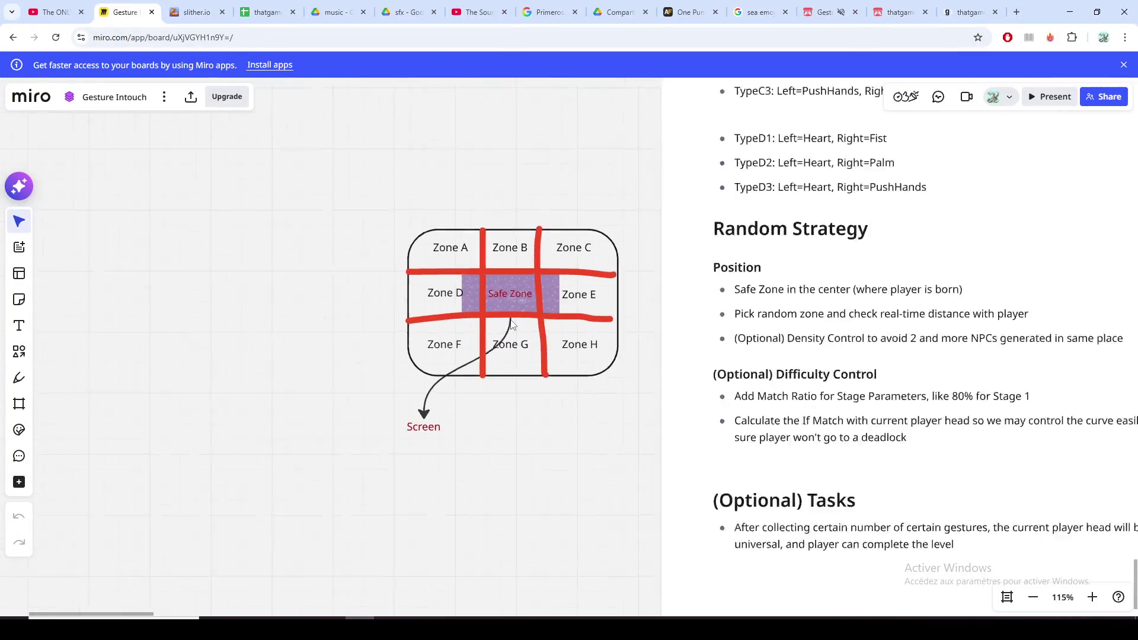
scroll(512, 325, up, 5)
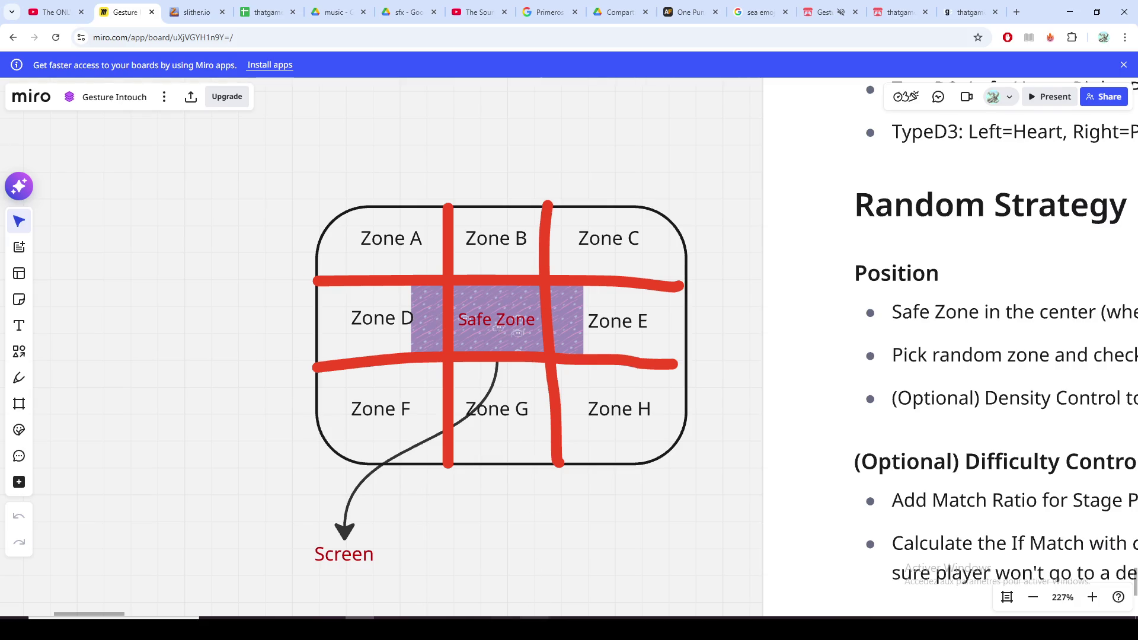
key(alt+Tab)
click(481, 34)
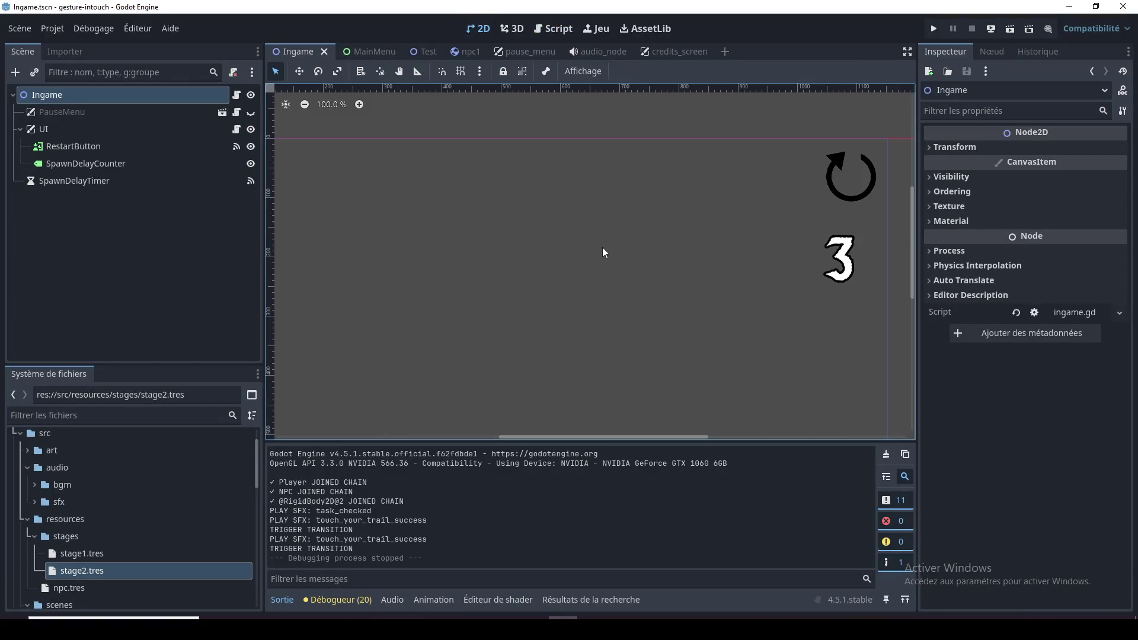
View the Test scene's zone grid, then open stage.gd and select the $Zones/SafeZone entry
click(425, 53)
scroll(575, 214, down, 8)
scroll(600, 291, up, 2)
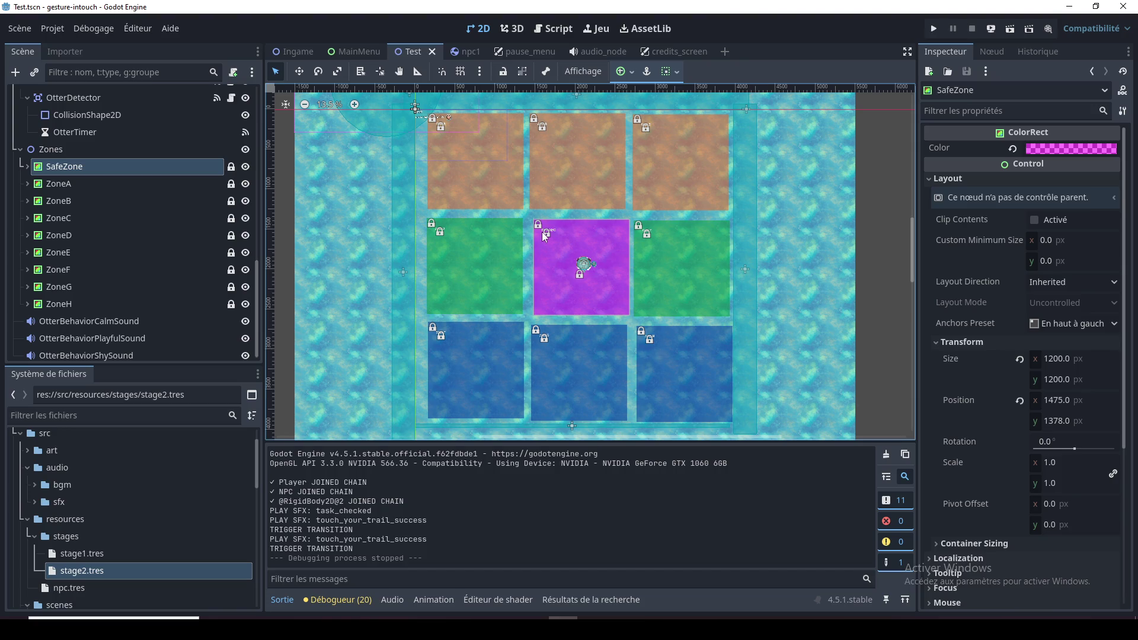
click(553, 29)
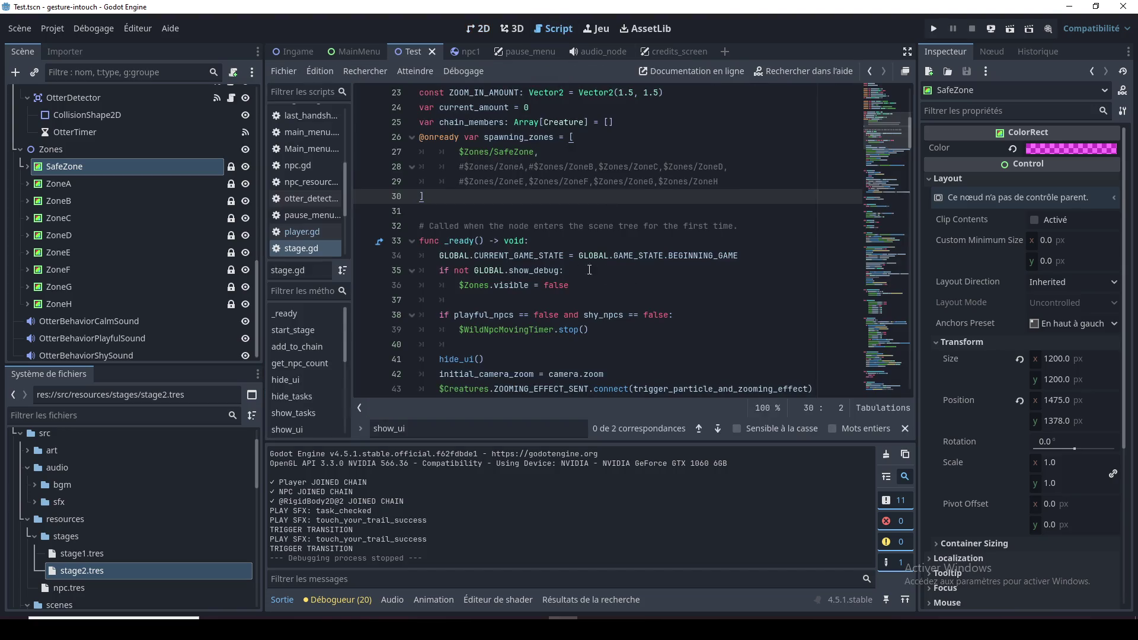
double_click(514, 152)
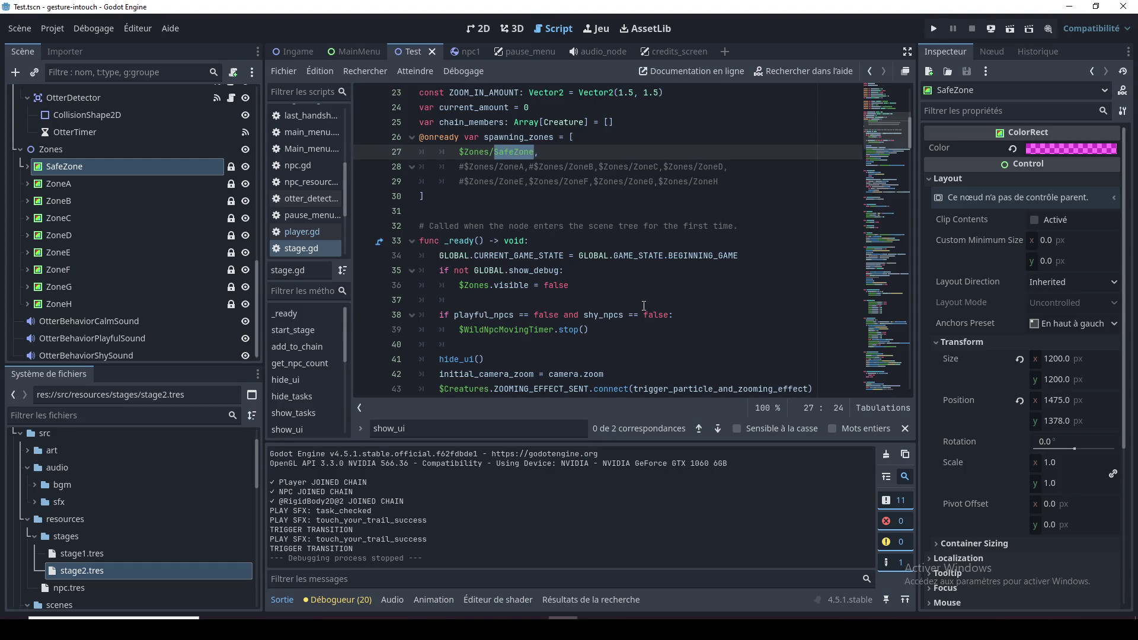
click(563, 201)
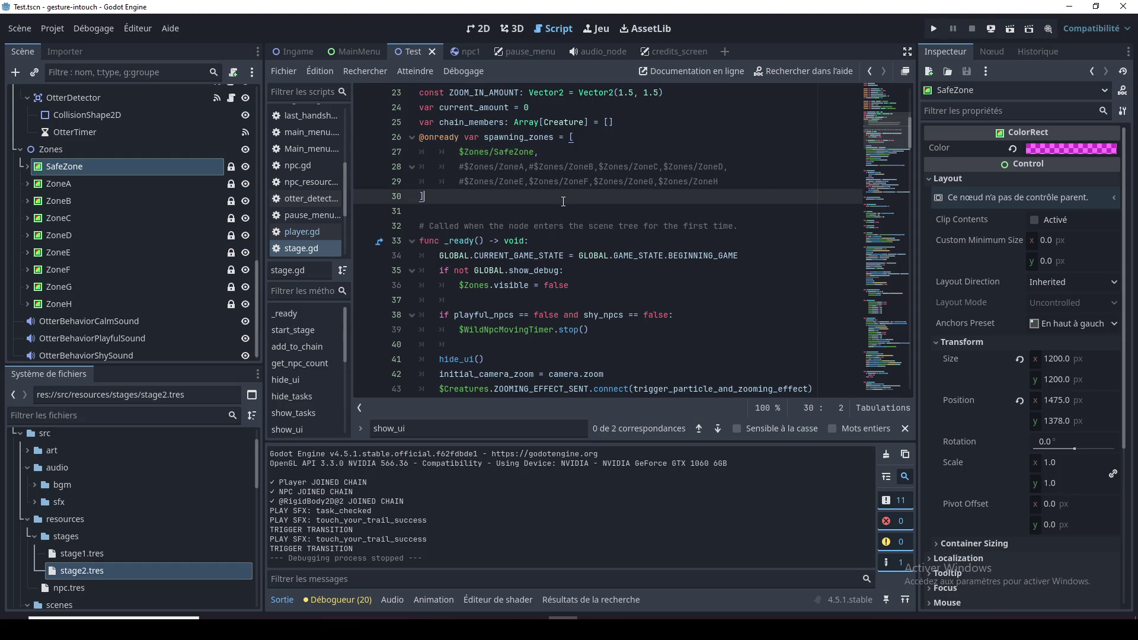
double_click(524, 153)
click(468, 153)
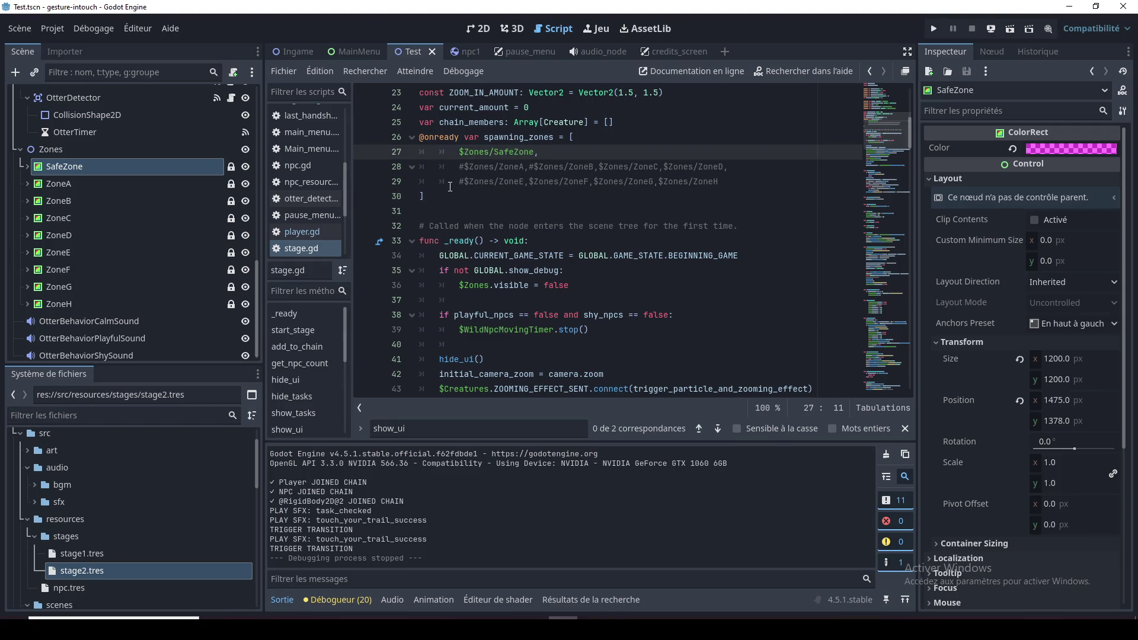
drag(459, 153, 535, 151)
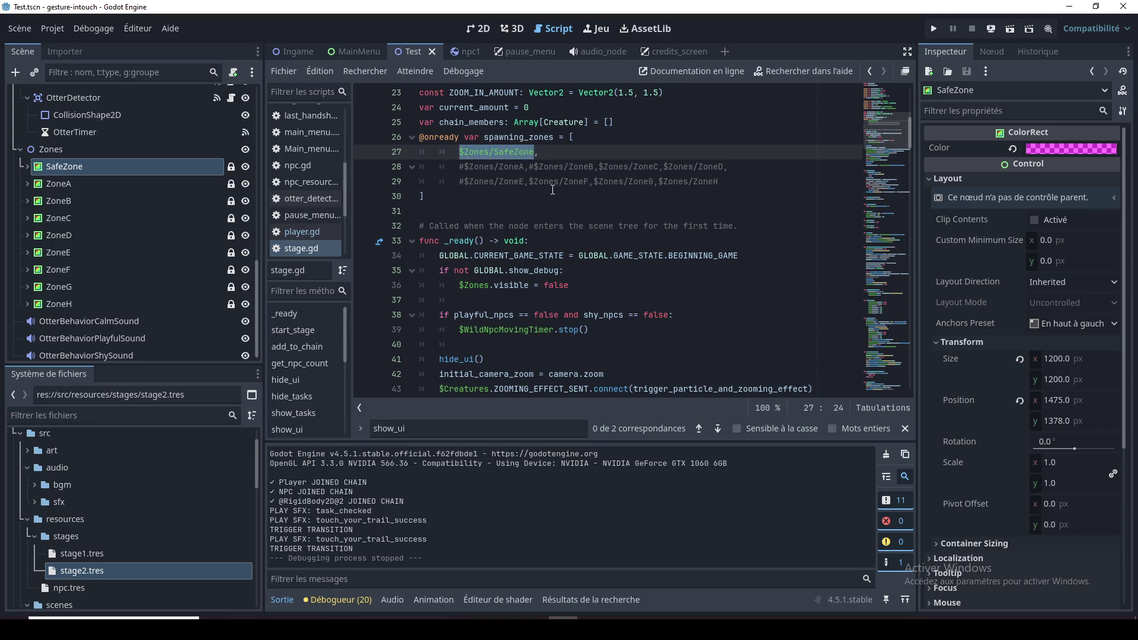
Scroll down to the update_final_task function and select its name
drag(898, 153, 898, 274)
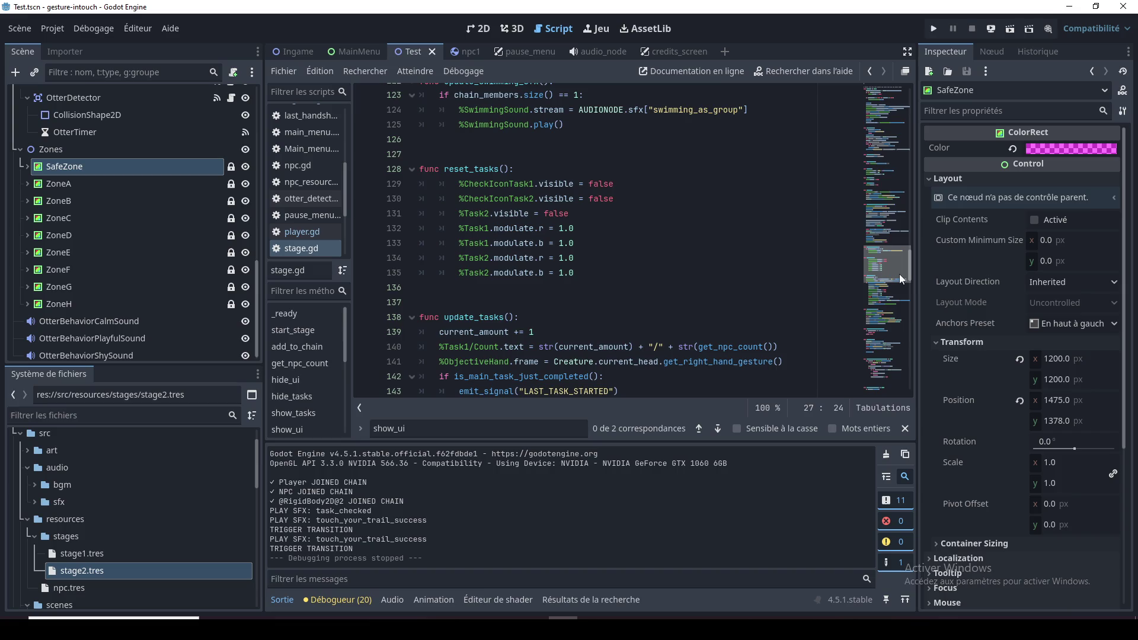
mouse_move(899, 273)
mouse_down()
mouse_move(901, 236)
mouse_move(897, 307)
mouse_up()
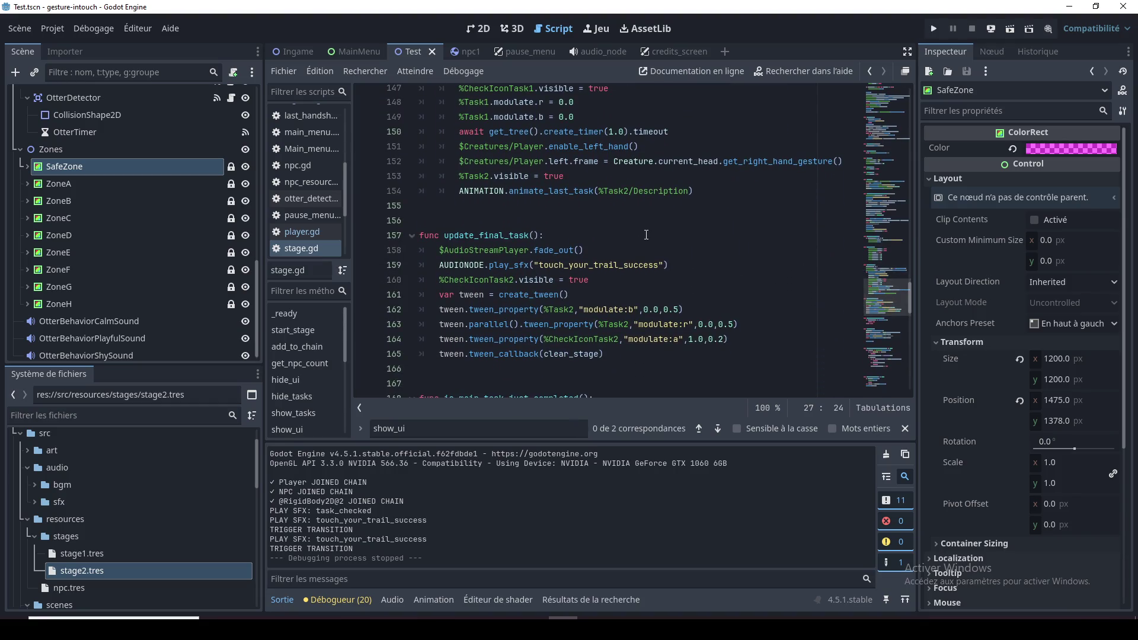
double_click(486, 236)
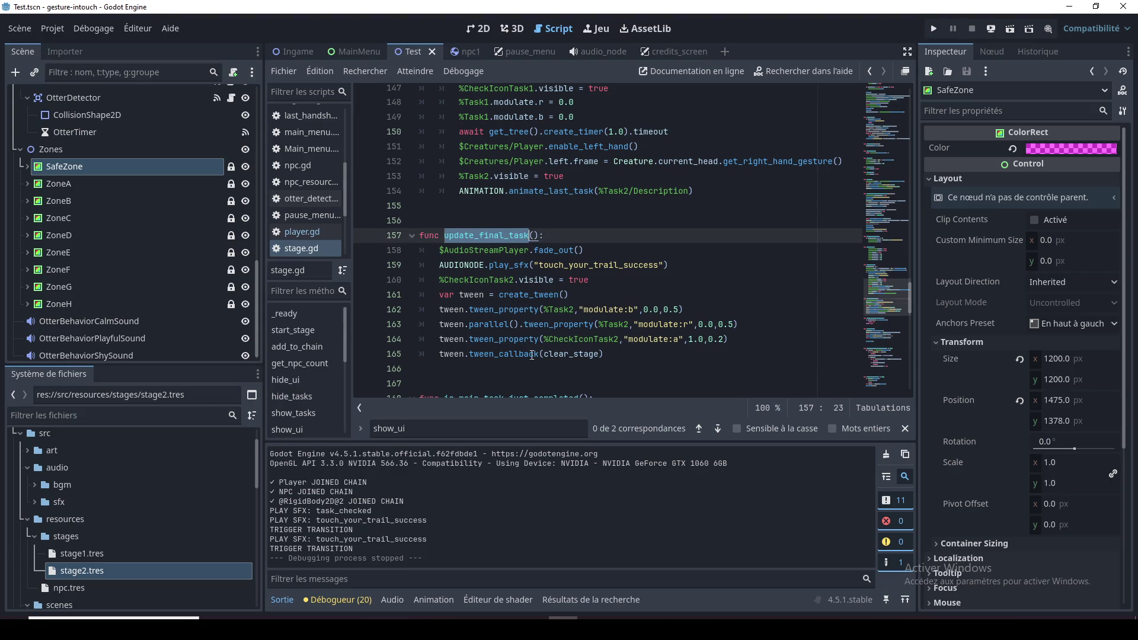
click(508, 296)
double_click(510, 236)
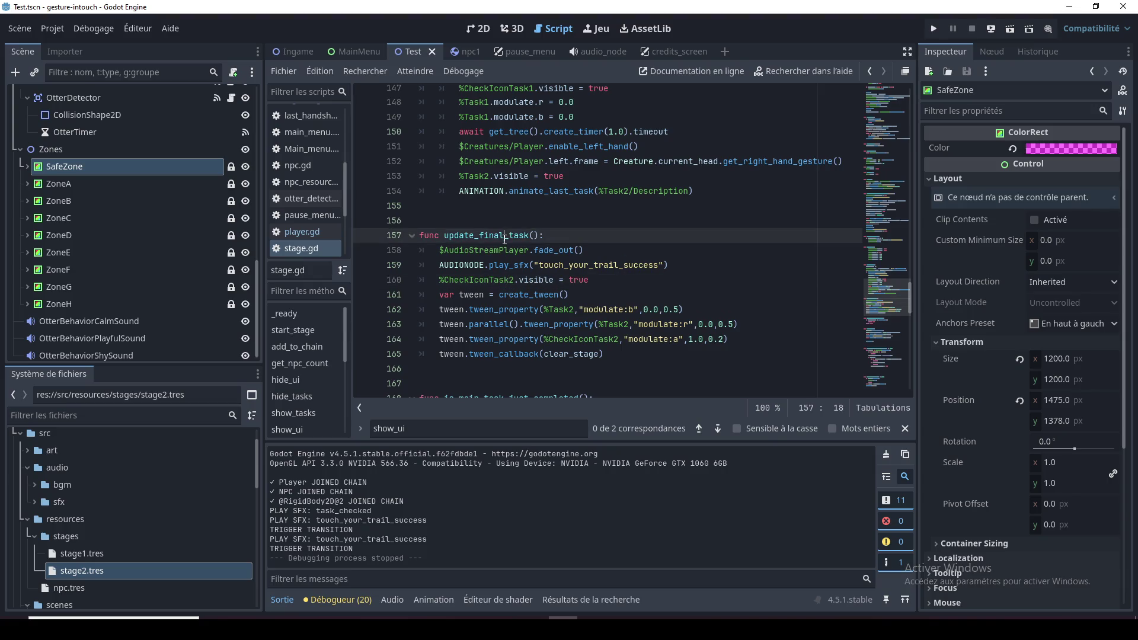
key(ctrl+f)
click(698, 428)
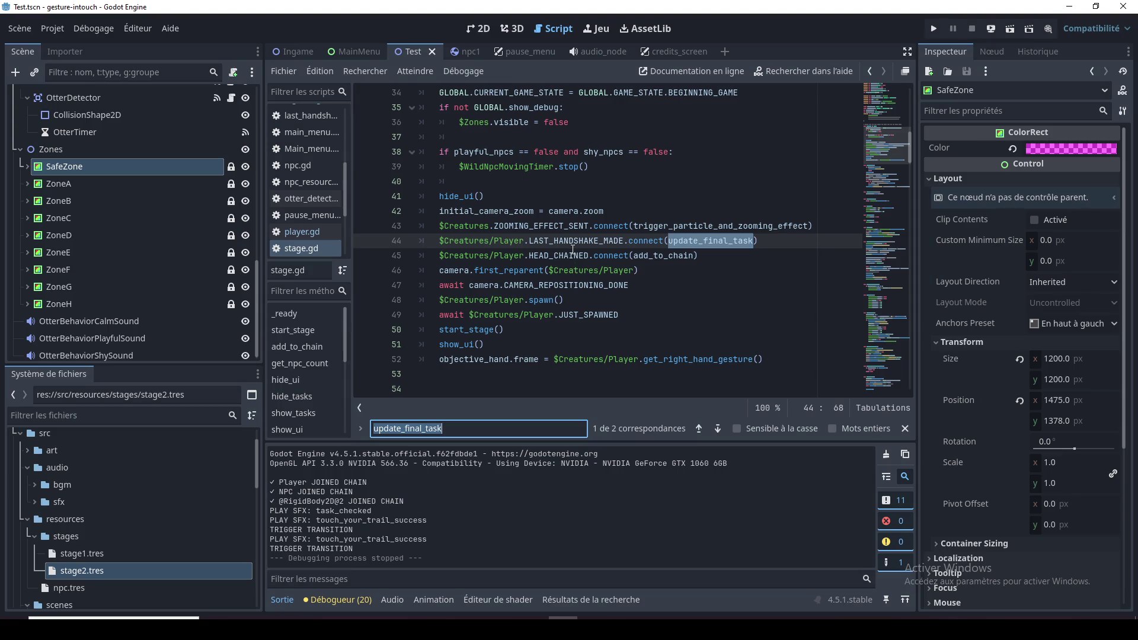
click(529, 300)
scroll(550, 309, down, 7)
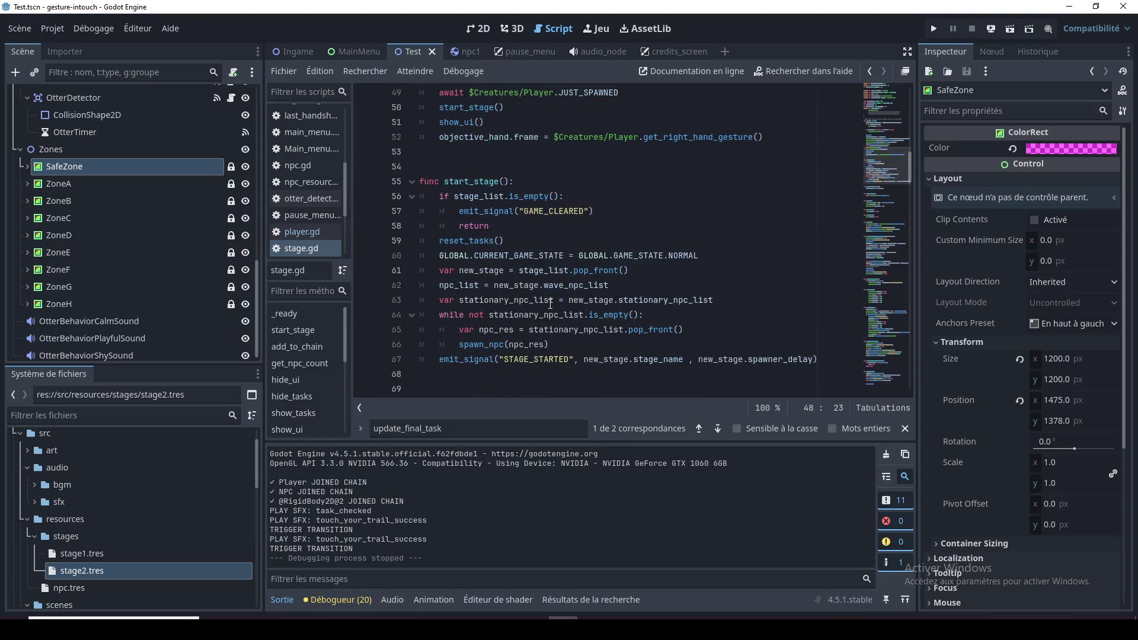
scroll(480, 226, down, 10)
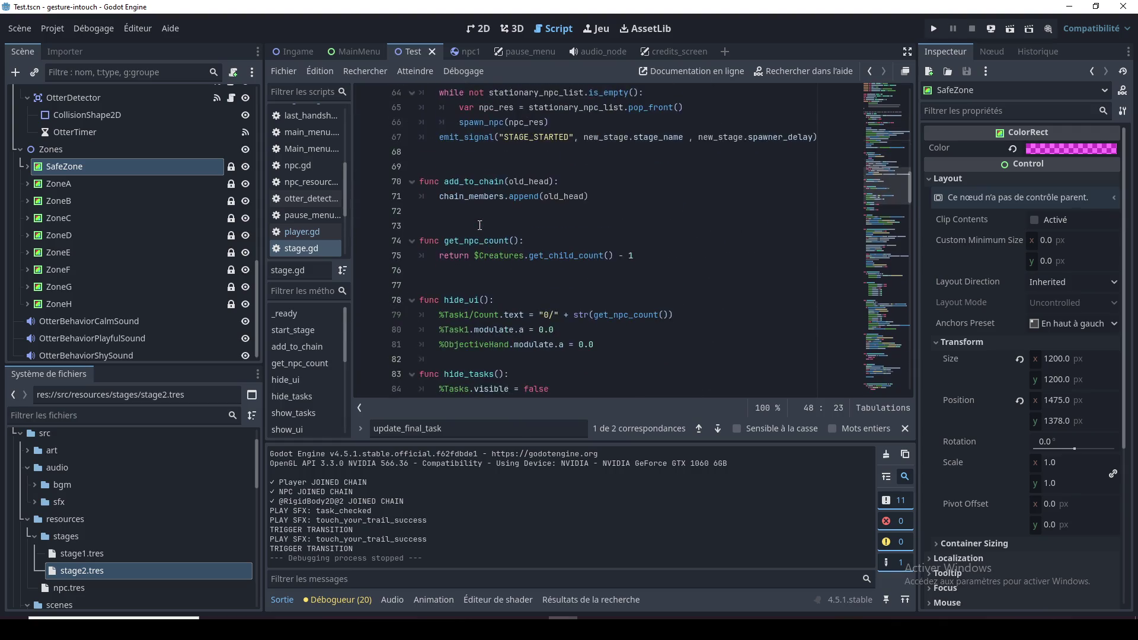
scroll(482, 221, down, 4)
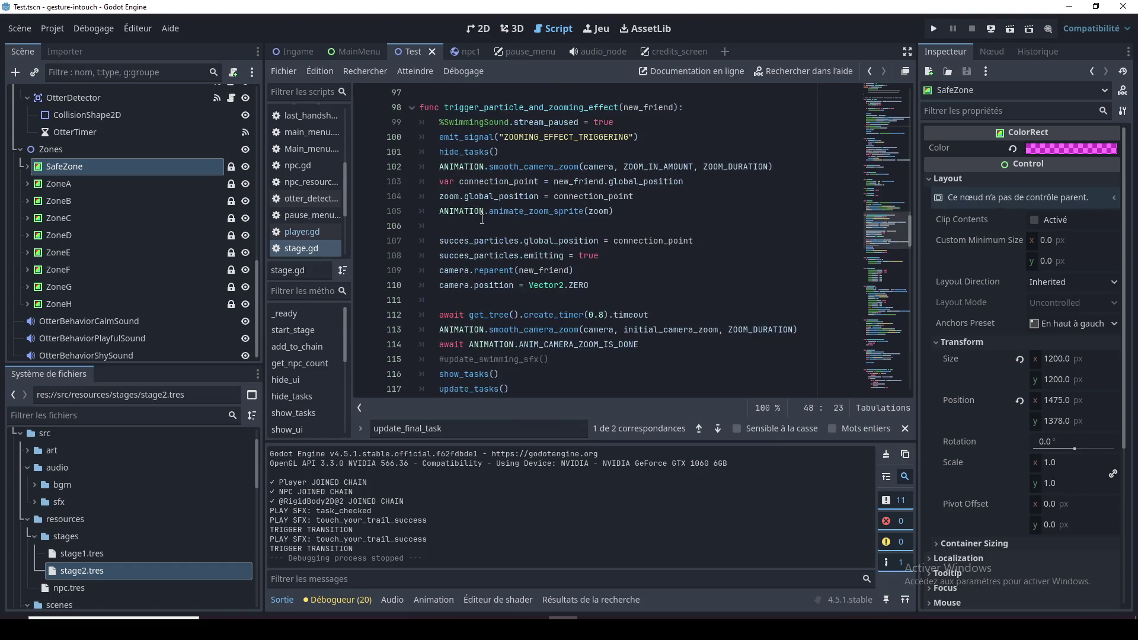
scroll(482, 221, up, 2)
click(484, 225)
click(504, 239)
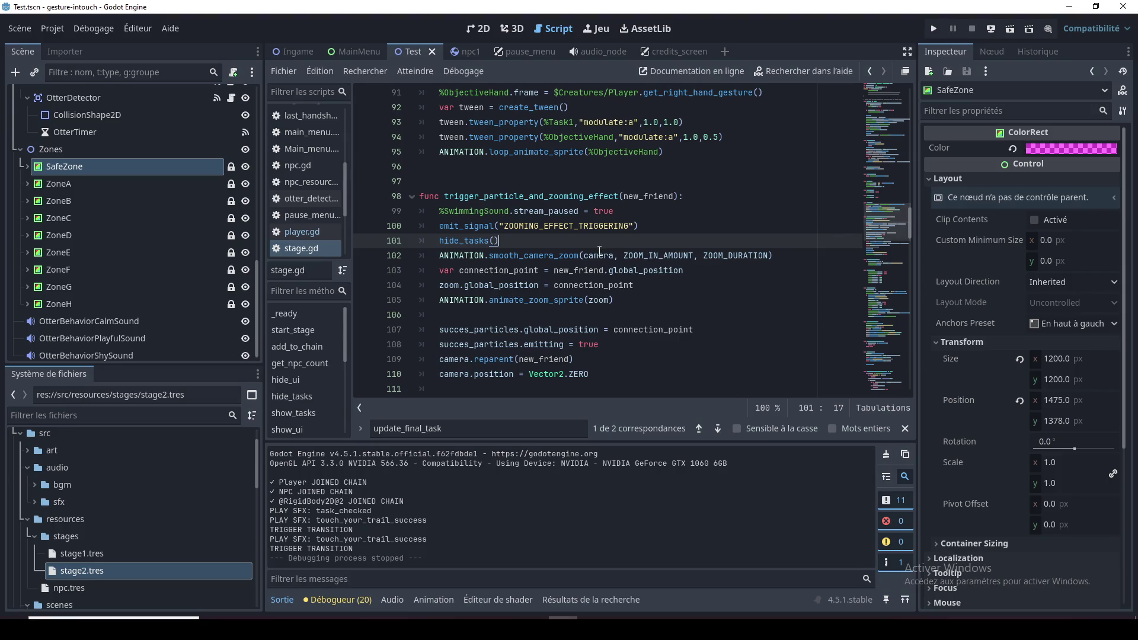
scroll(626, 259, down, 1)
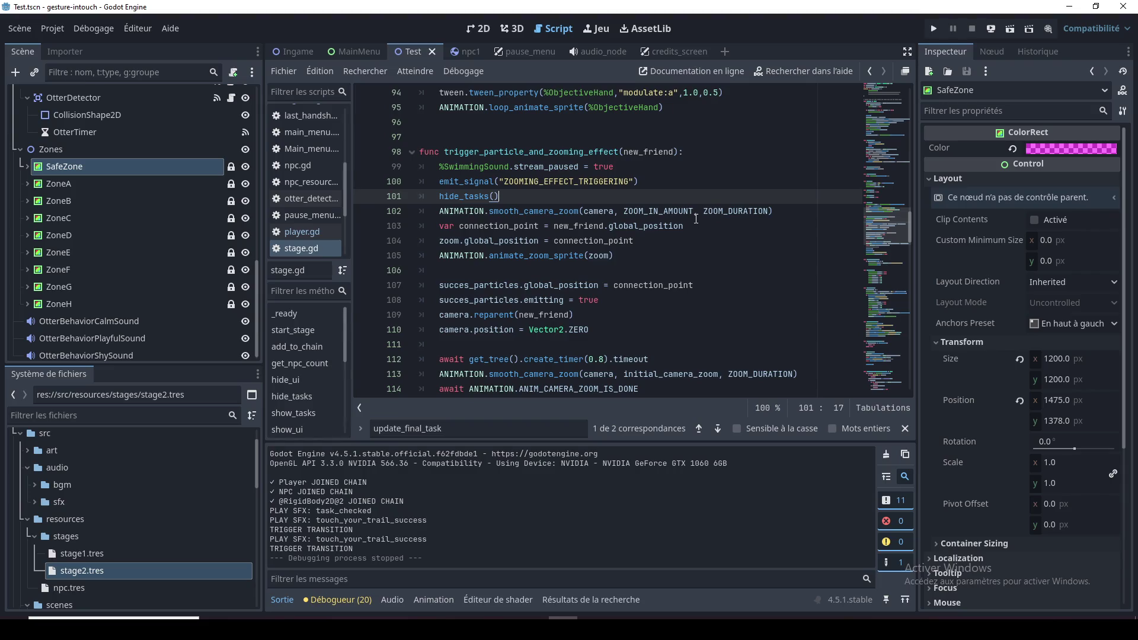
click(733, 244)
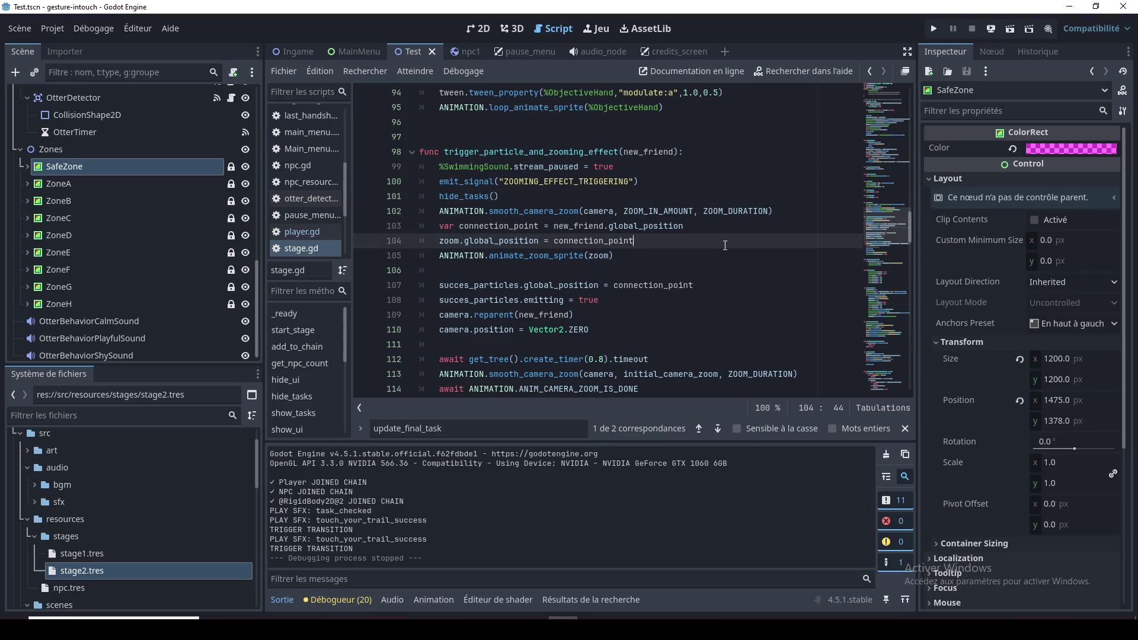
click(736, 256)
scroll(721, 285, down, 4)
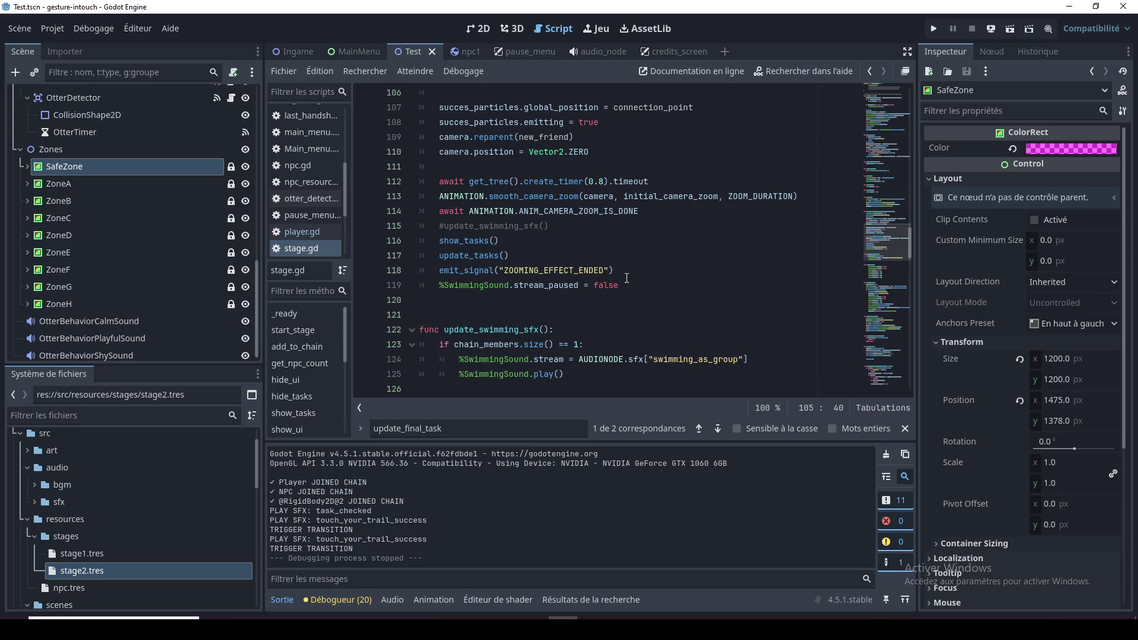
scroll(627, 278, down, 9)
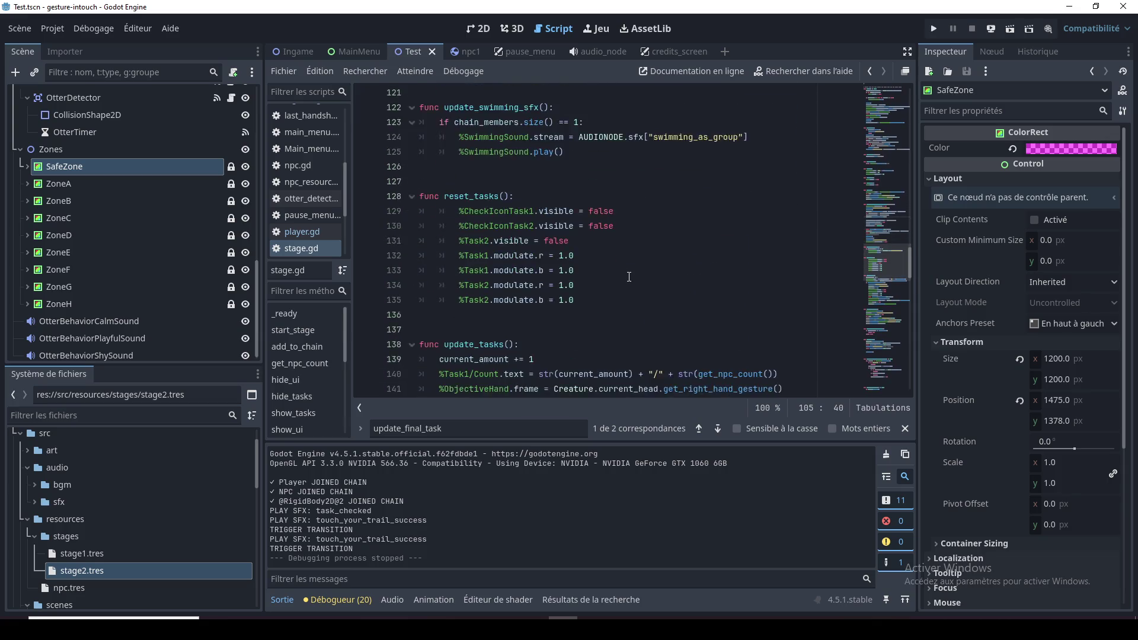
double_click(491, 167)
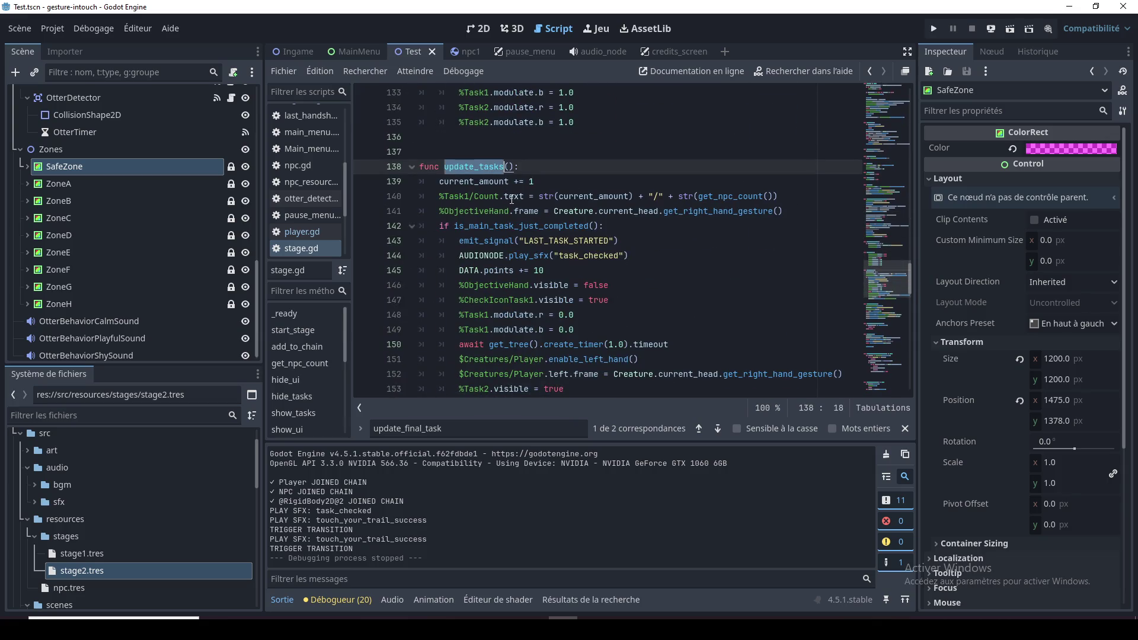
Inspect update_tasks in stage.gd, highlighting Creature and the enable_left_hand call on line 151
scroll(513, 214, down, 1)
click(452, 181)
double_click(495, 181)
click(458, 196)
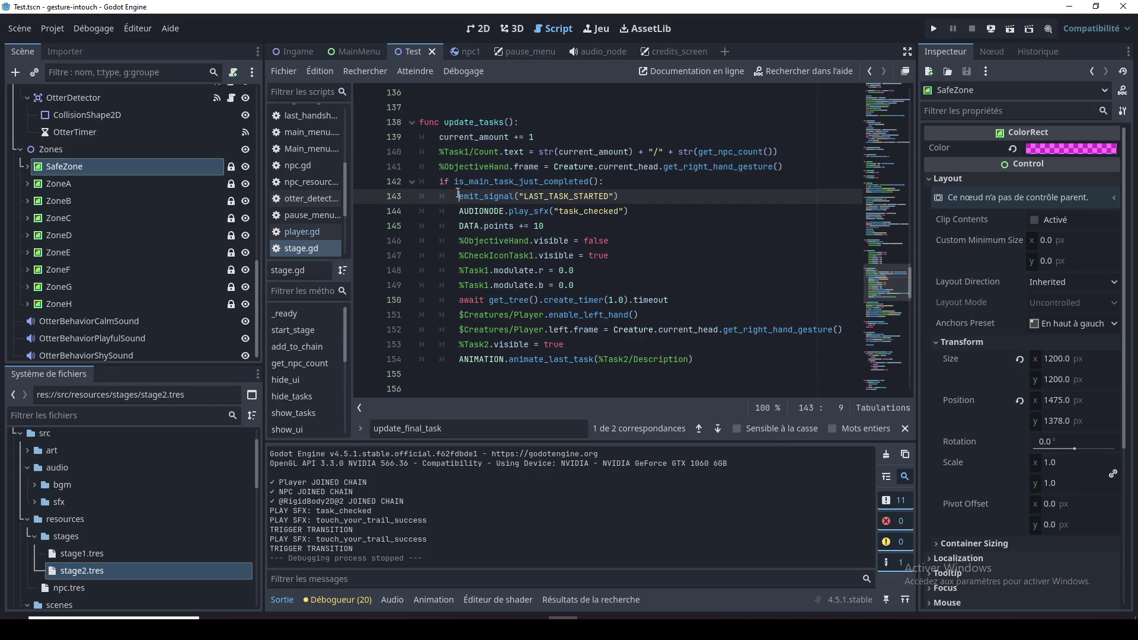
click(467, 225)
click(469, 300)
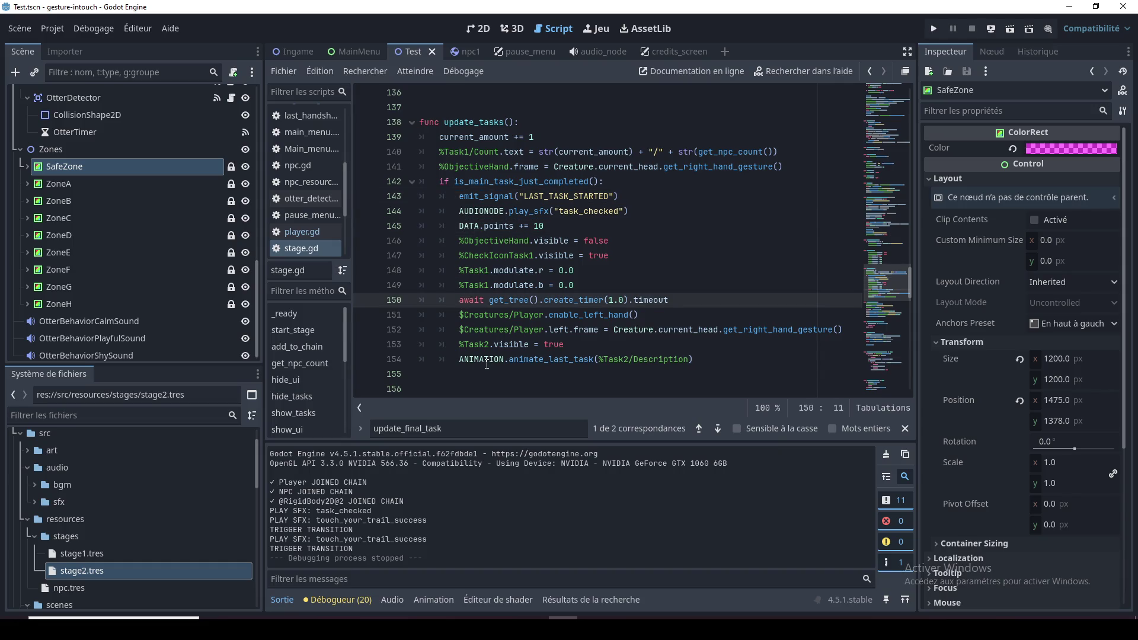
click(624, 338)
click(569, 314)
double_click(633, 330)
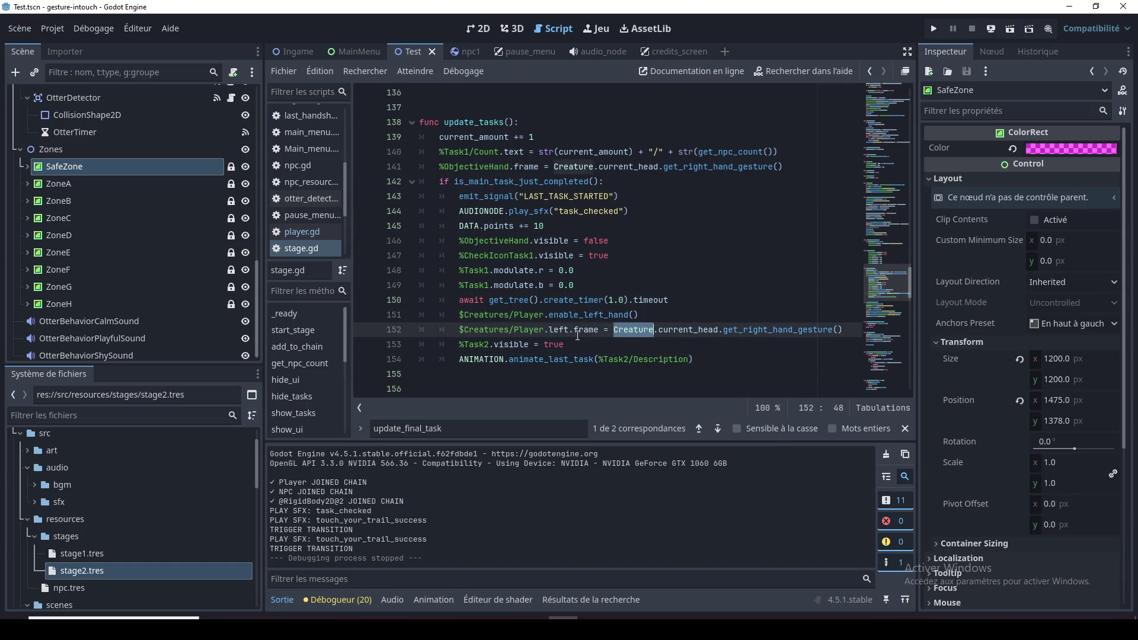
double_click(584, 331)
double_click(566, 316)
click(528, 317)
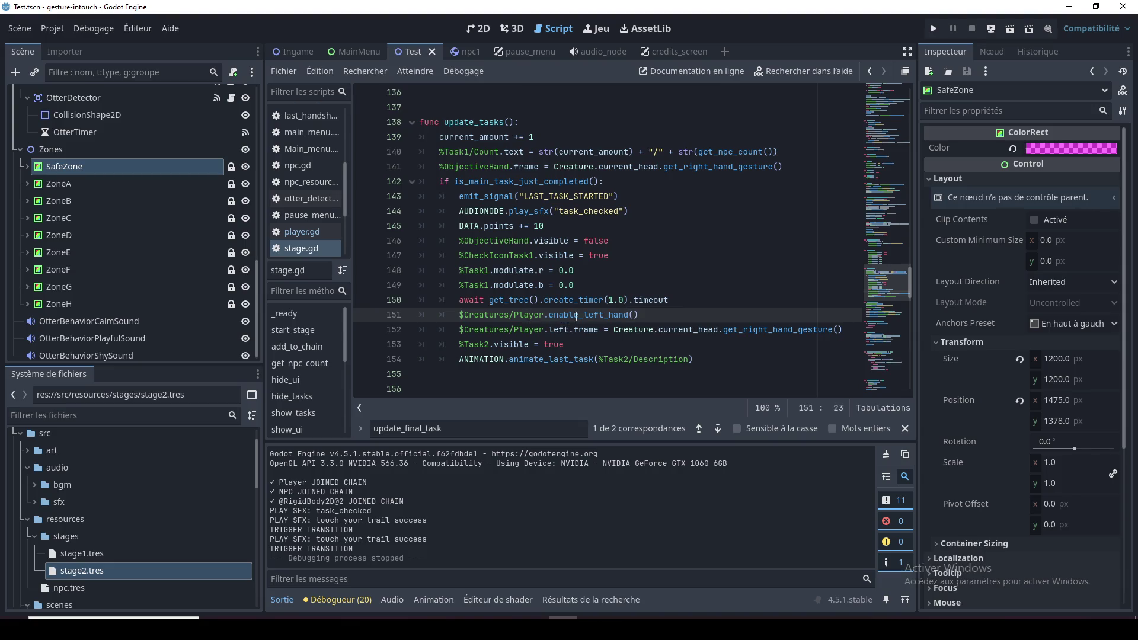
click(466, 314)
double_click(594, 317)
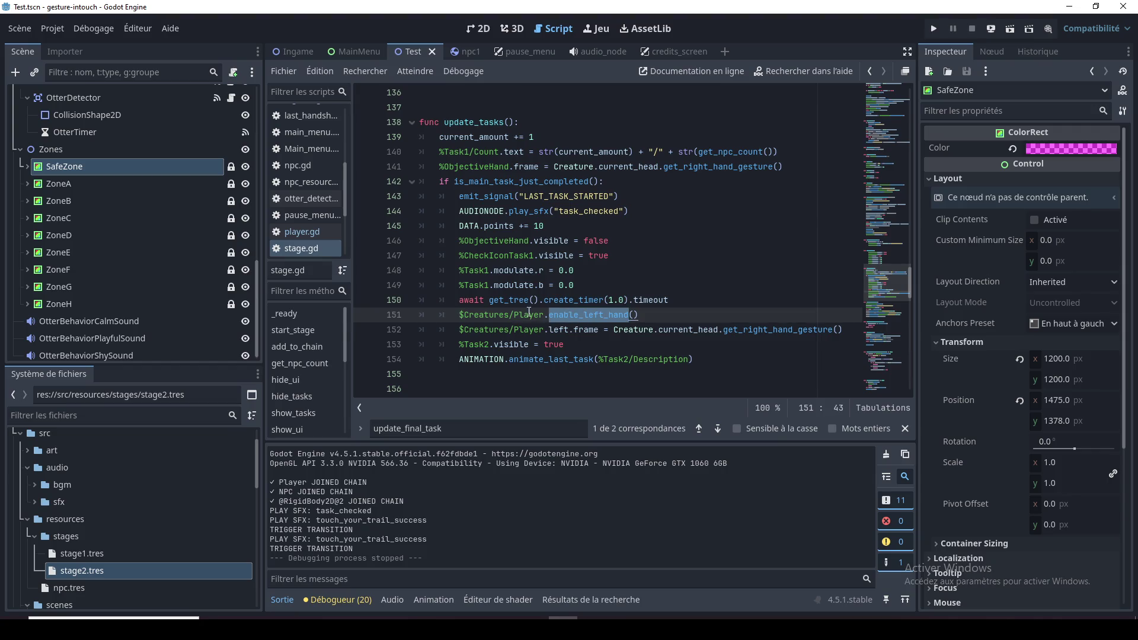
key(Left)
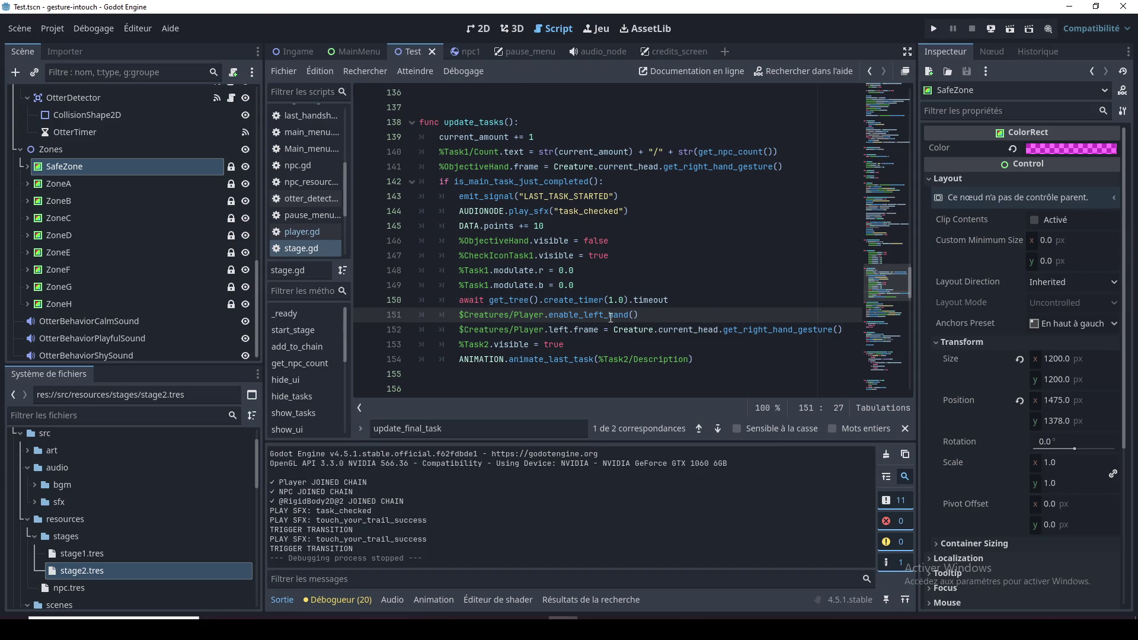
Open player.gd and select the enable_left_hand function at the end of the script
scroll(346, 211, down, 1)
scroll(345, 207, down, 1)
click(307, 208)
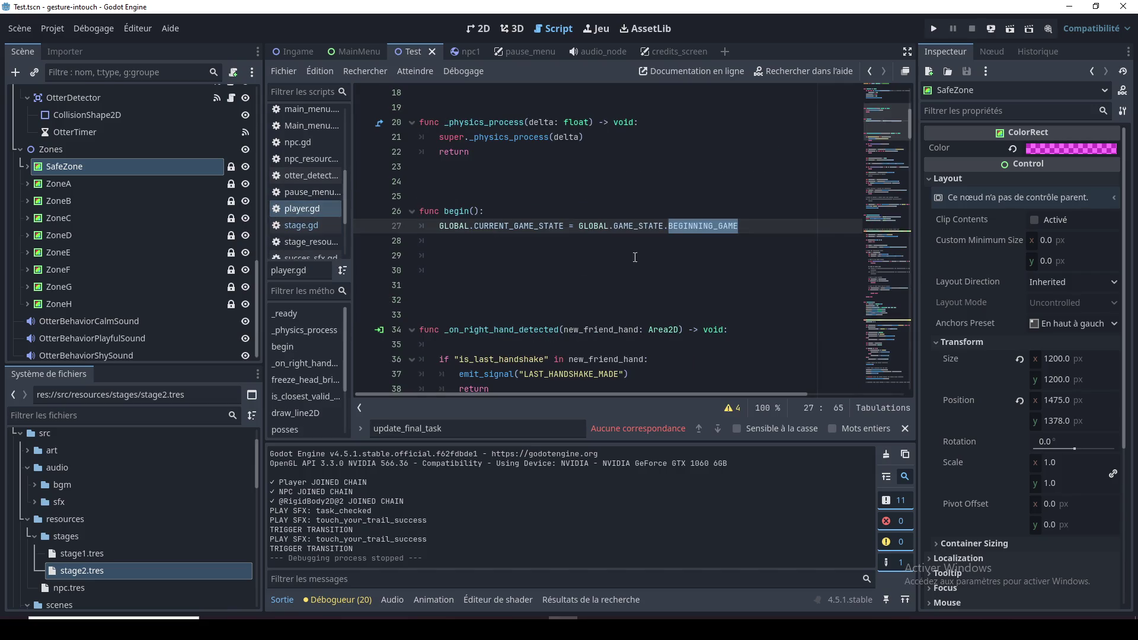
drag(892, 121, 899, 384)
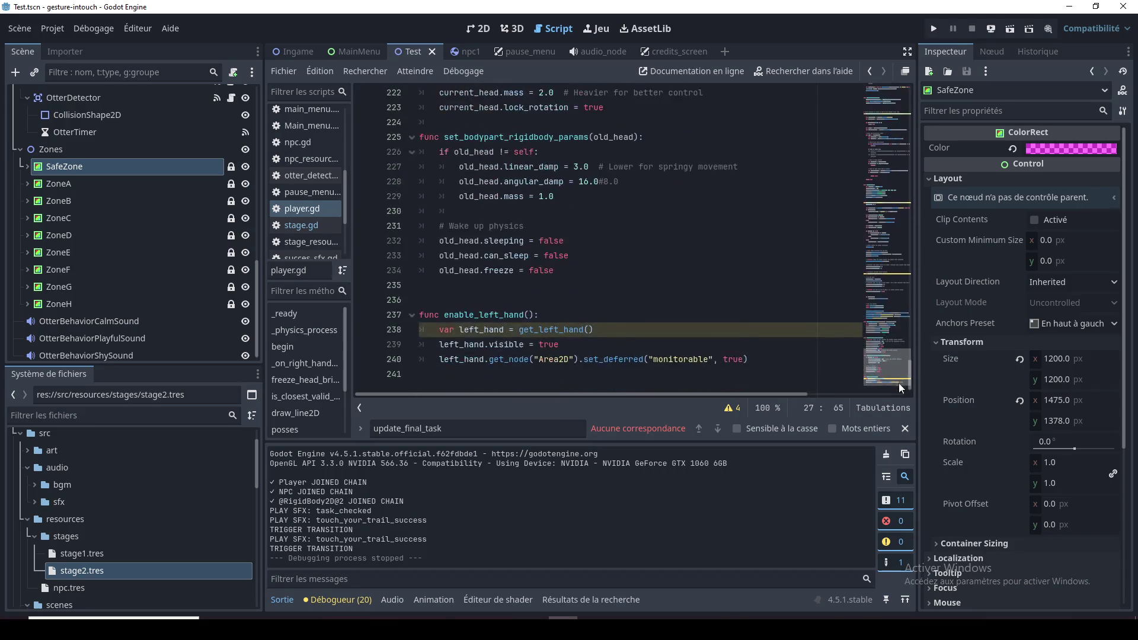
click(521, 305)
drag(748, 359, 597, 297)
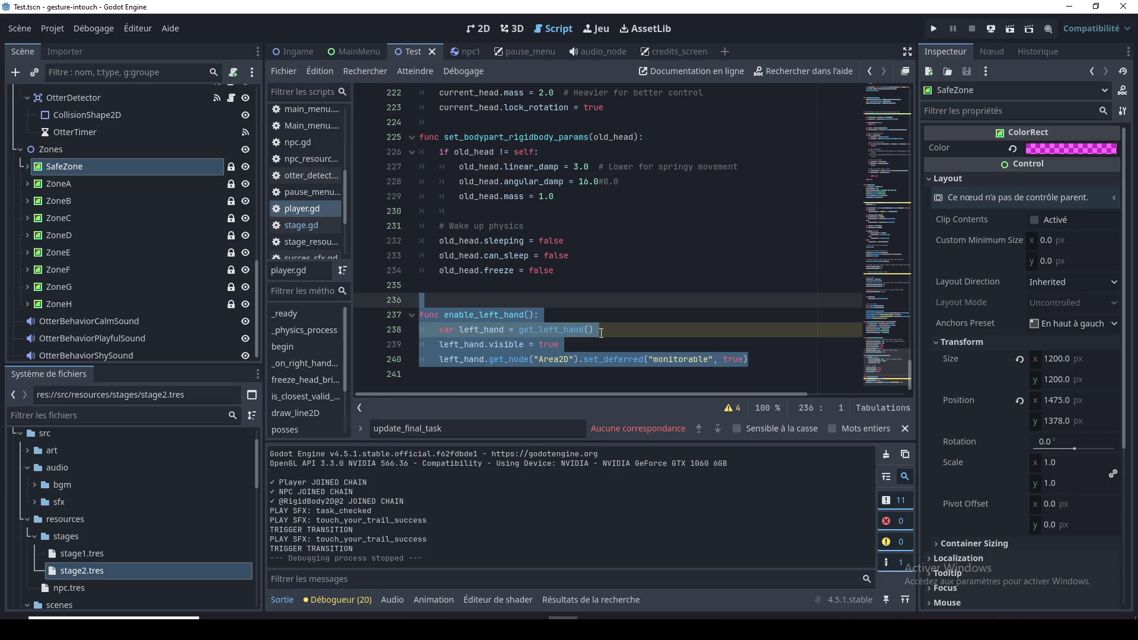
Paste a copy of the enable_left_hand function below itself at the end of player.gd
click(601, 332)
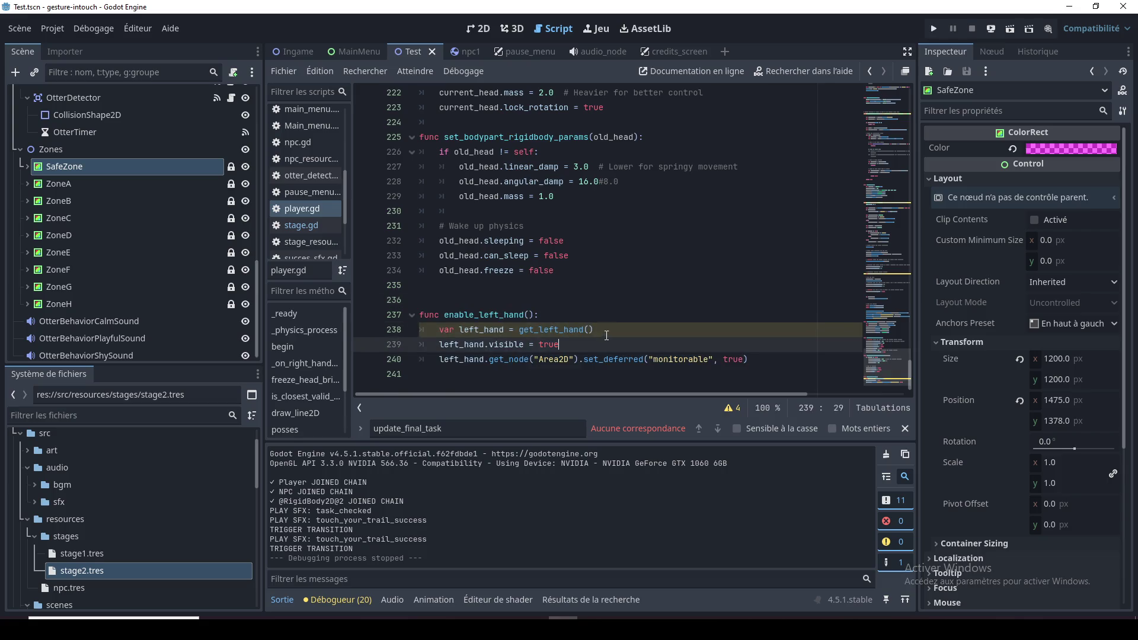
click(610, 320)
click(606, 294)
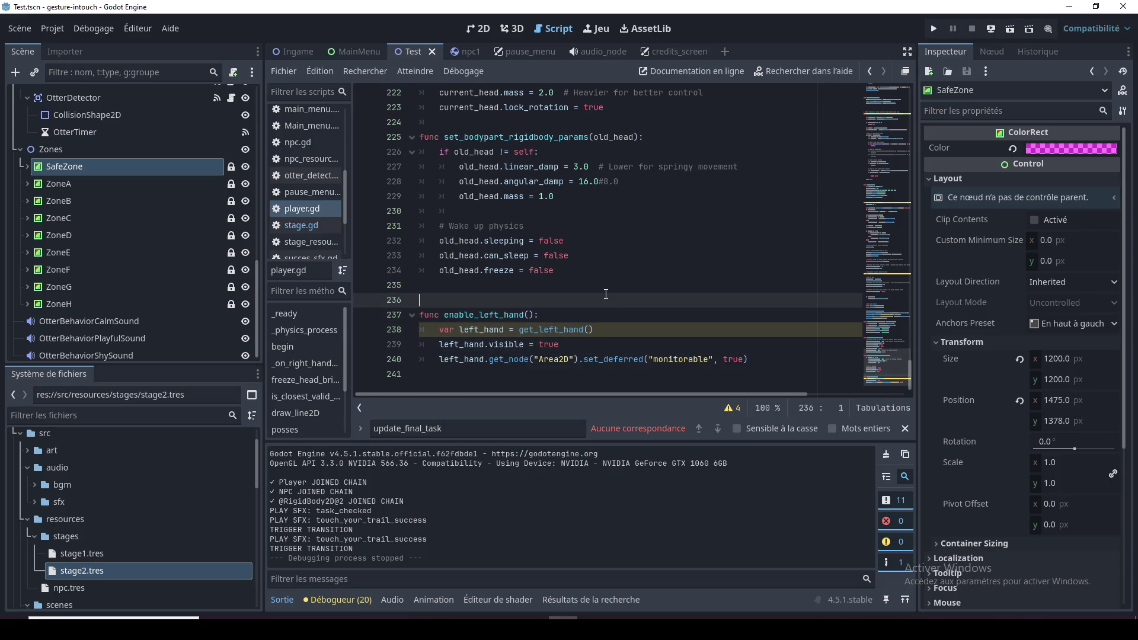
click(660, 350)
click(676, 332)
key(Up)
key(Up)
key(ctrl+End)
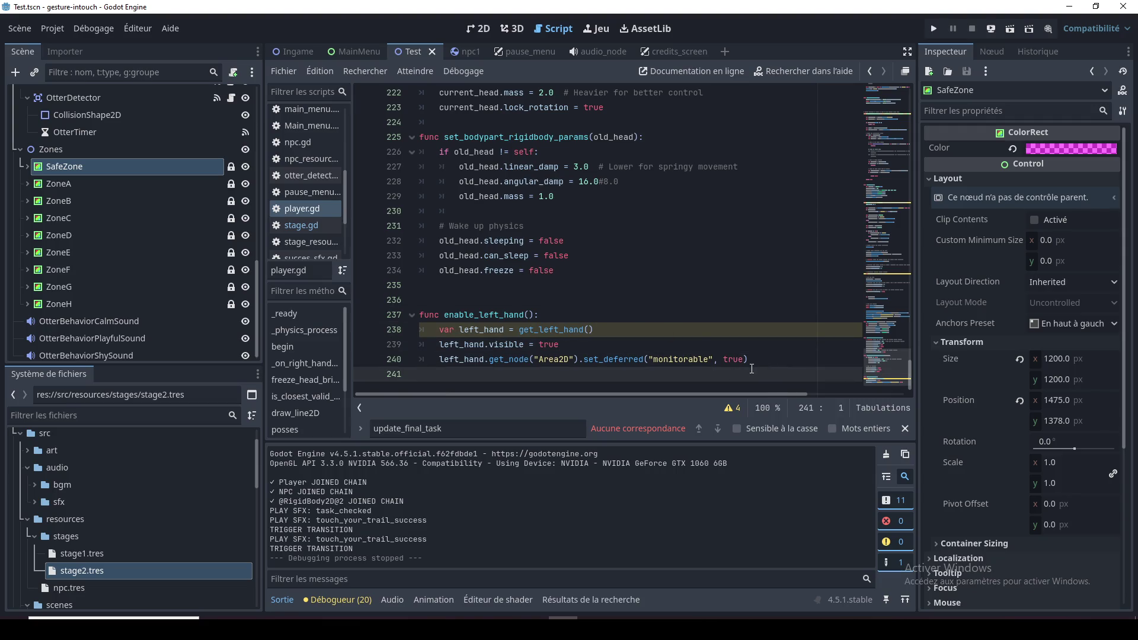
drag(766, 358, 420, 315)
key(ctrl+c)
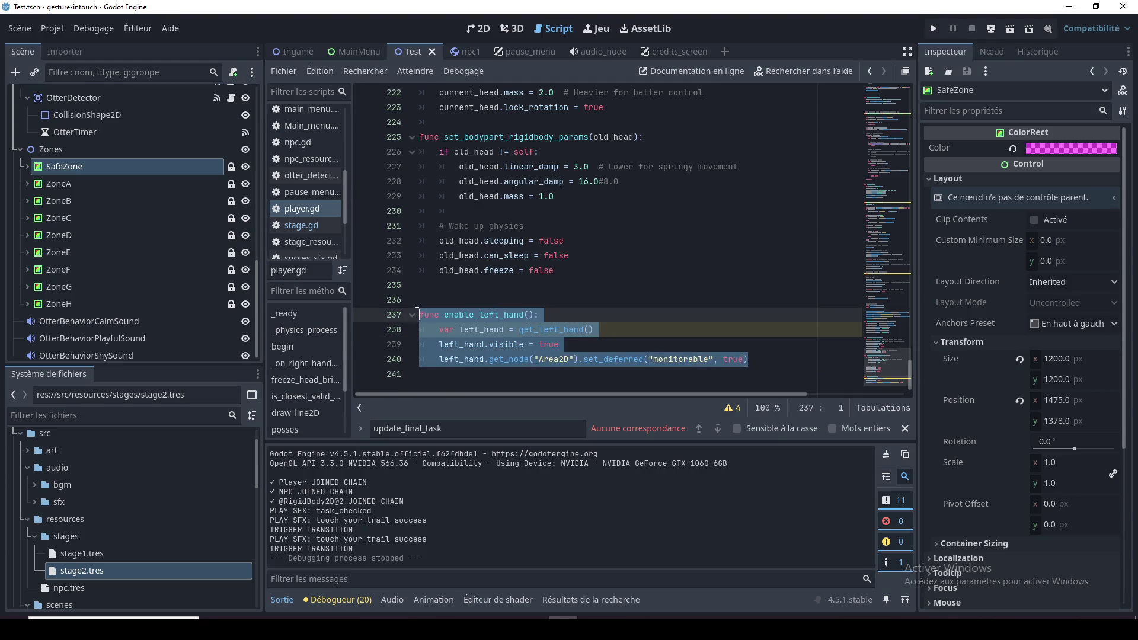
click(543, 376)
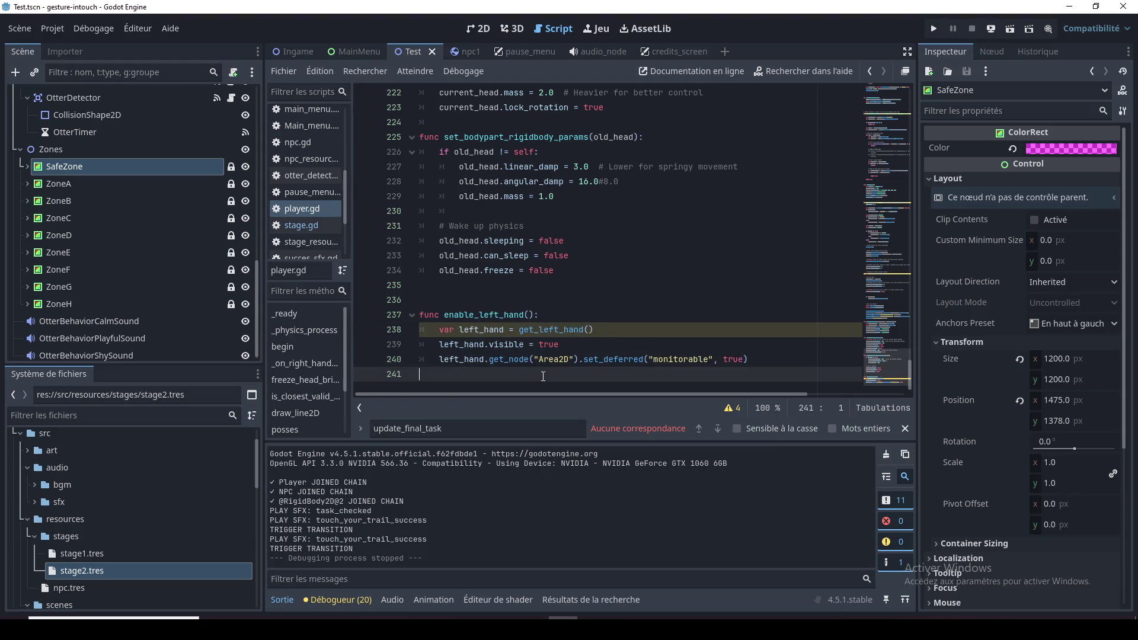
key(Return)
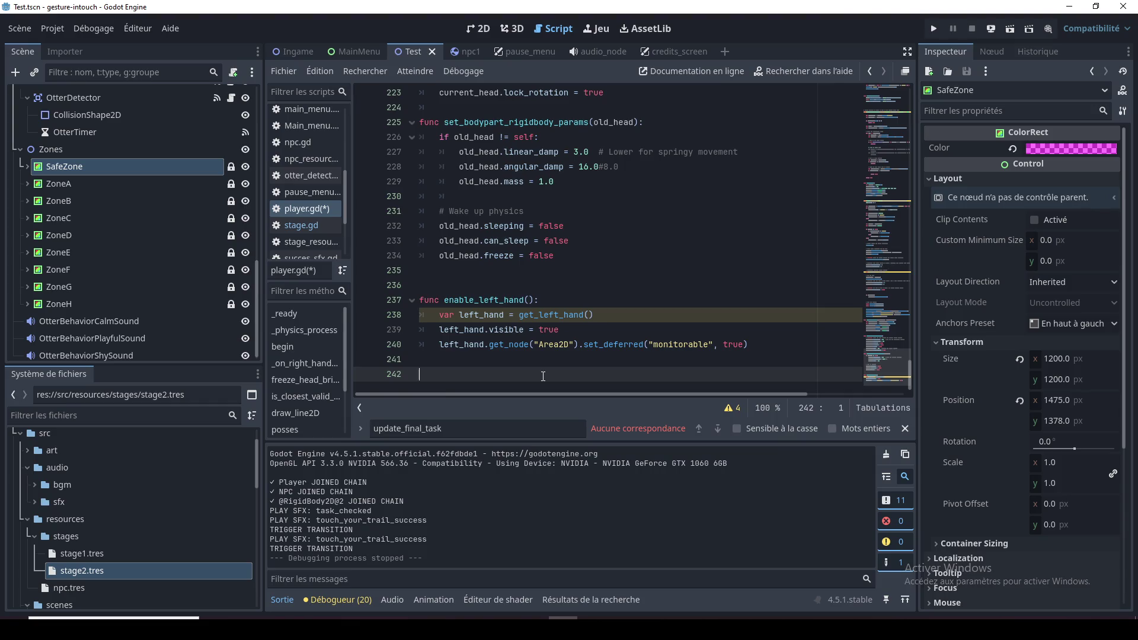
key(ctrl+v)
Rename the copied function to disable_left_hand
key(Up)
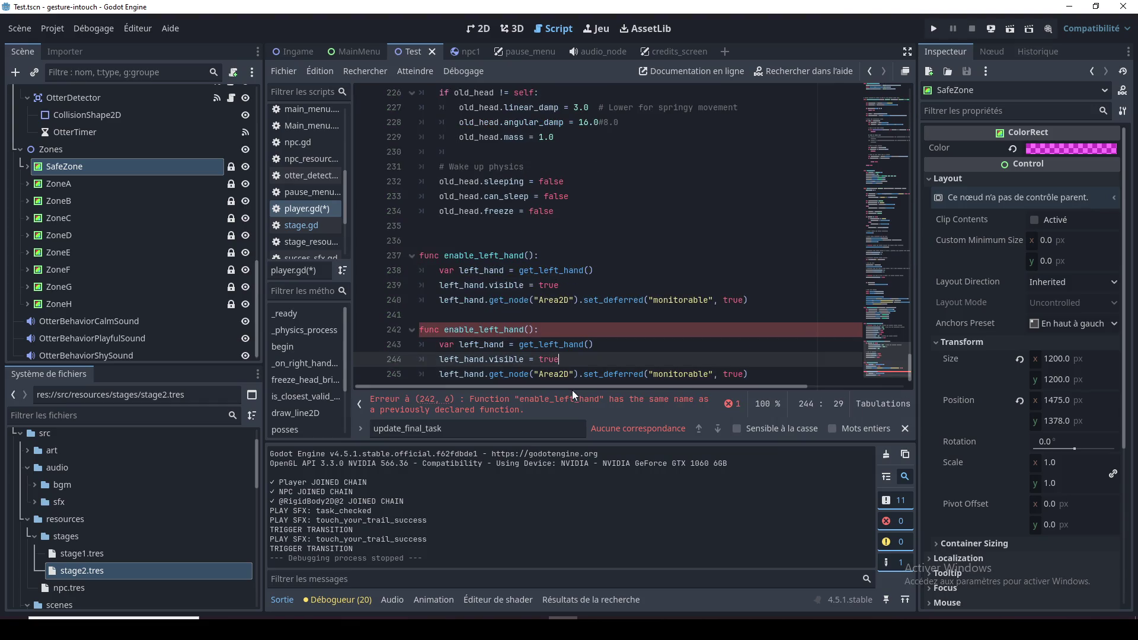
click(574, 374)
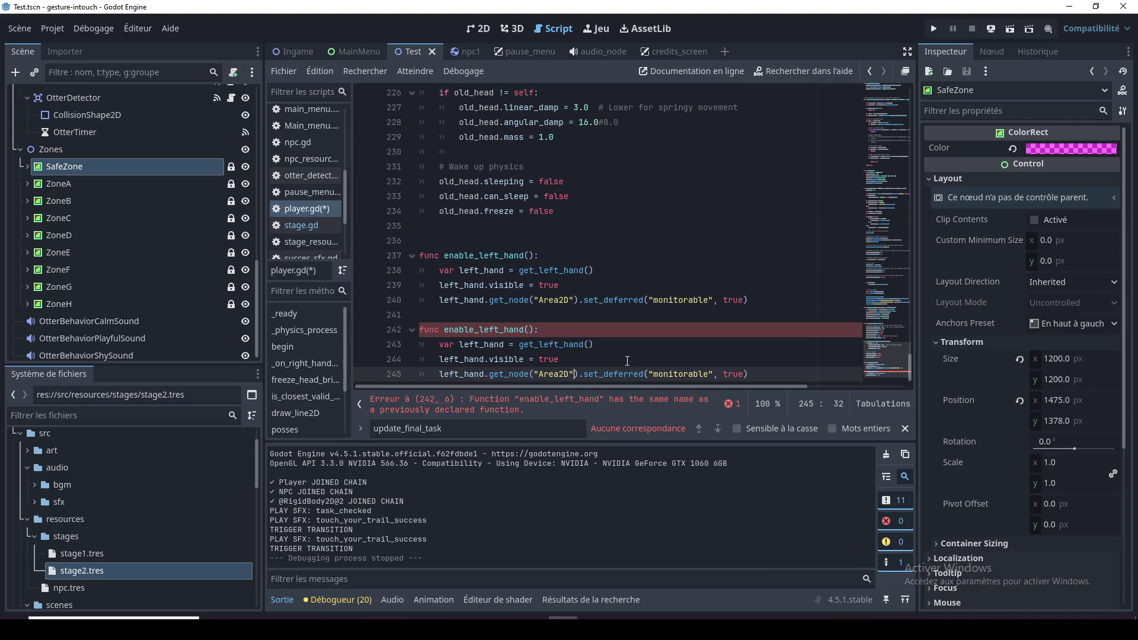
key(Up)
key(Up)
key(Up)
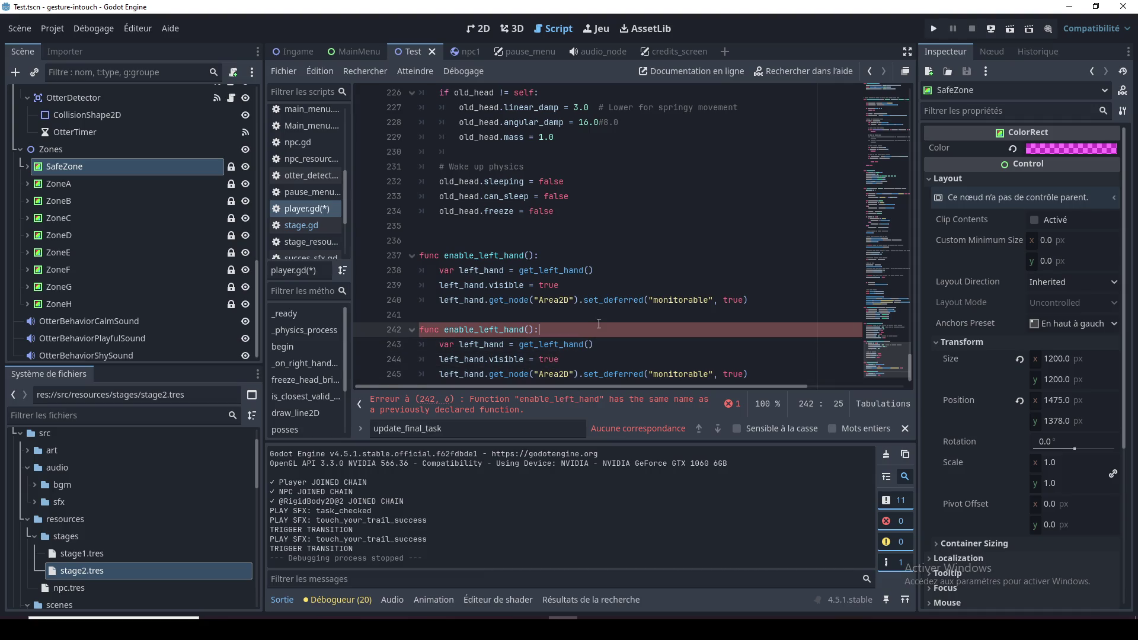
drag(445, 331, 473, 334)
text(disable)
Change the visible and monitorable values from true to false in the copy and save player.gd
click(493, 359)
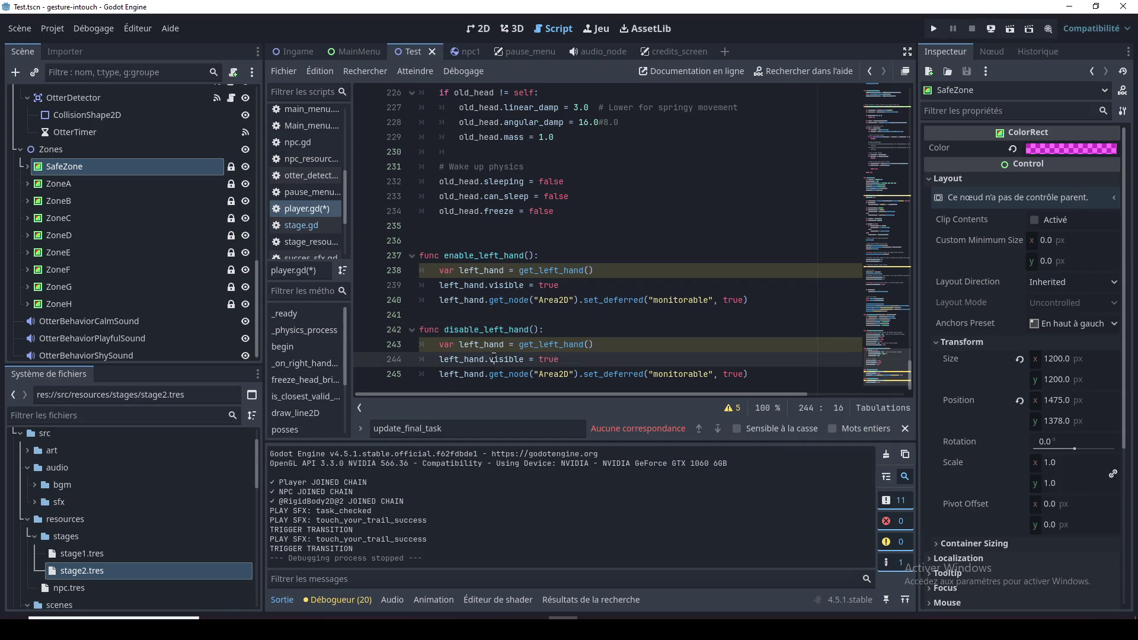
double_click(551, 360)
text(false)
double_click(550, 360)
key(ctrl+c)
double_click(730, 374)
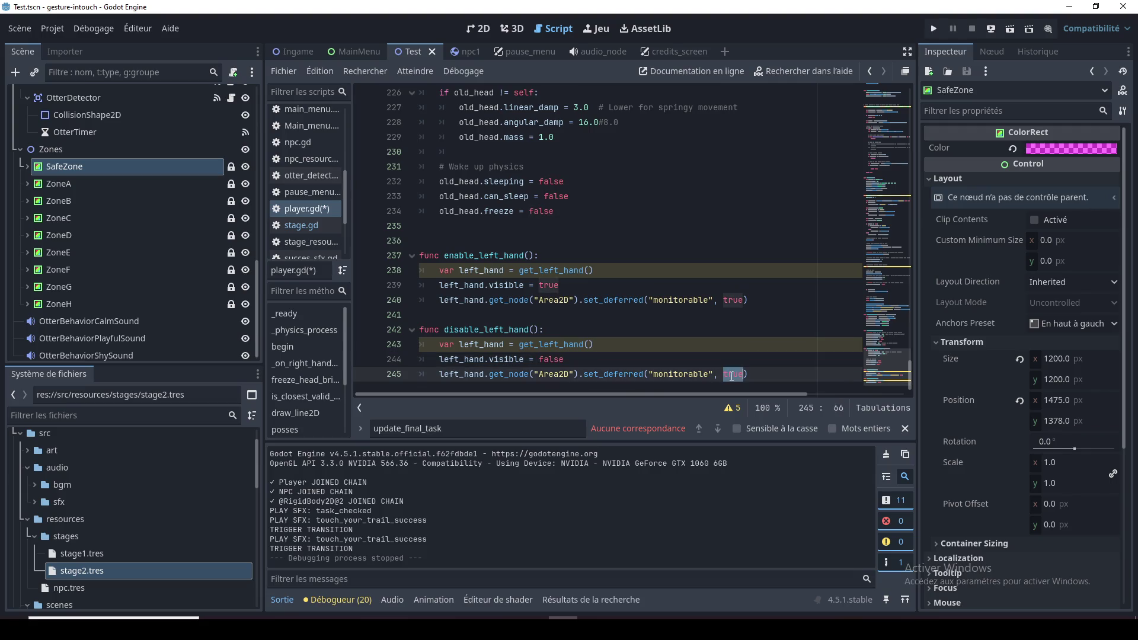
key(ctrl+v)
click(680, 346)
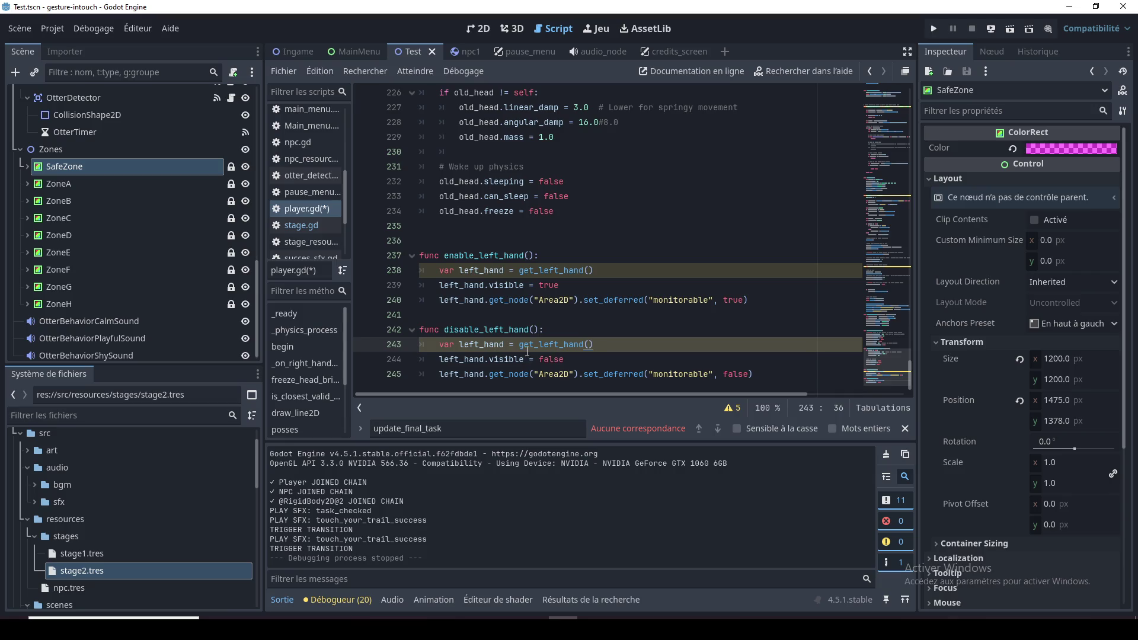
click(484, 359)
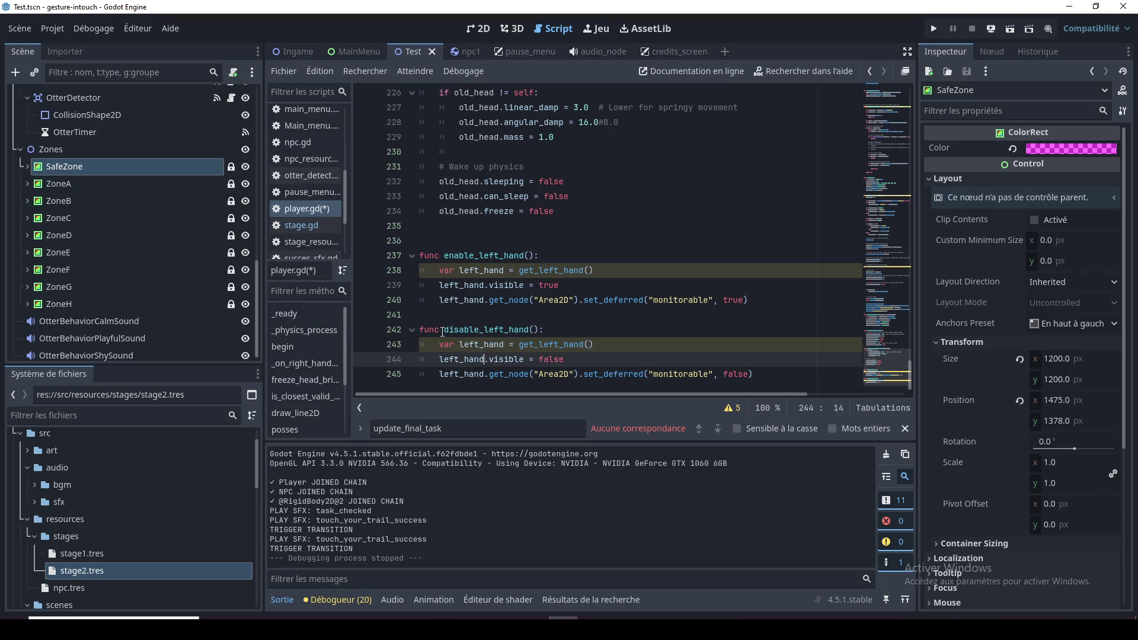
drag(444, 329, 541, 328)
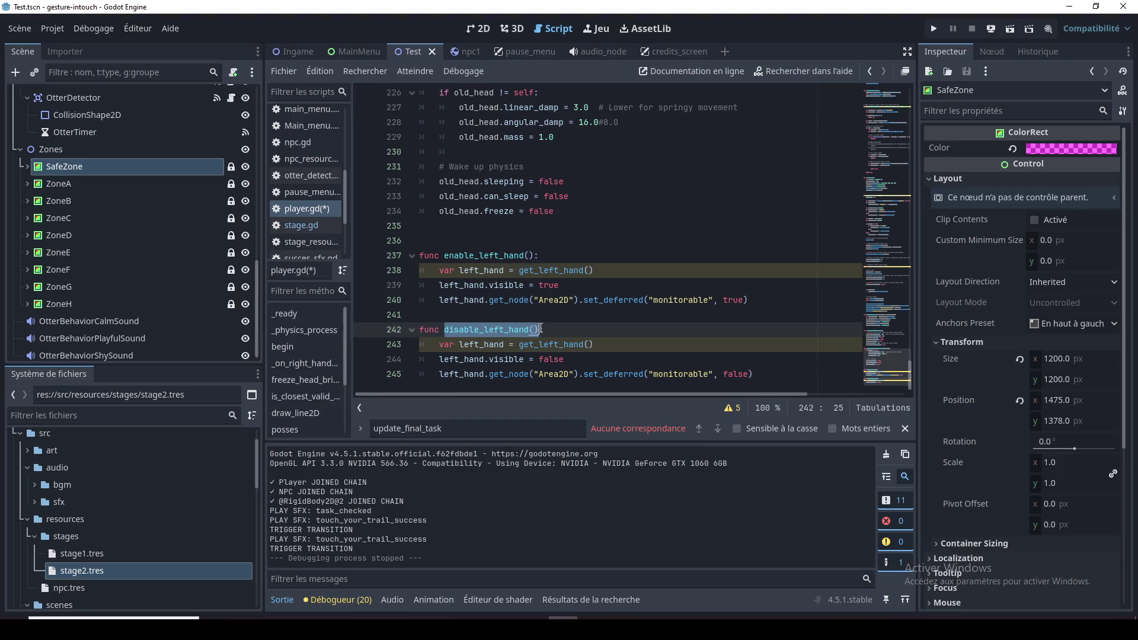
click(541, 315)
key(ctrl+s)
scroll(154, 111, up, 2)
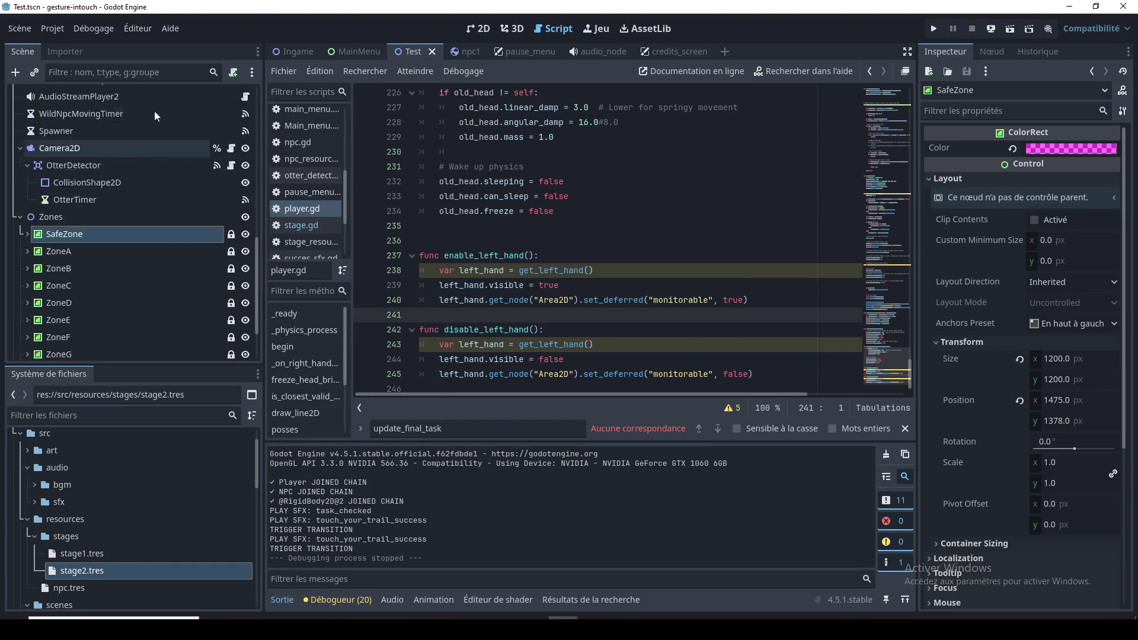
Open stage.gd and add a new line after reset_tasks() in start_stage
scroll(154, 112, up, 6)
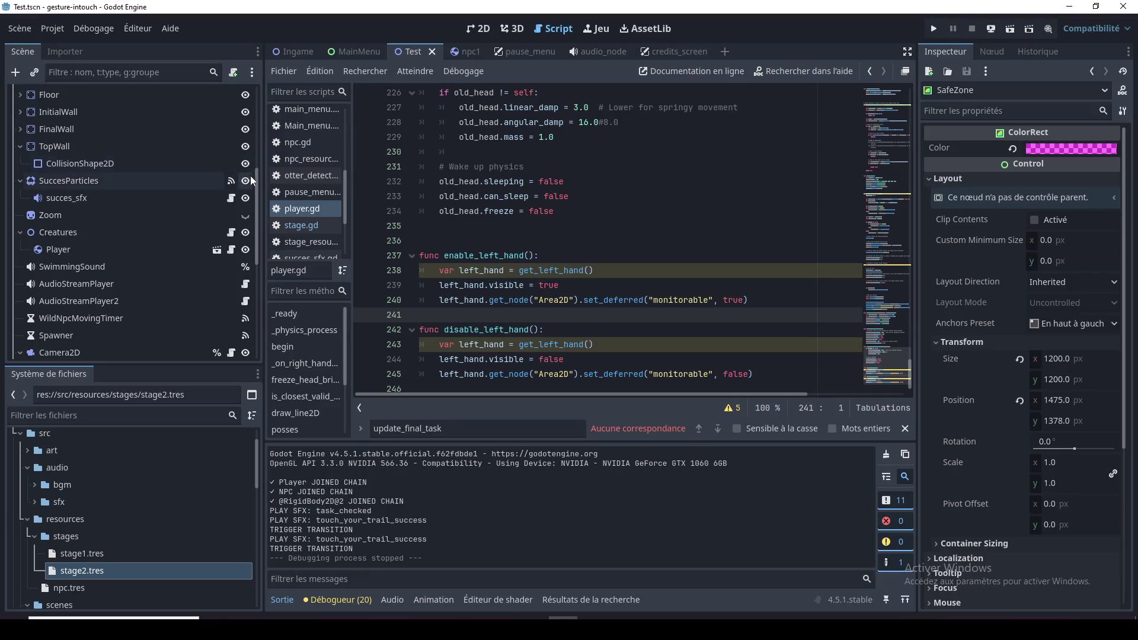
scroll(251, 127, up, 5)
click(231, 95)
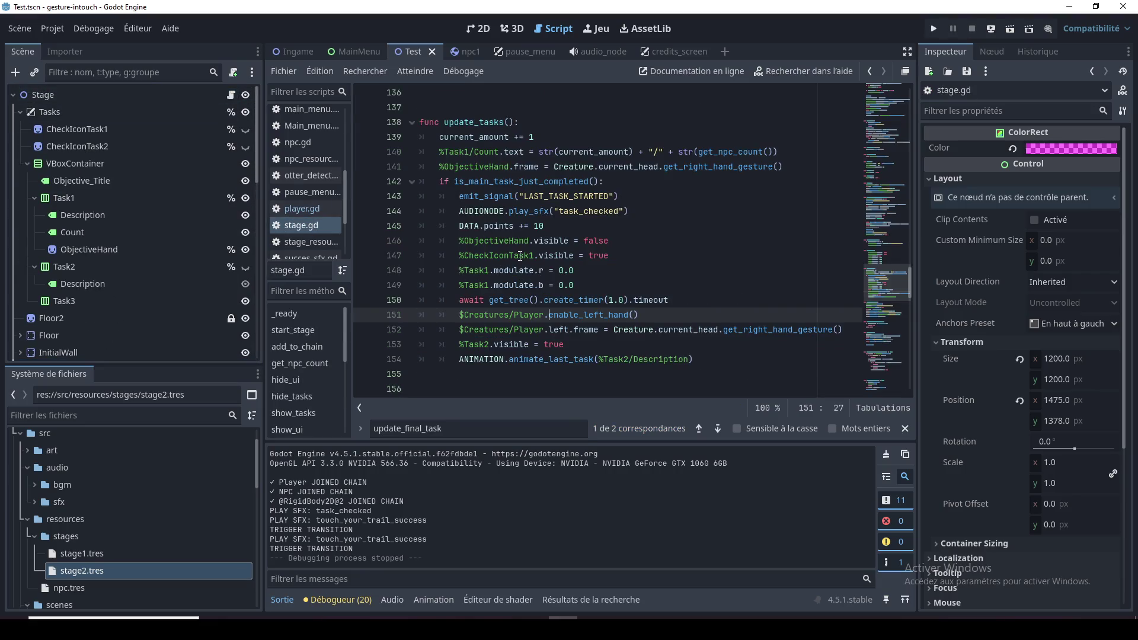
click(489, 152)
drag(887, 281, 889, 133)
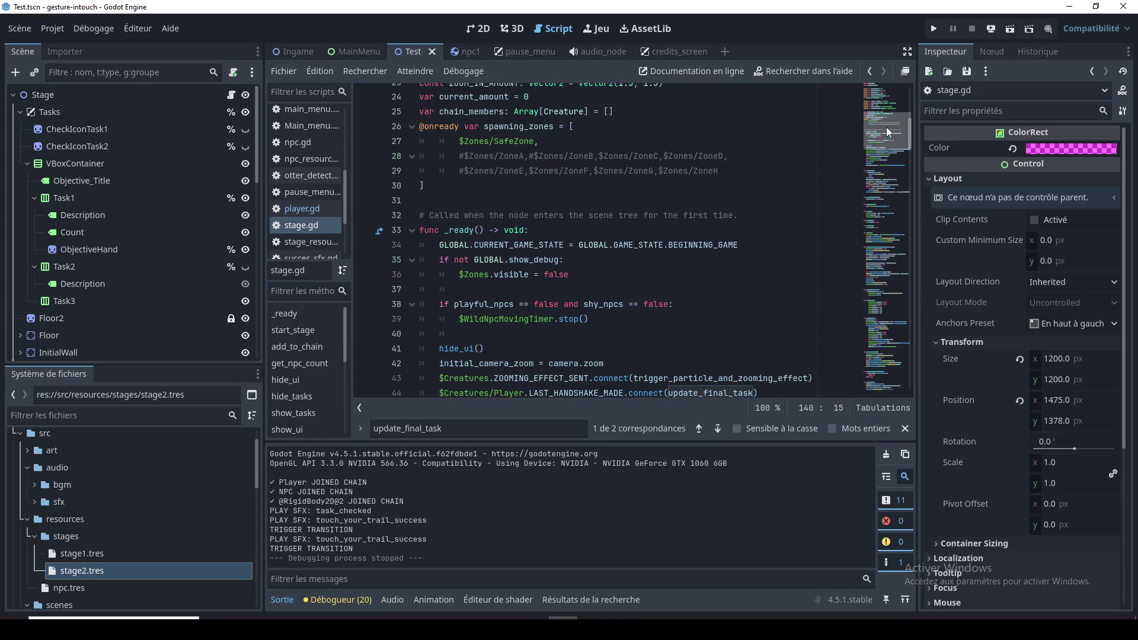
scroll(634, 287, down, 11)
click(634, 289)
click(634, 275)
scroll(651, 319, up, 2)
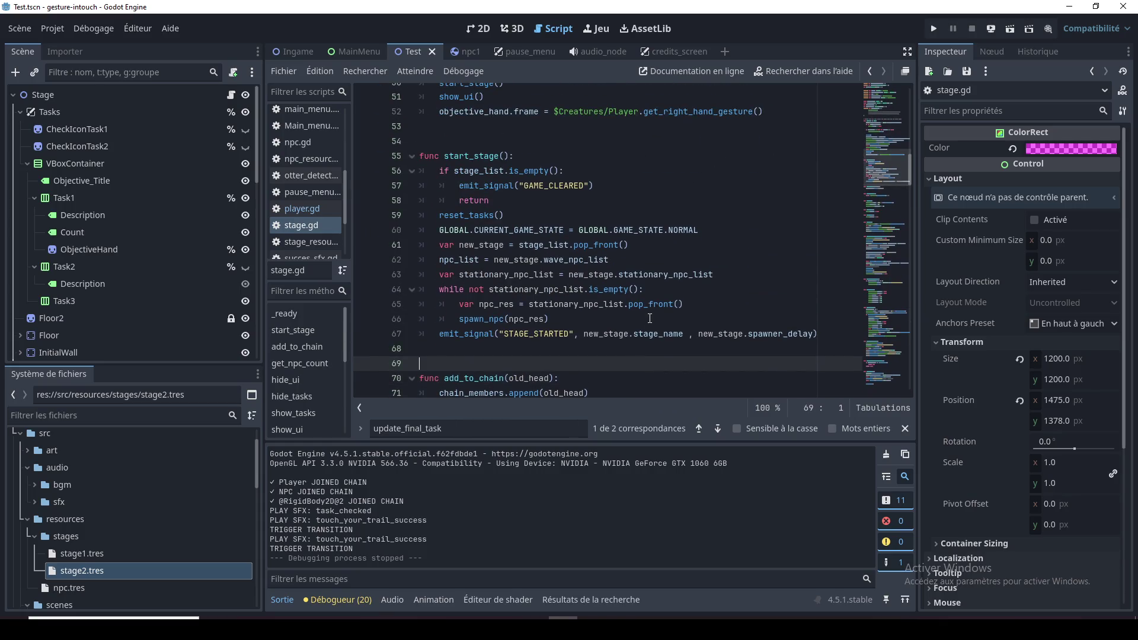
click(564, 215)
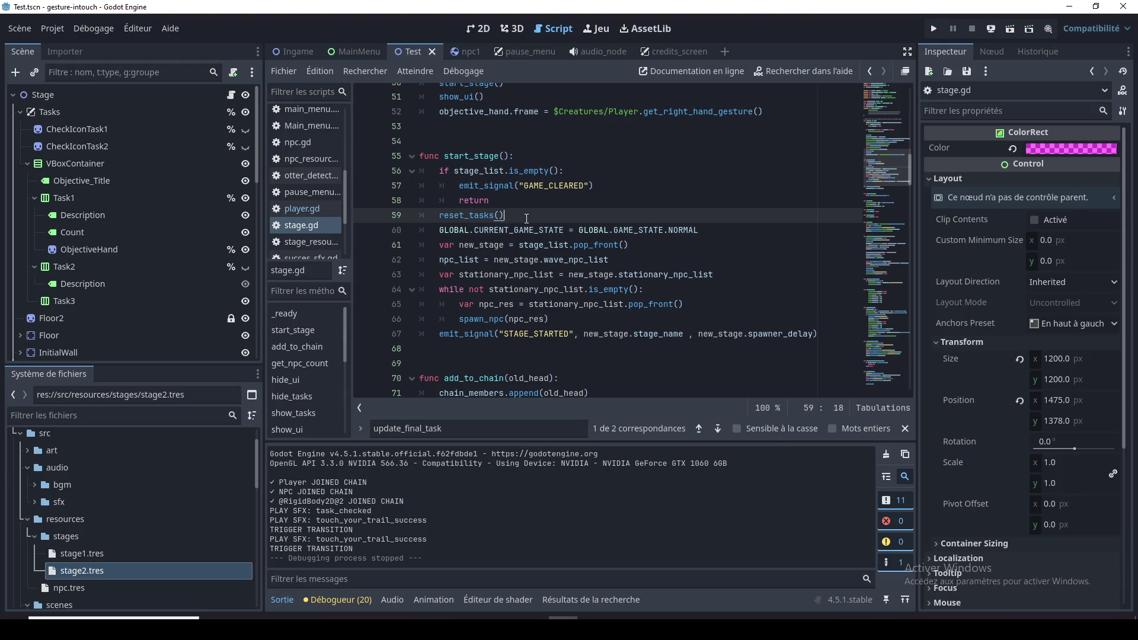
key(Return)
text(Cre)
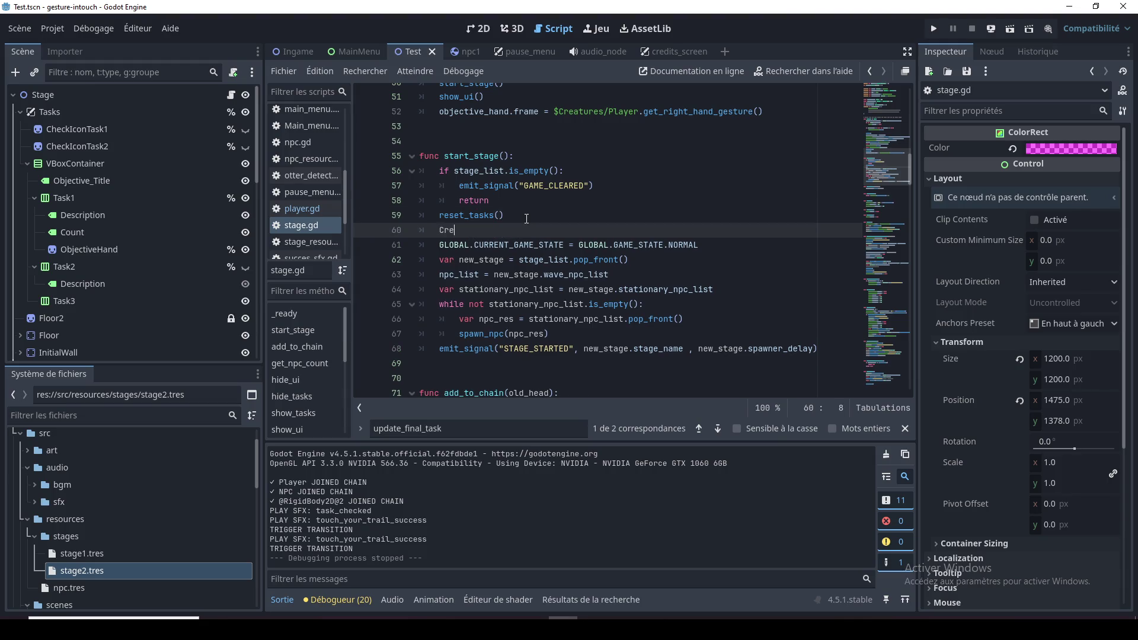
text(ature.)
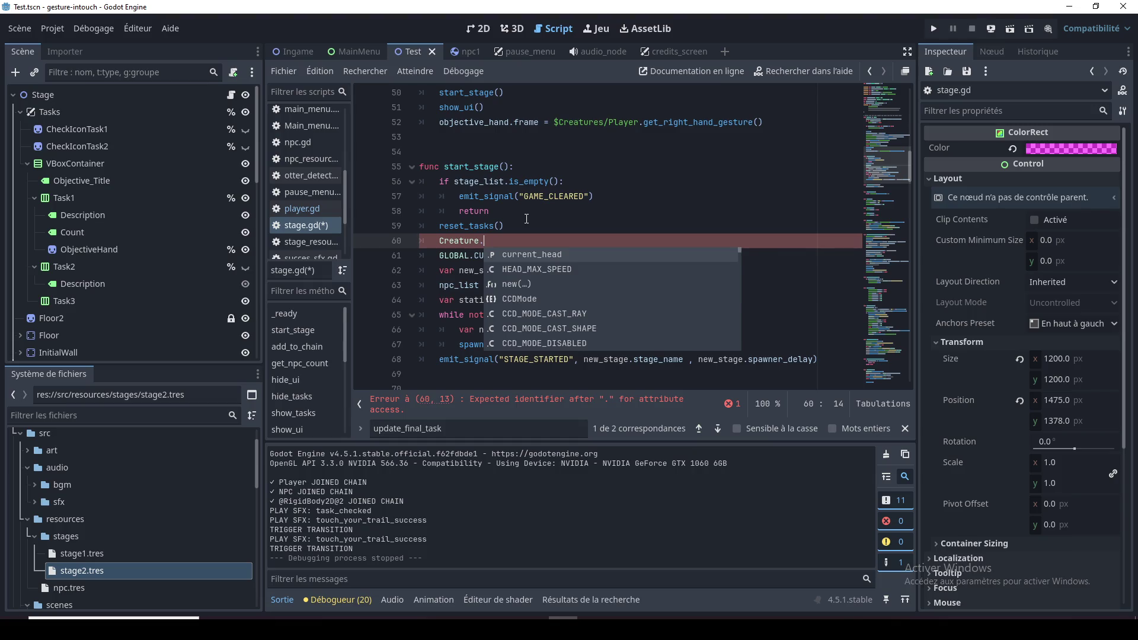
key(BackSpace)
key(BackSpace)
key(BackSpace)
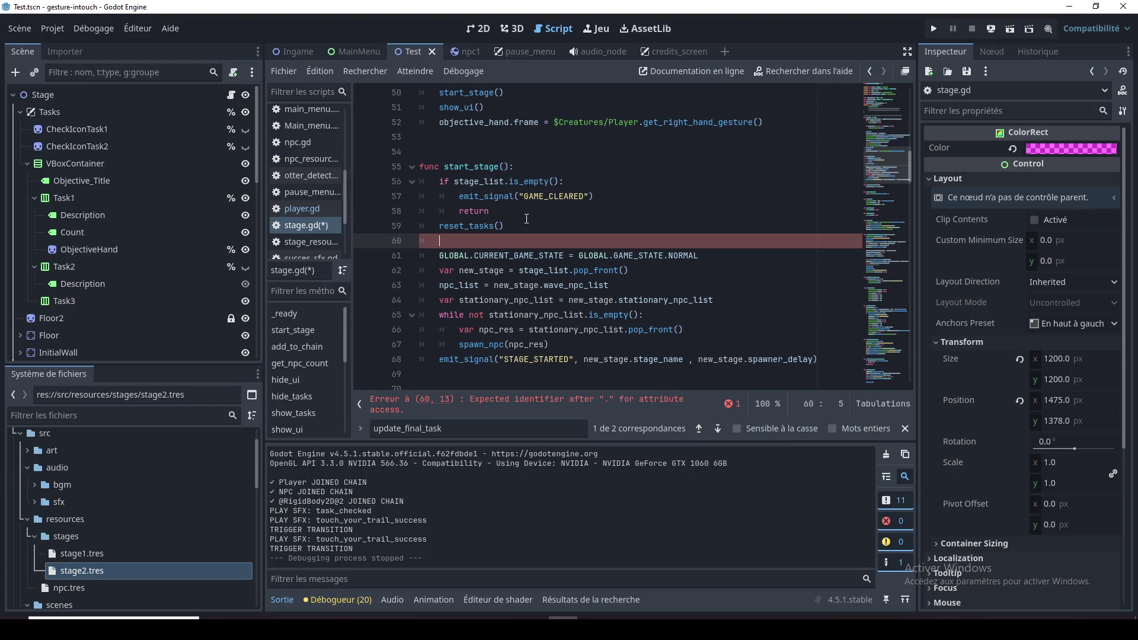
Add $Creatures/Player.disable_left_hand() on line 60 and run the game with F5
scroll(148, 246, down, 5)
scroll(124, 296, down, 5)
scroll(122, 318, up, 10)
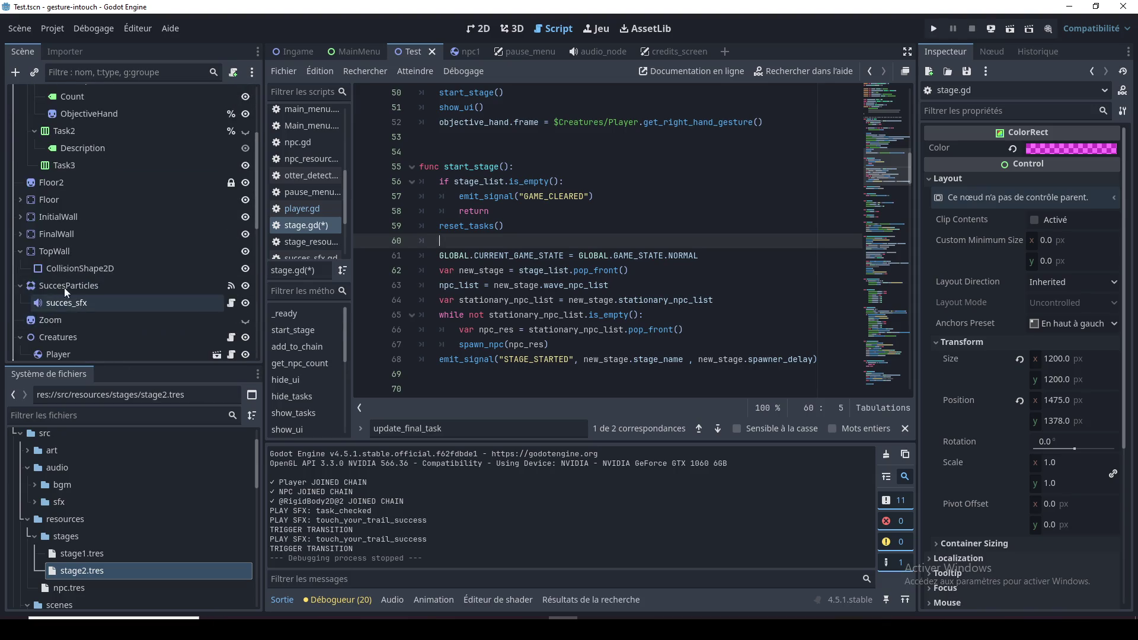
scroll(44, 276, down, 3)
click(49, 253)
drag(69, 257, 456, 240)
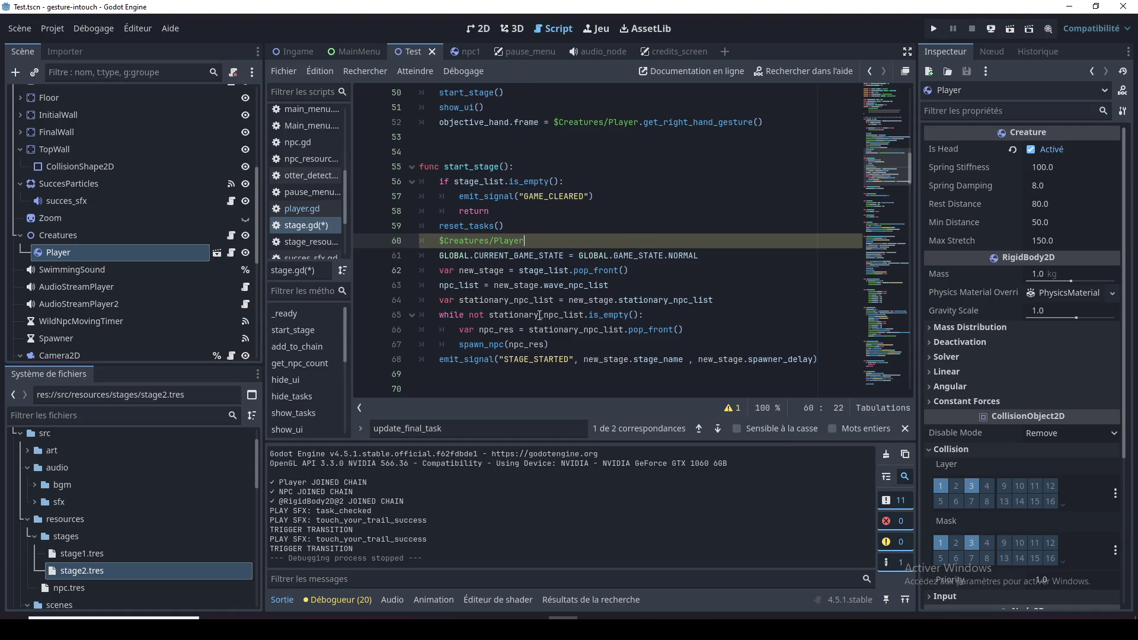
text(.disable_left_hand())
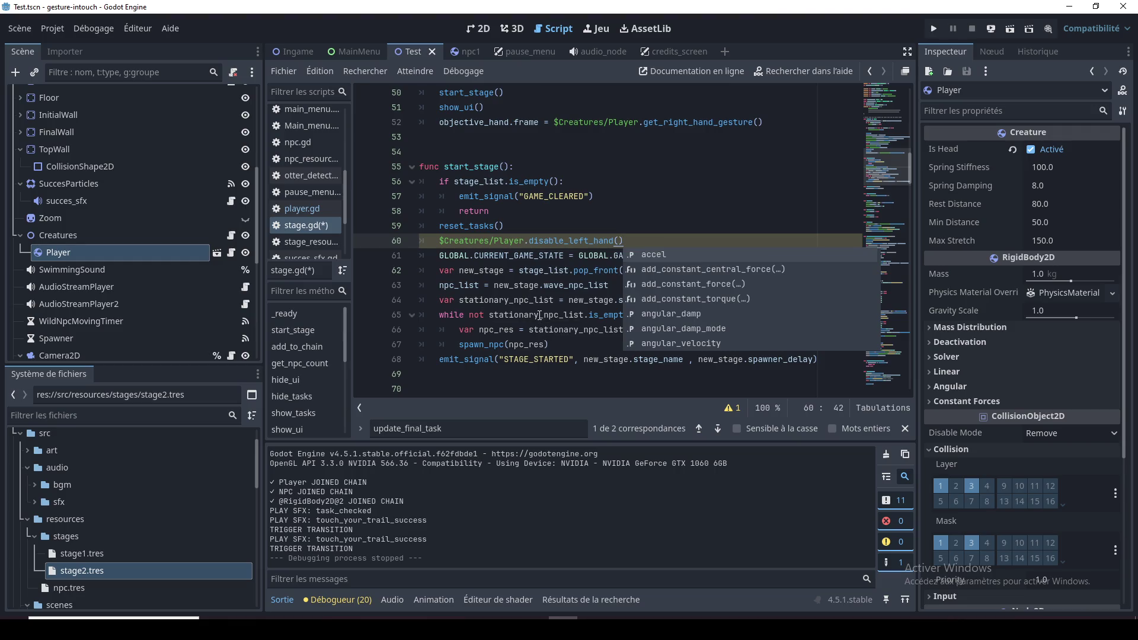
click(554, 241)
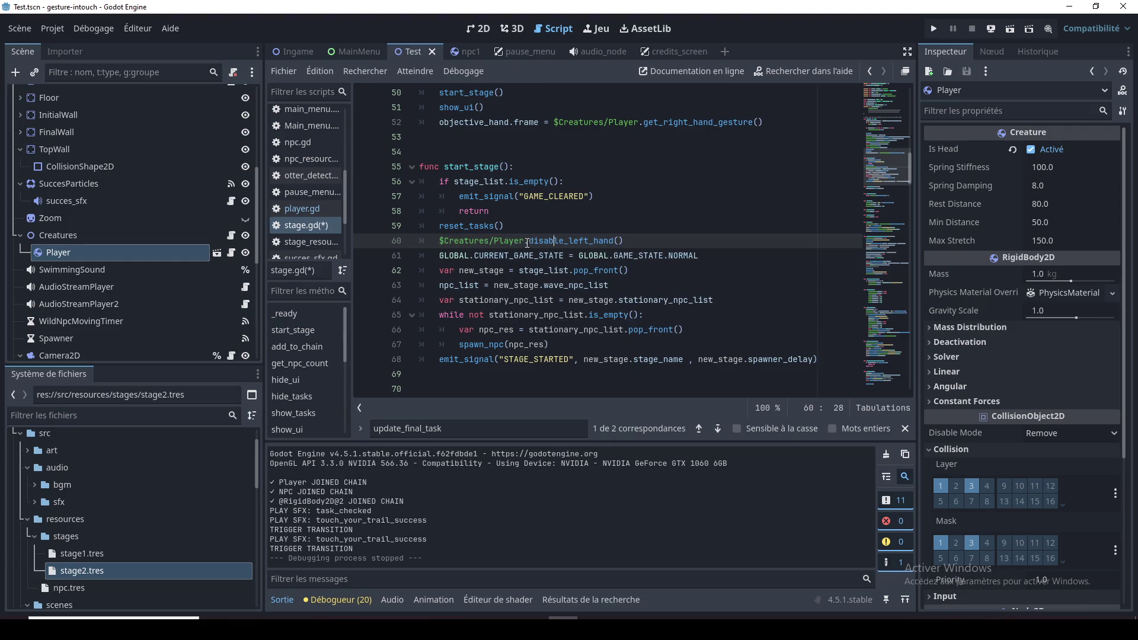
drag(623, 240, 544, 240)
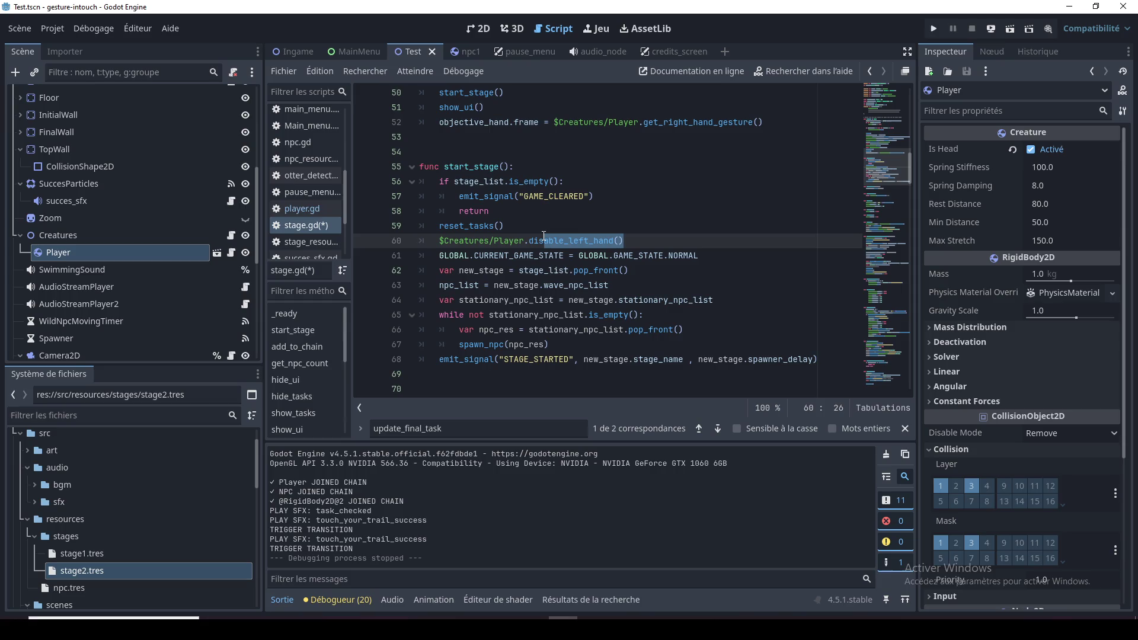
key(F5)
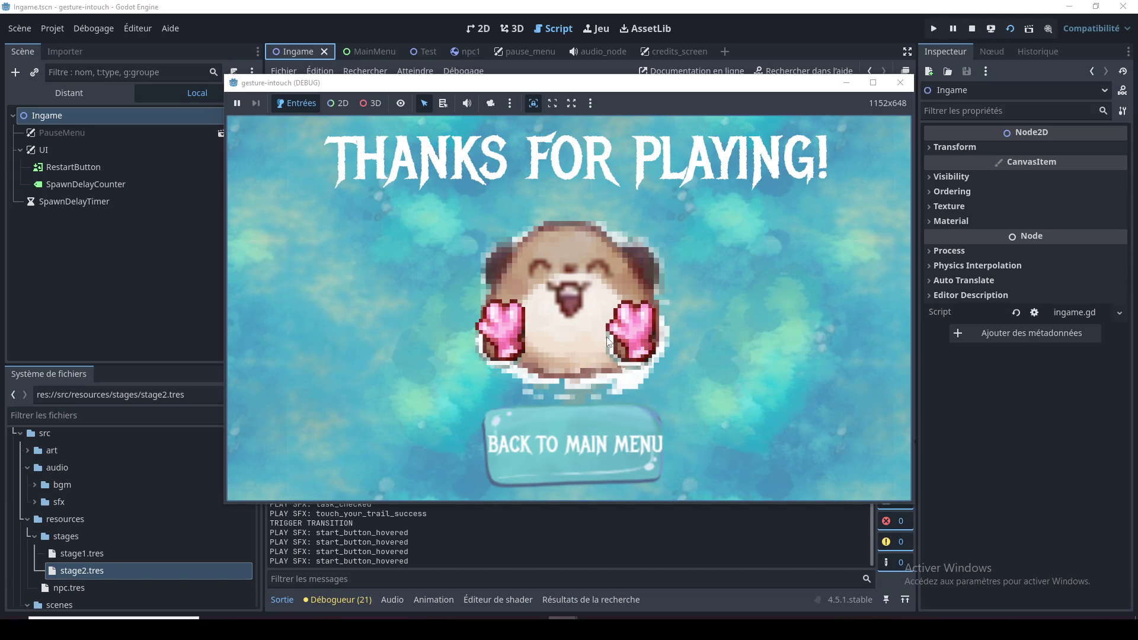
Go back to the main menu, start a new game, then close the test window
click(636, 448)
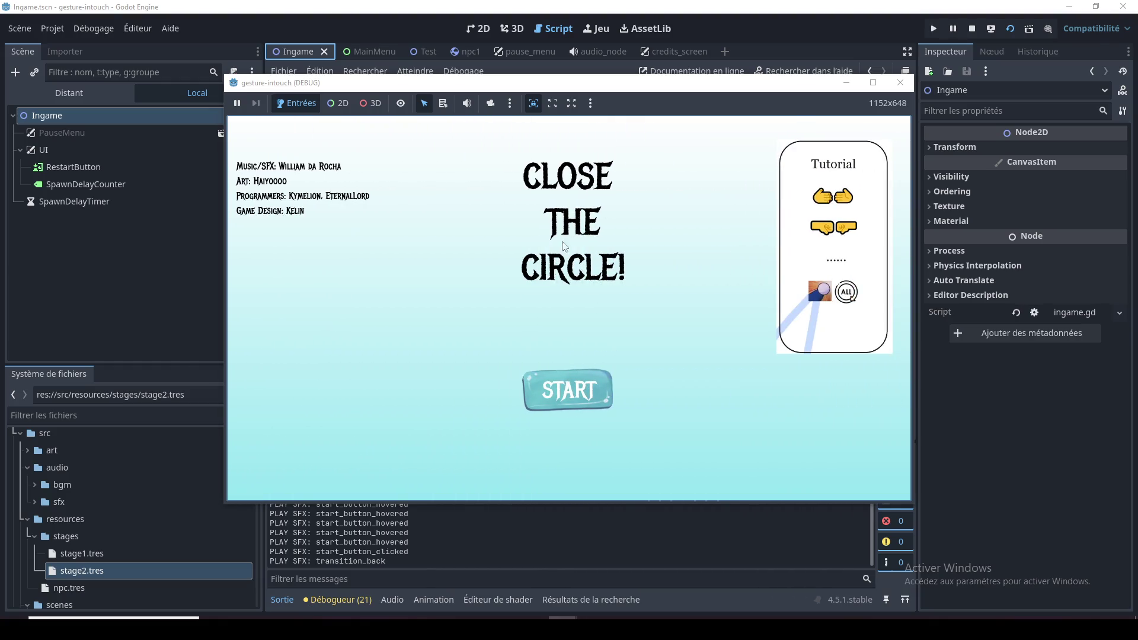
click(562, 389)
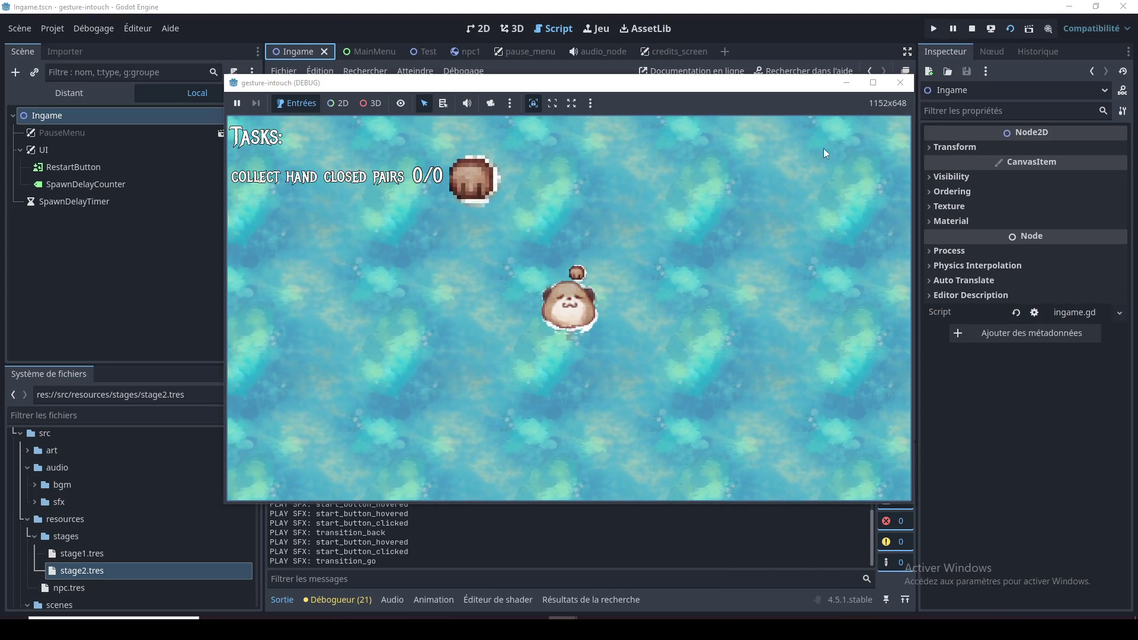
click(901, 82)
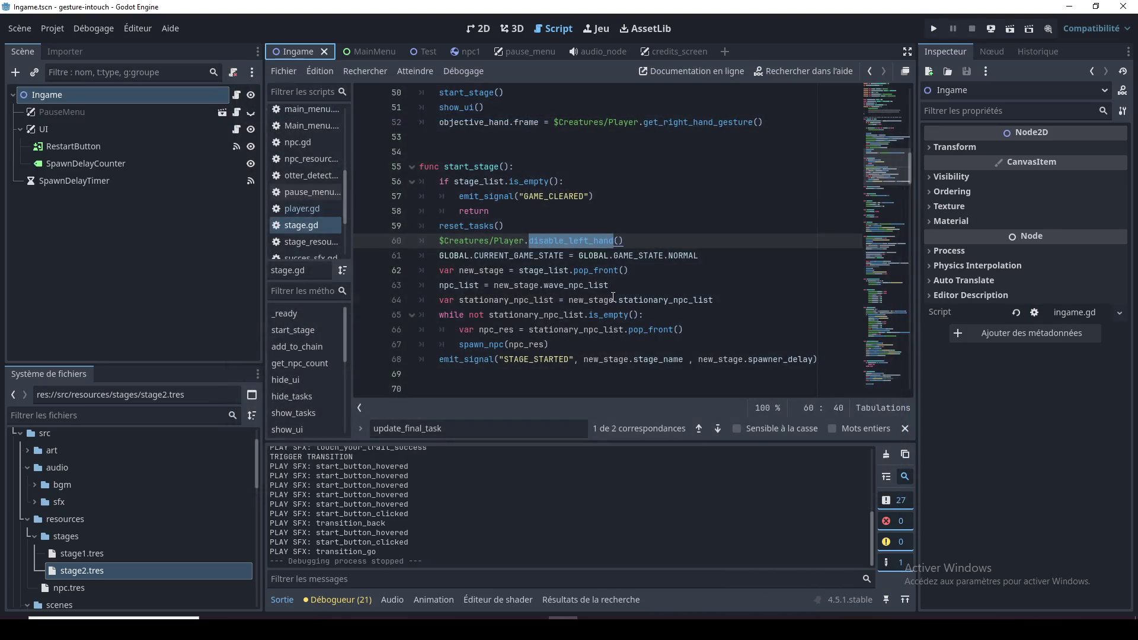
click(602, 215)
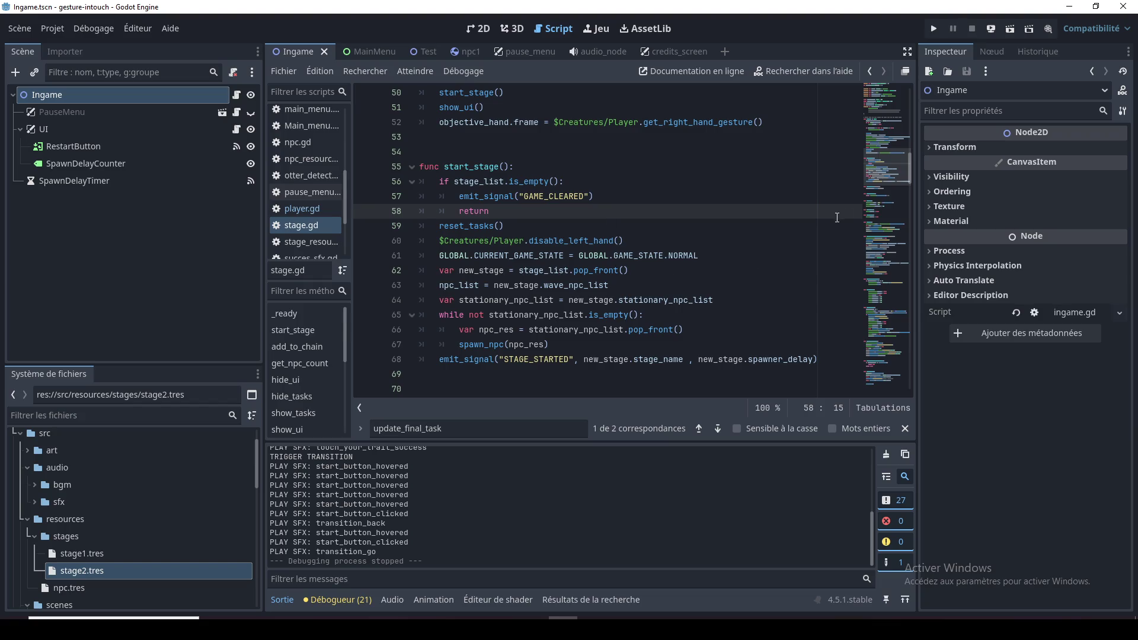
click(754, 187)
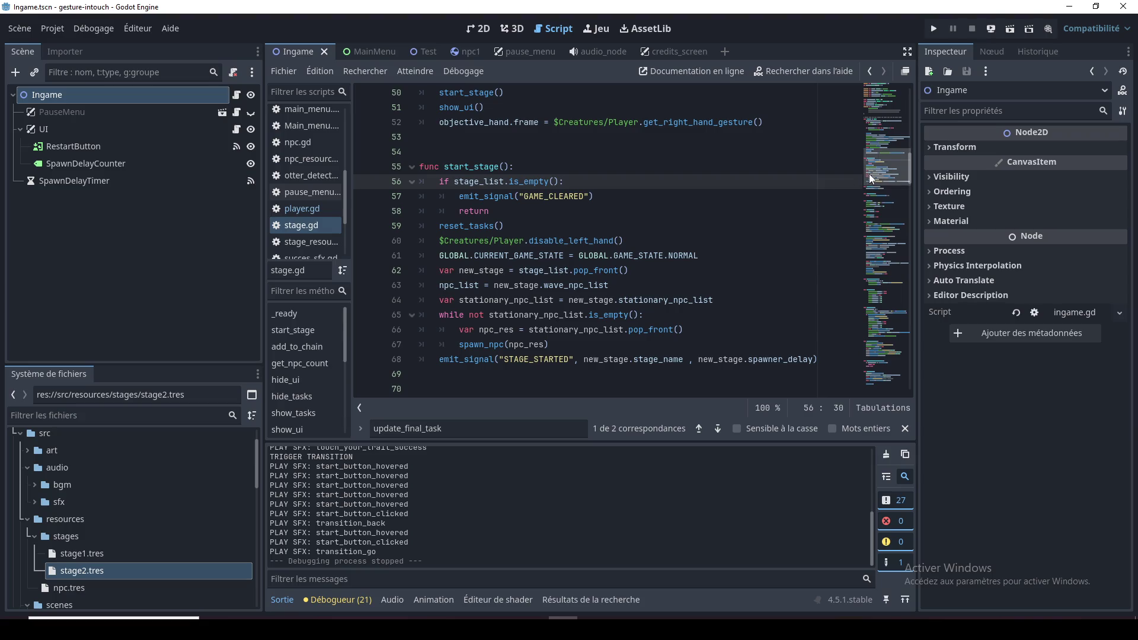
mouse_move(890, 164)
mouse_down()
mouse_move(890, 109)
mouse_move(895, 188)
mouse_up()
click(492, 189)
click(489, 223)
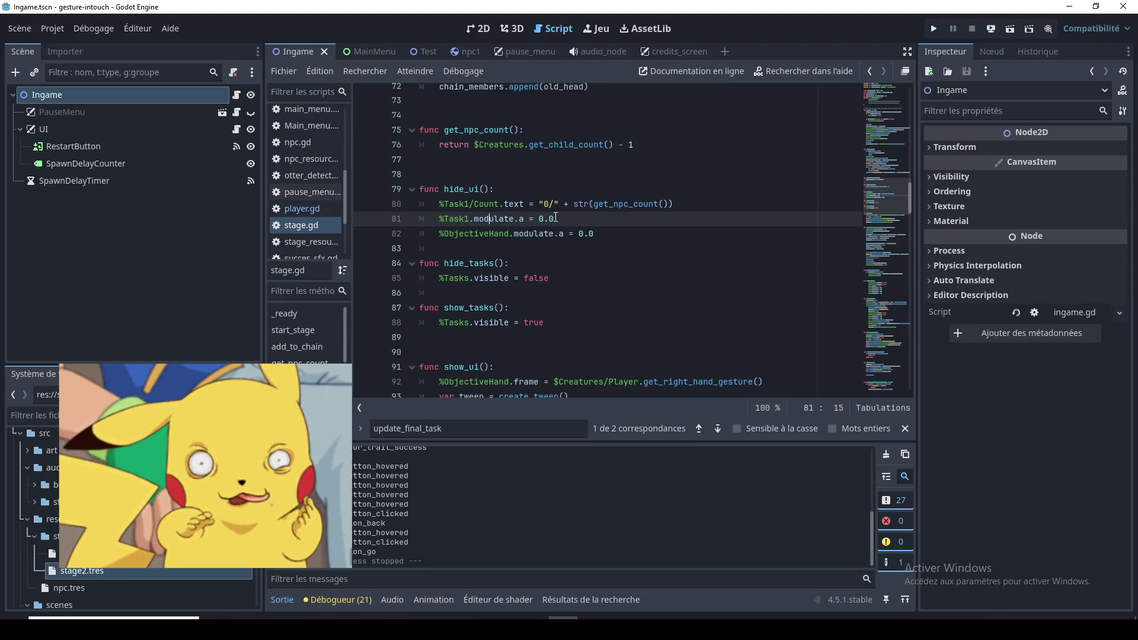
double_click(522, 232)
click(513, 204)
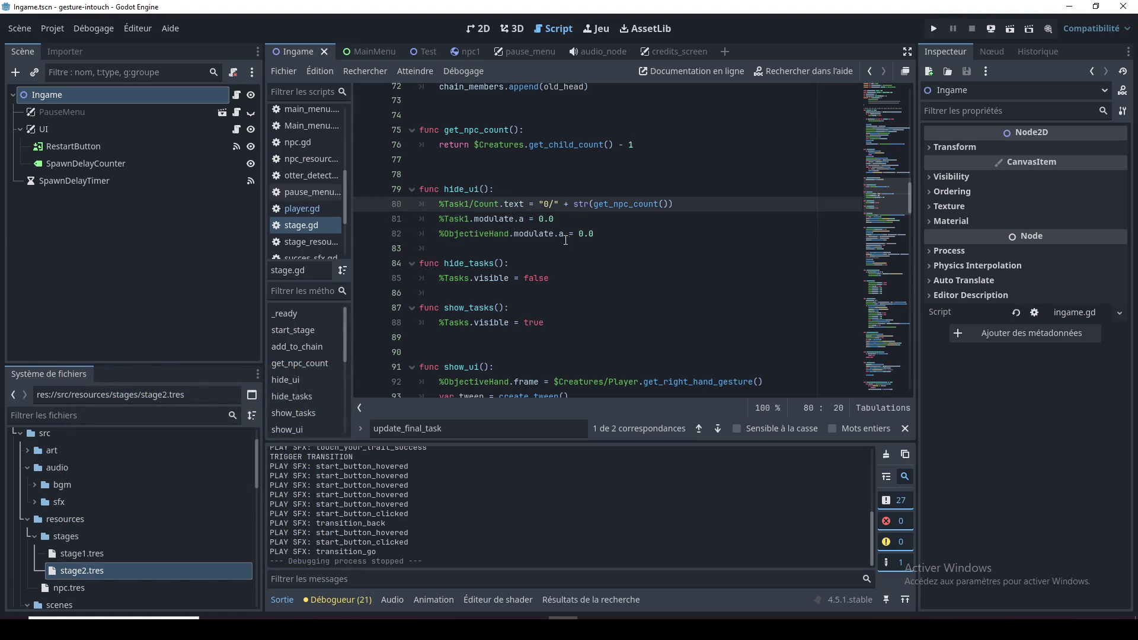
double_click(545, 204)
click(598, 204)
scroll(610, 229, up, 1)
drag(888, 194, 891, 277)
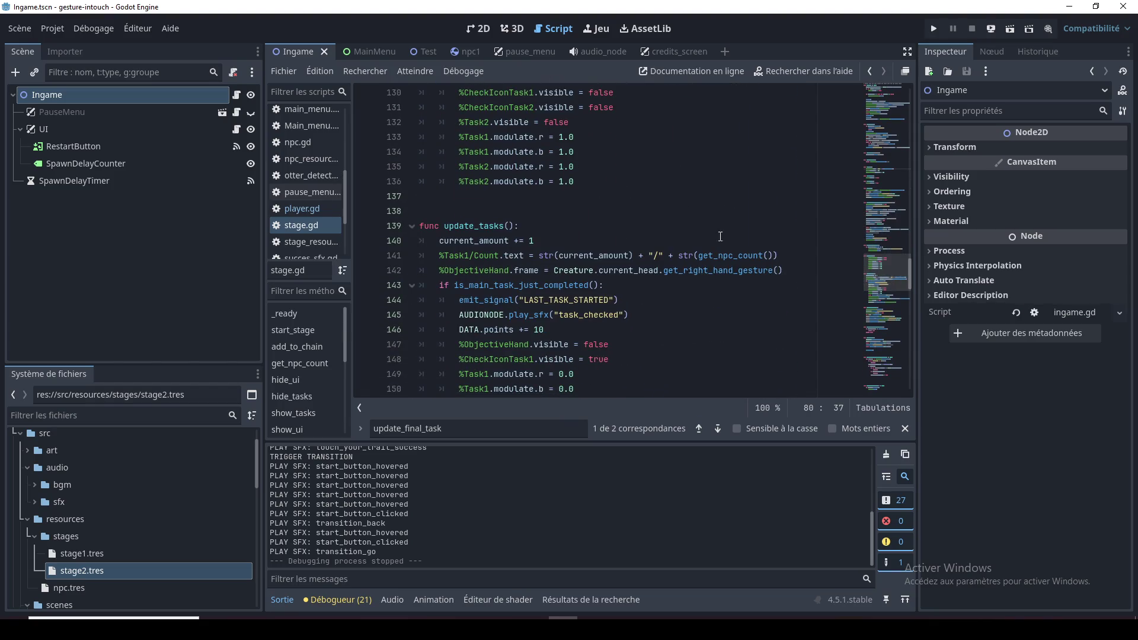
Add an empty 'func refresh_task_1_count():' header above update_tasks with blank lines around it
double_click(622, 254)
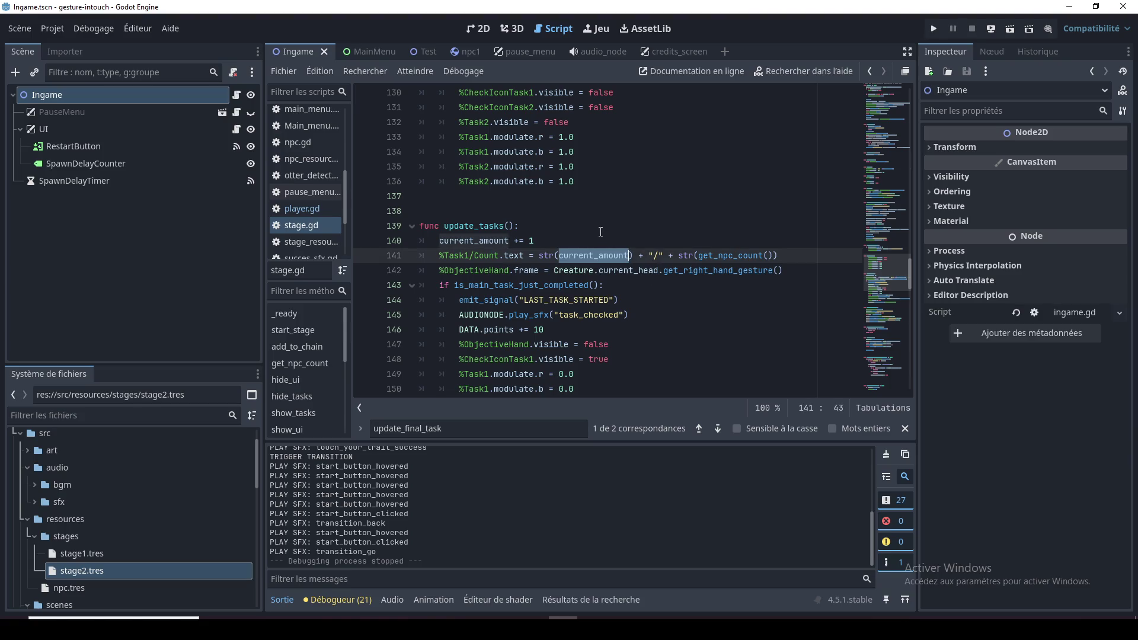
click(587, 212)
key(Return)
key(Up)
text(func refresh_)
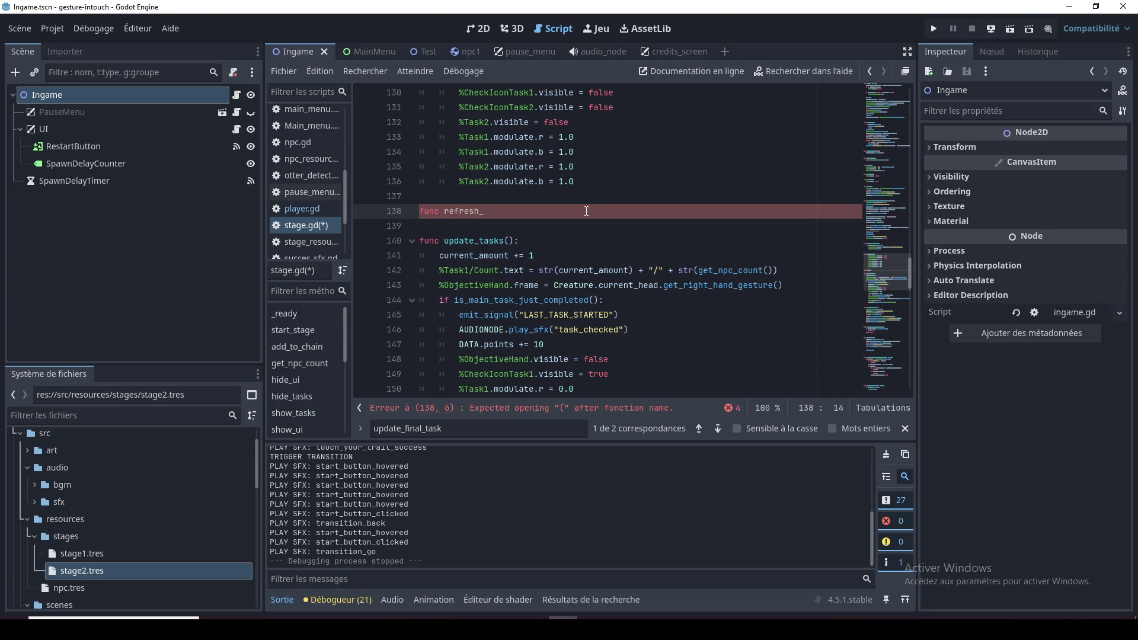
text(task)
text(_1_coun)
text(t)
text(():)
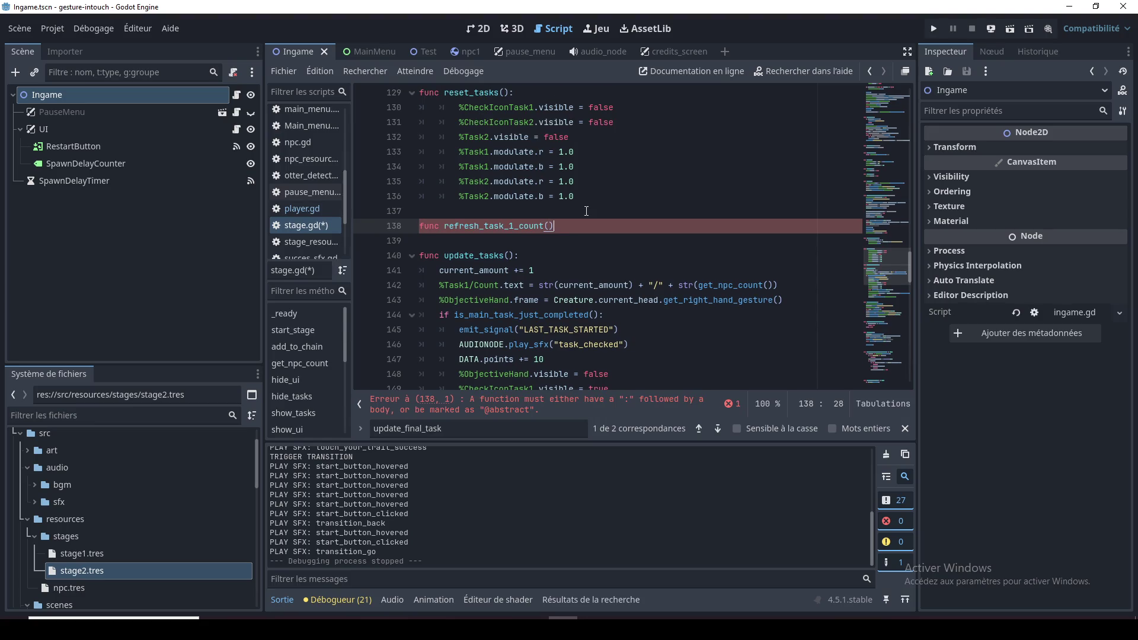
key(Return)
click(586, 211)
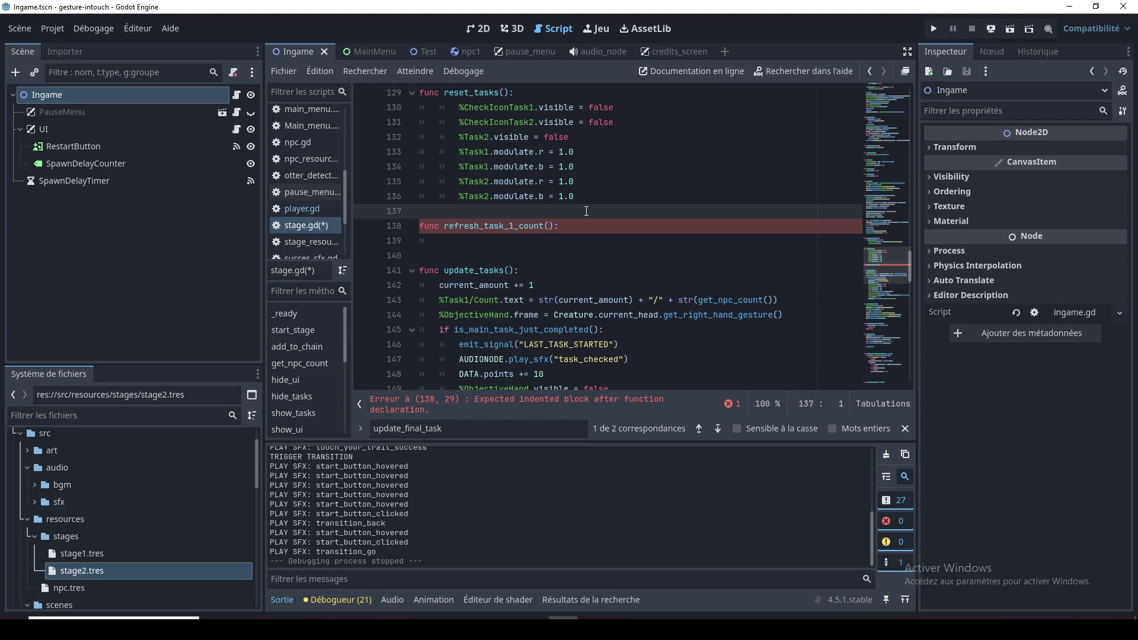
key(Return)
key(Down)
key(Down)
key(Down)
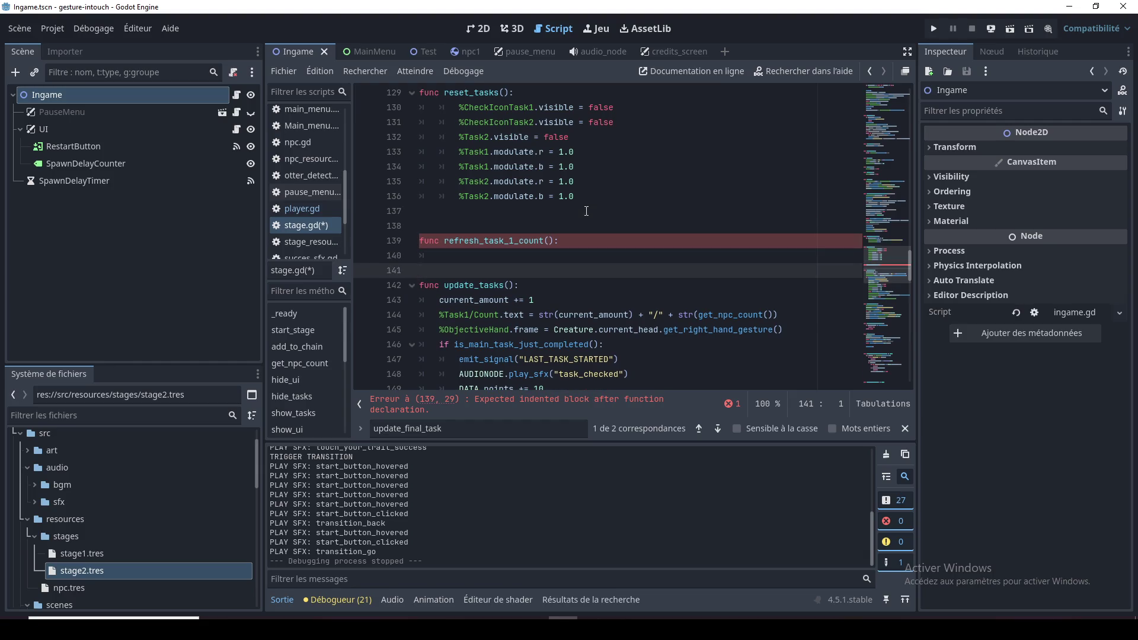
key(Return)
Copy the %Task1/Count.text assignment from update_tasks into refresh_task_1_count's body
click(597, 335)
scroll(598, 338, down, 1)
drag(794, 291, 441, 288)
key(ctrl+c)
click(450, 211)
key(ctrl+v)
Replace the Count assignment in update_tasks with a refresh_task_1_count() call
drag(445, 196, 555, 201)
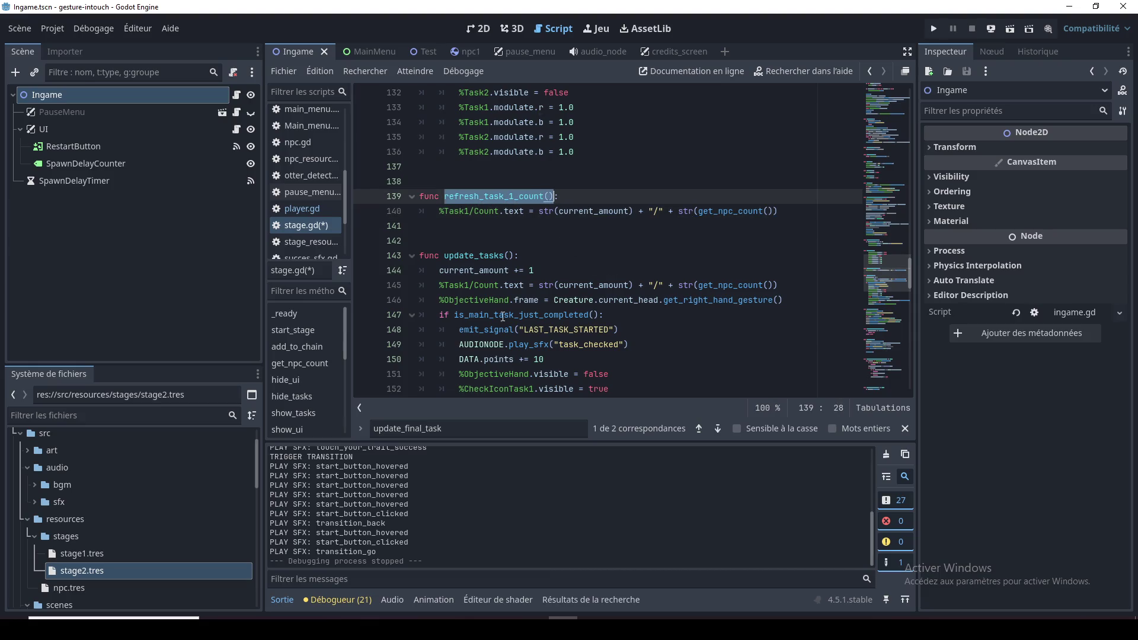
key(ctrl+c)
drag(437, 287, 778, 283)
key(ctrl+v)
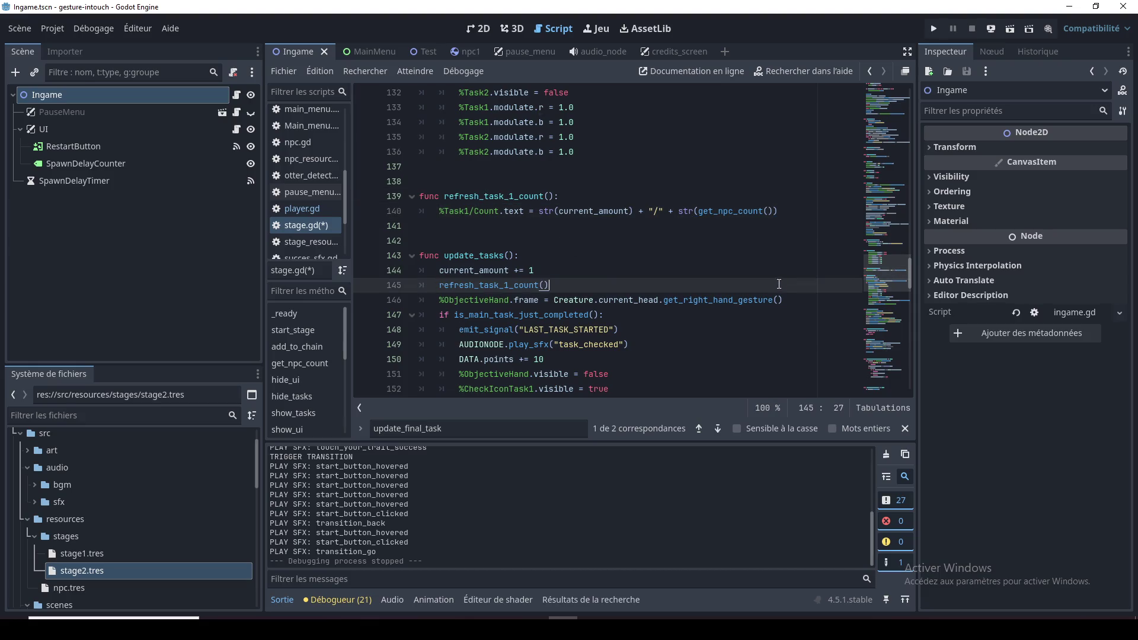
double_click(490, 286)
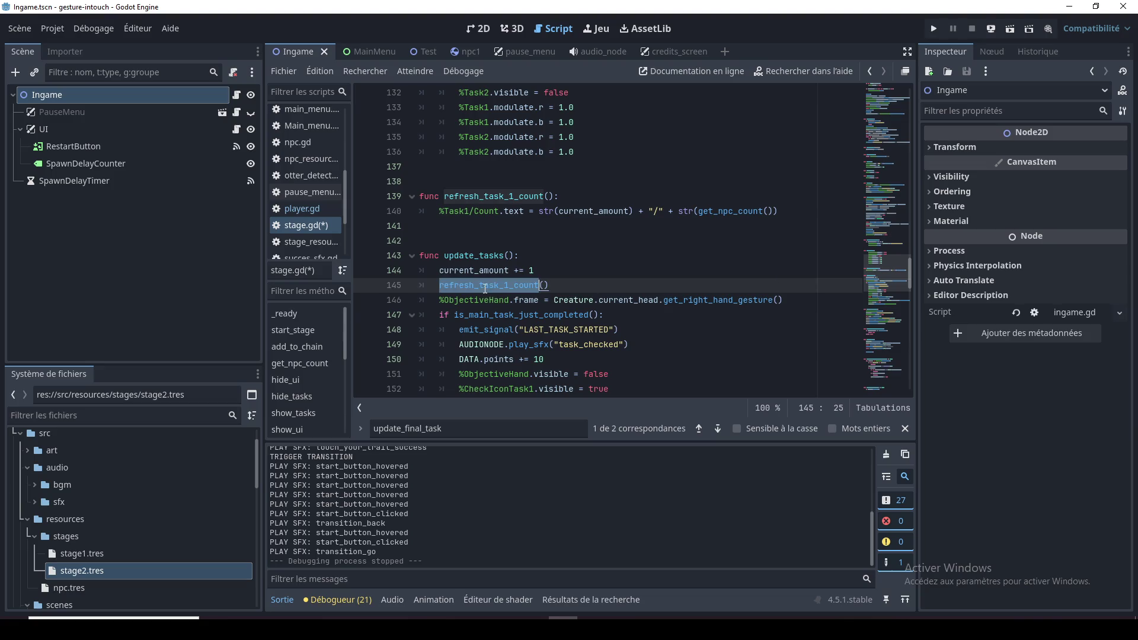
click(506, 196)
mouse_move(442, 196)
mouse_down()
mouse_move(548, 197)
mouse_move(446, 196)
mouse_up()
click(571, 238)
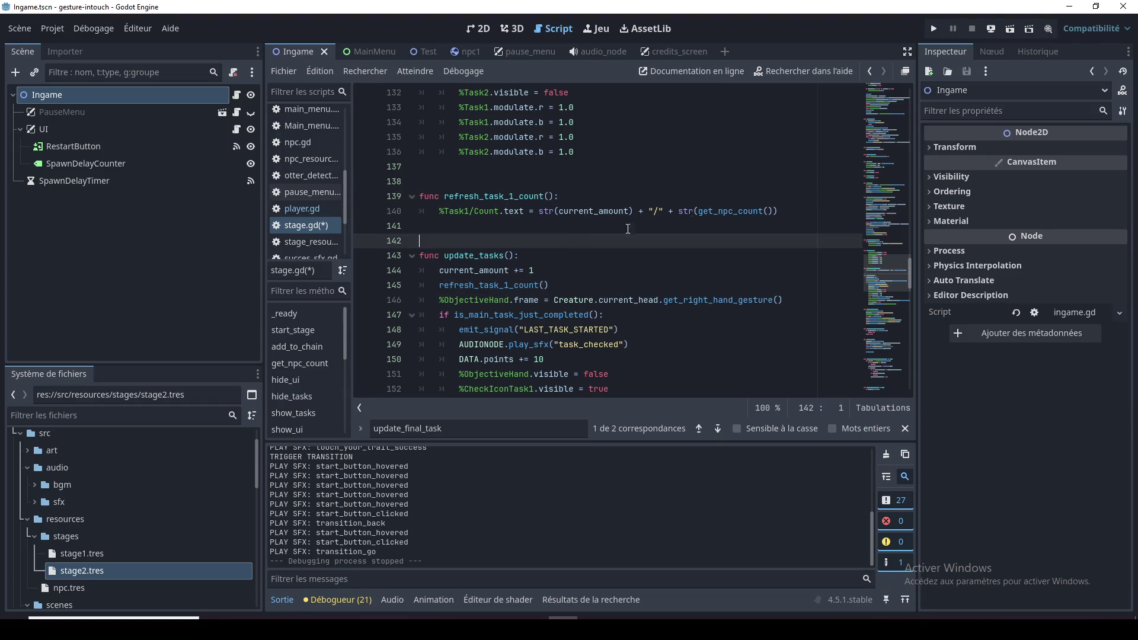
Call refresh_task_1_count() on a new line after reset_tasks() in start_stage
mouse_move(881, 269)
mouse_down()
mouse_move(876, 144)
mouse_move(877, 155)
mouse_up()
click(529, 263)
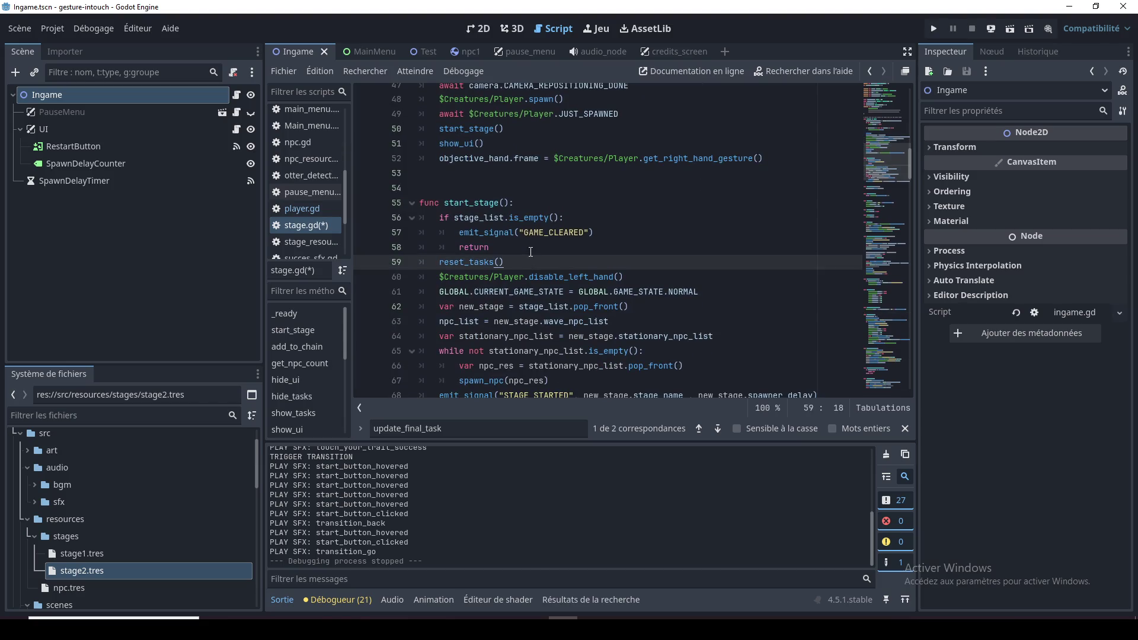
key(Return)
key(ctrl+v)
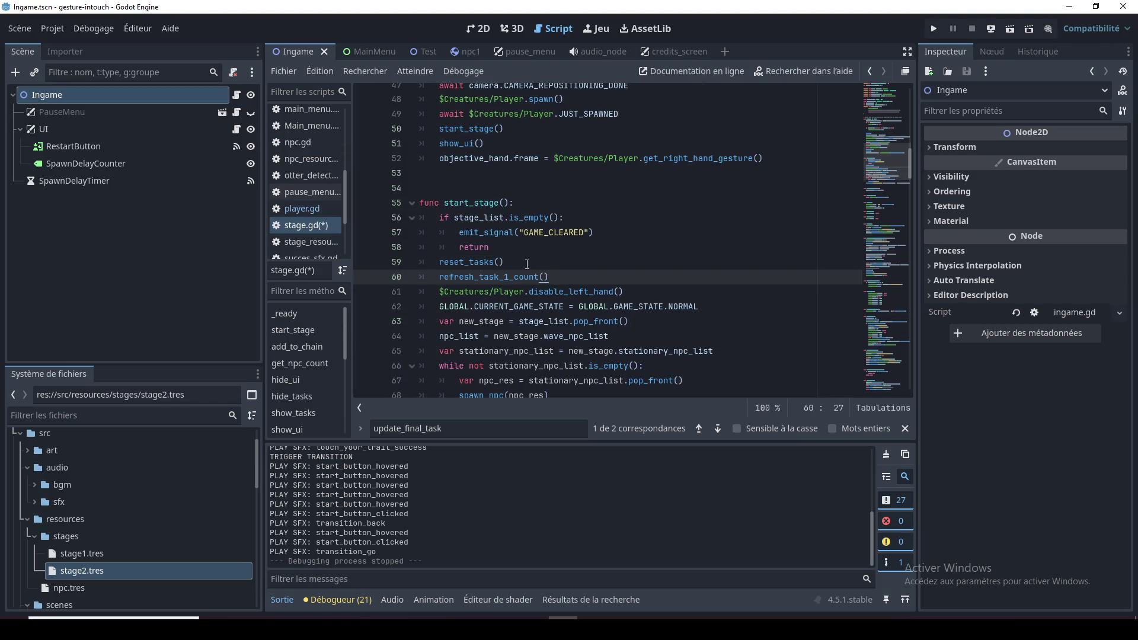
click(527, 262)
double_click(468, 262)
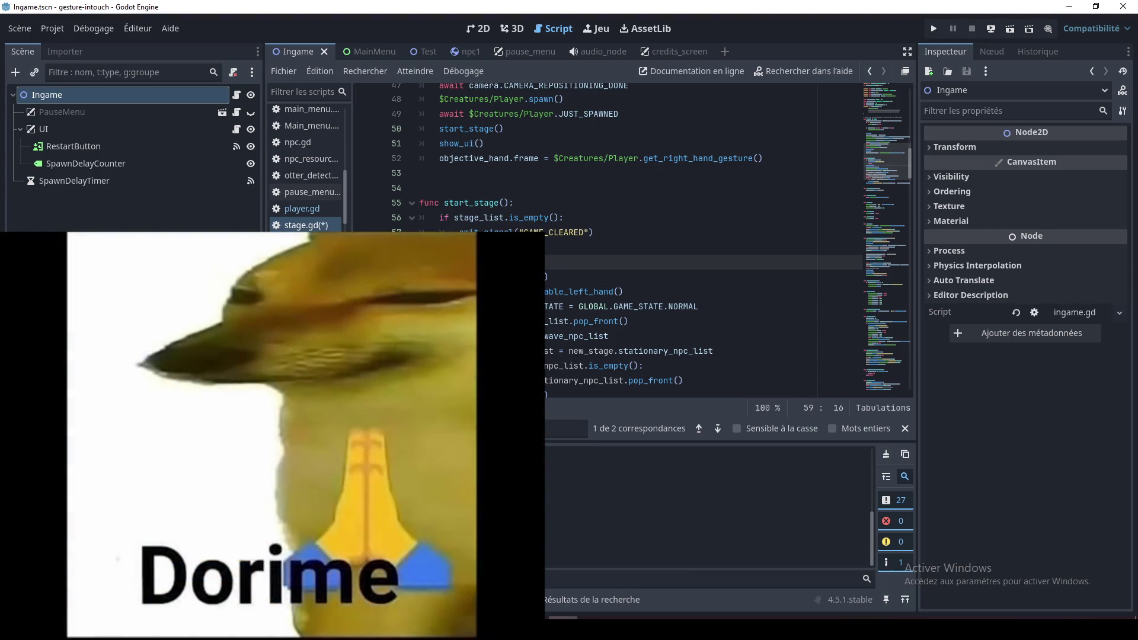
click(538, 276)
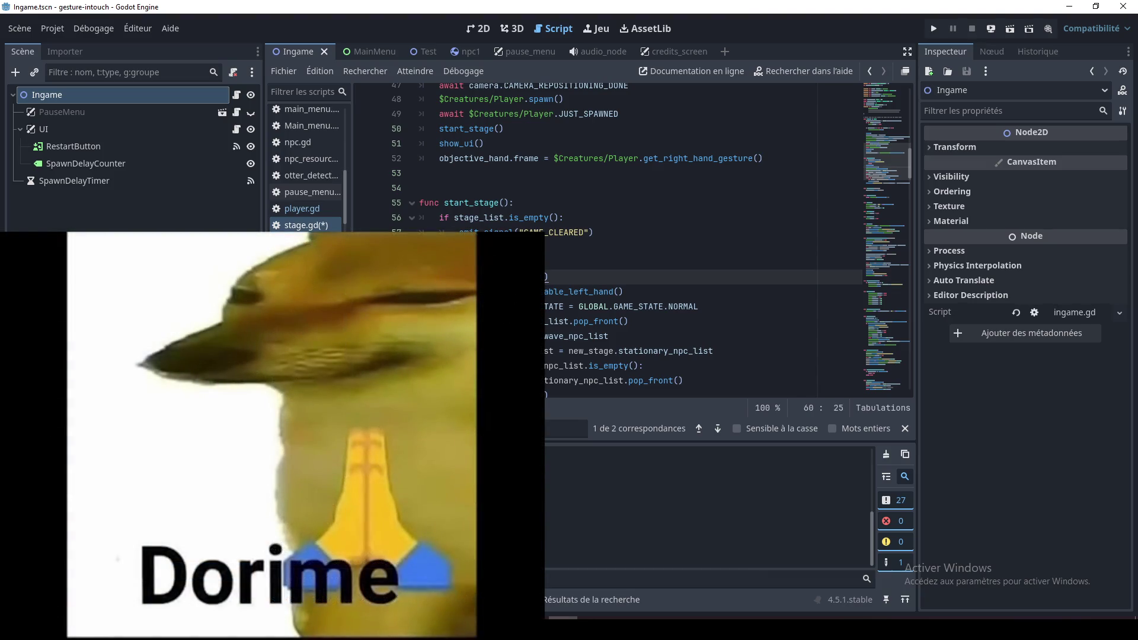
click(469, 261)
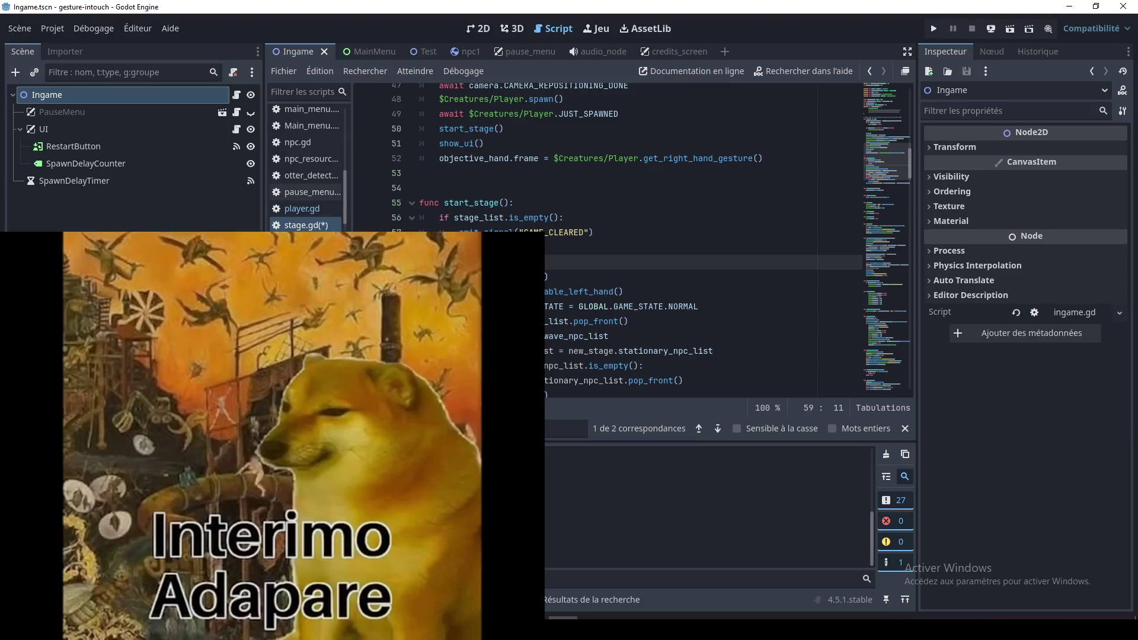
click(479, 276)
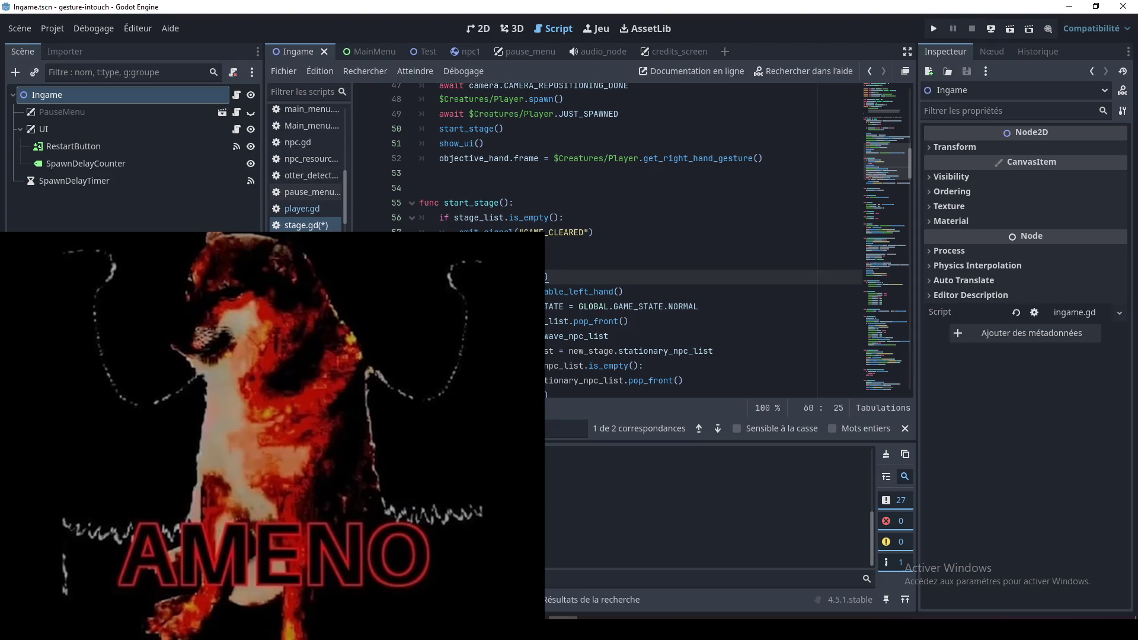
click(1021, 604)
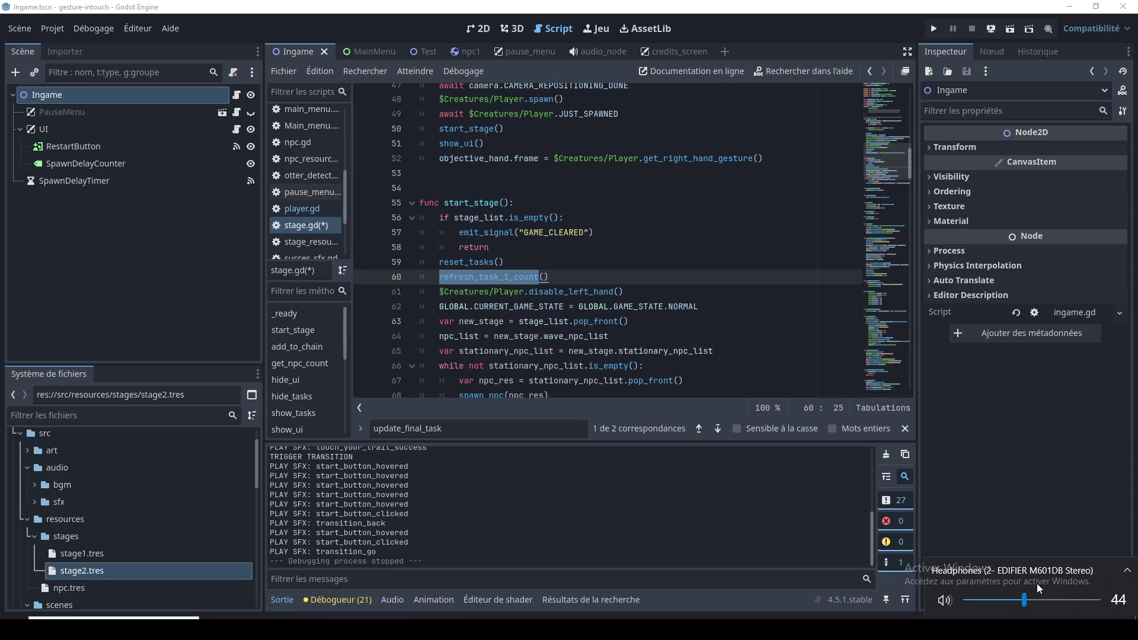
scroll(1047, 599, down, 1)
click(648, 293)
key(Up)
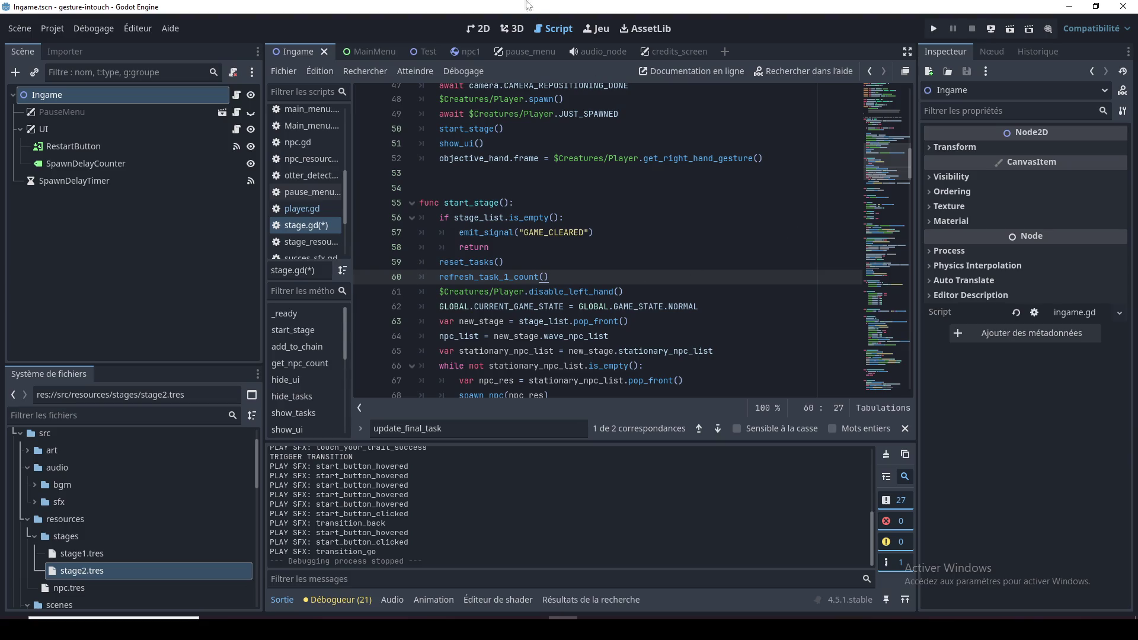
click(516, 28)
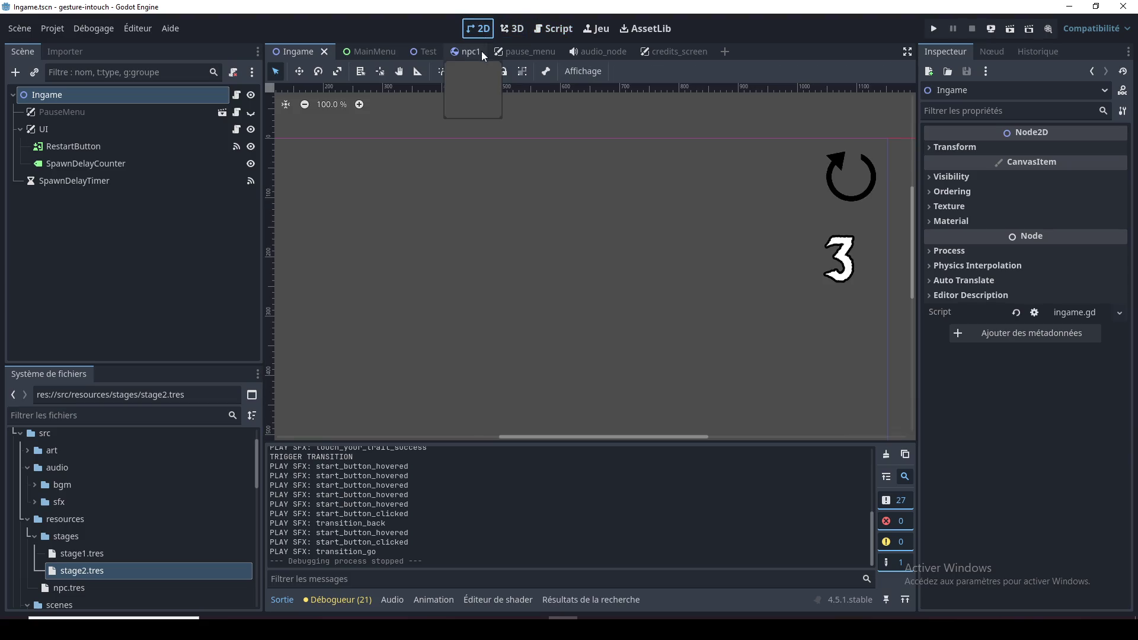
Switch from the MainMenu scene to the Test scene
click(375, 51)
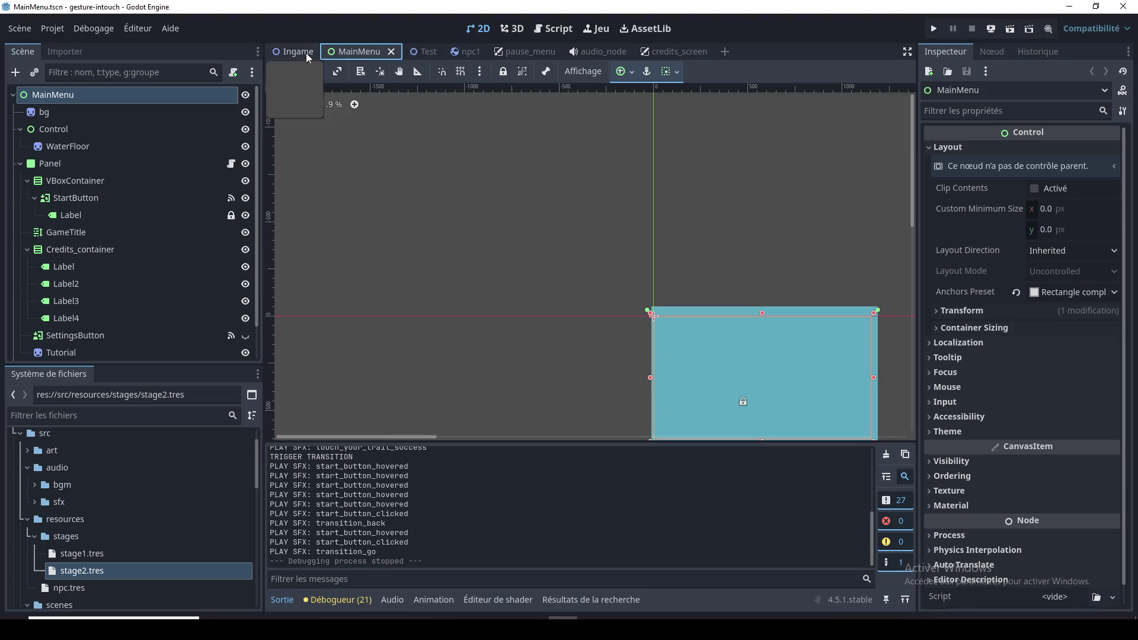
click(418, 51)
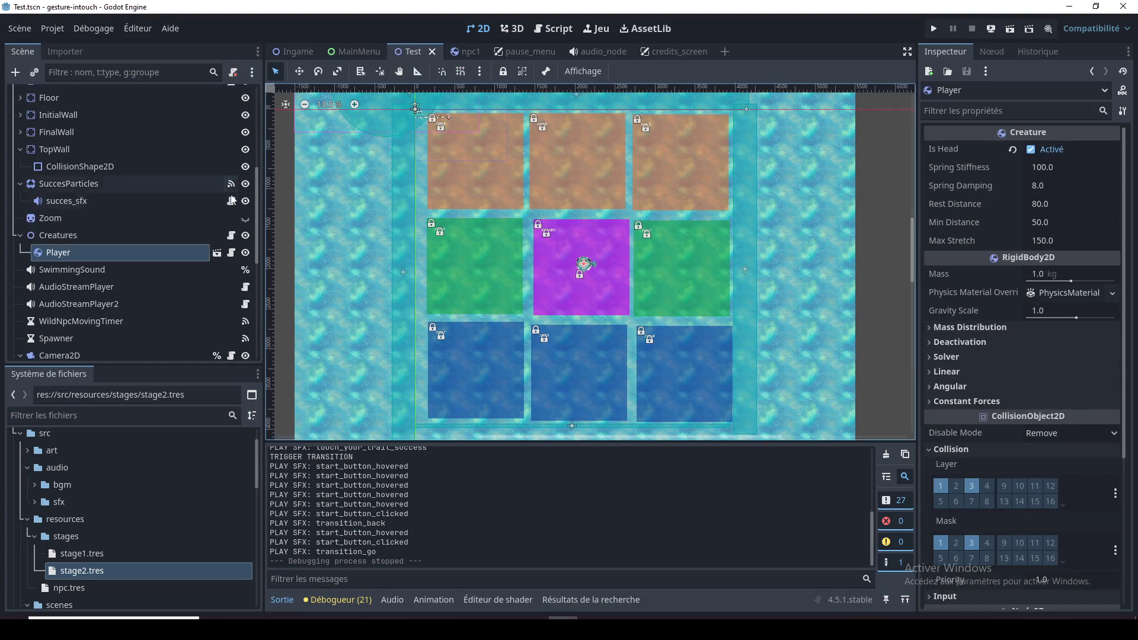
scroll(500, 194, up, 3)
scroll(485, 200, up, 4)
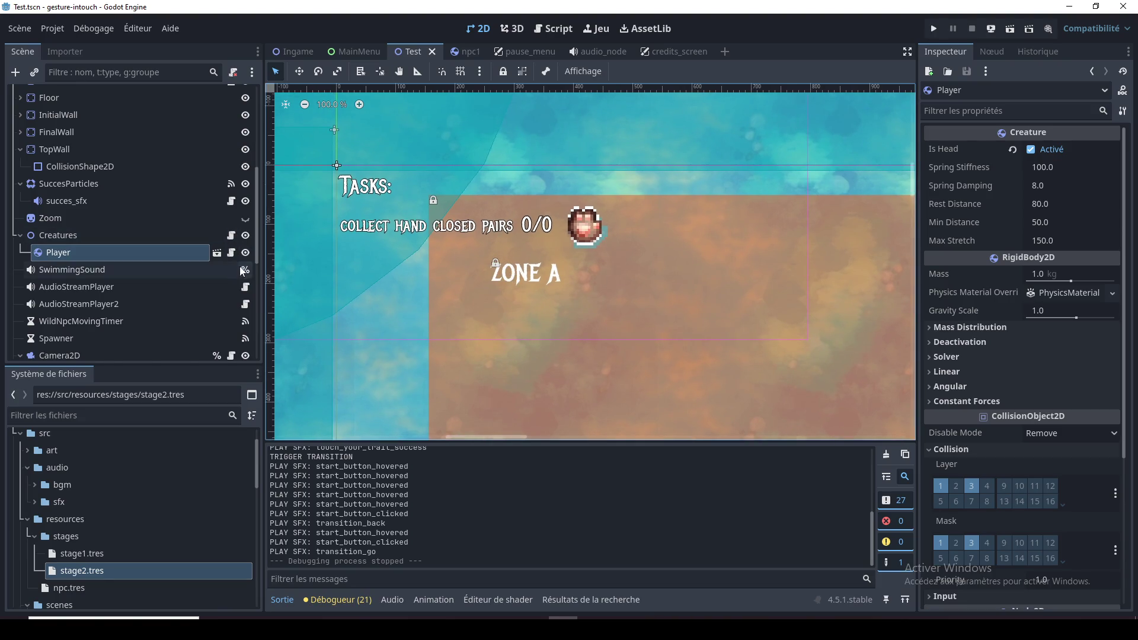
scroll(203, 232, up, 5)
Select Task1's ObjectiveHand sprite after browsing the Tasks nodes in the Scene dock
click(59, 113)
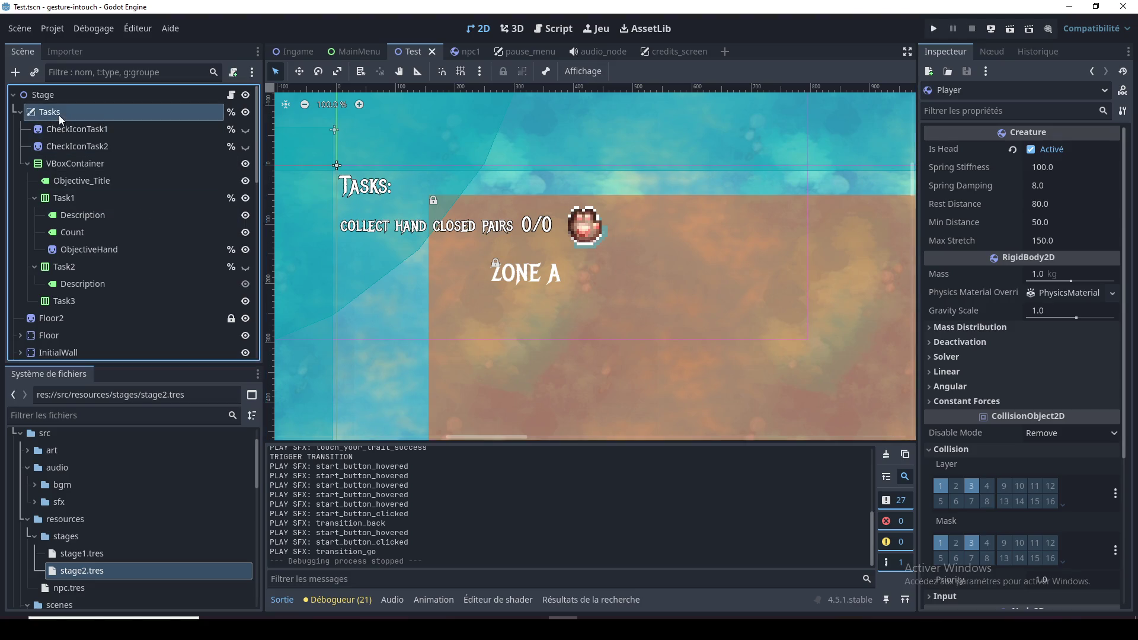
click(84, 181)
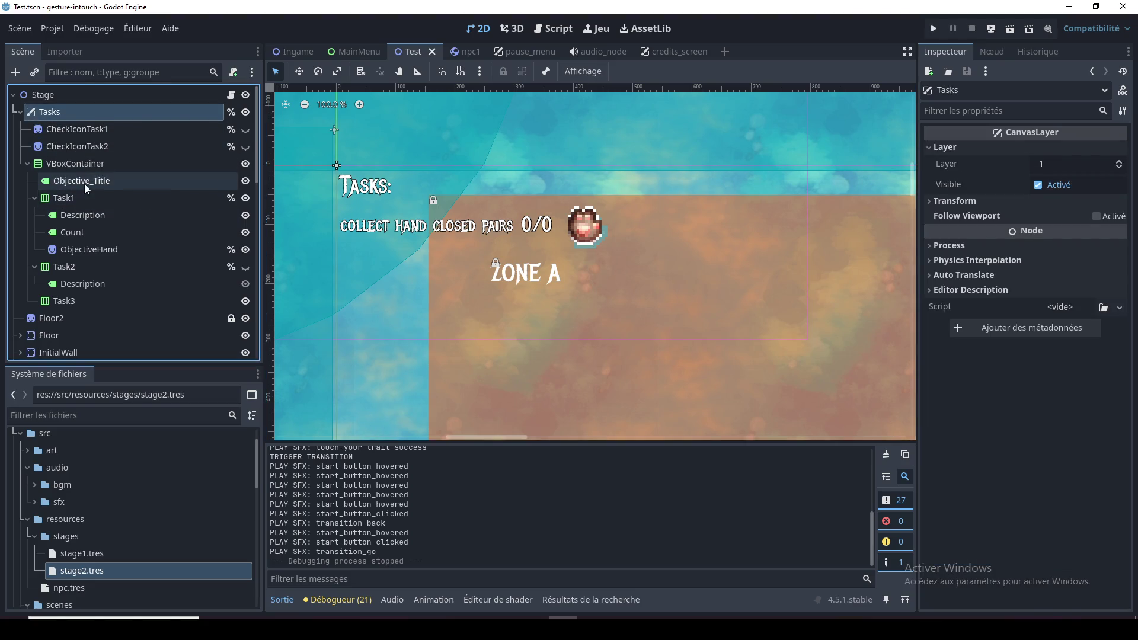
click(89, 217)
click(91, 235)
click(92, 249)
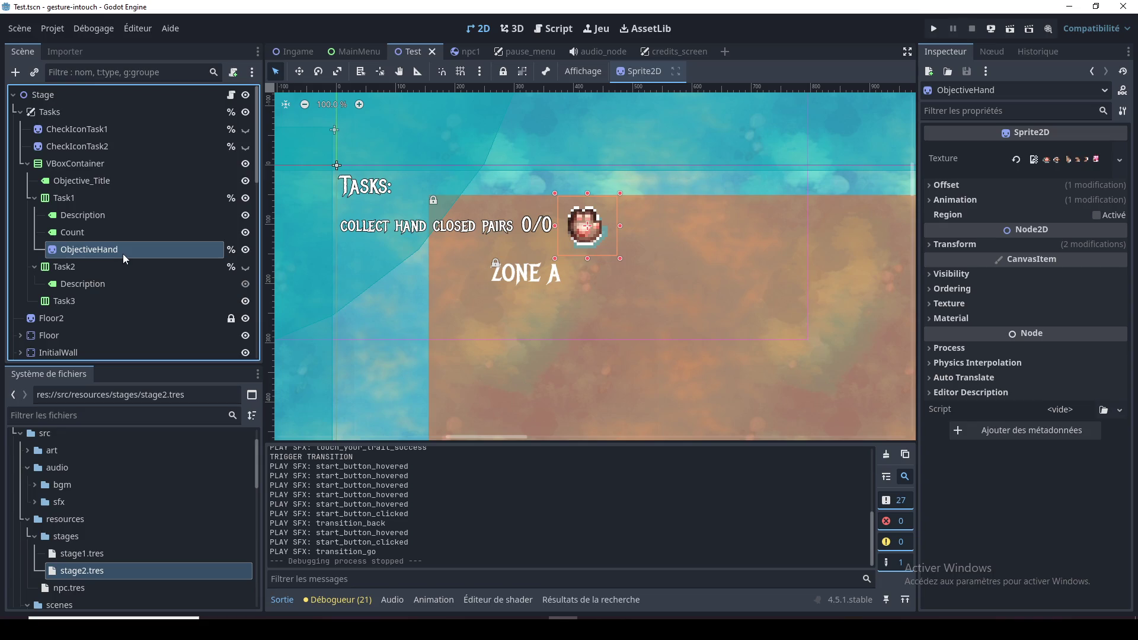
Paste a copy of ObjectiveHand and place it under Task2, below its Description
key(ctrl+v)
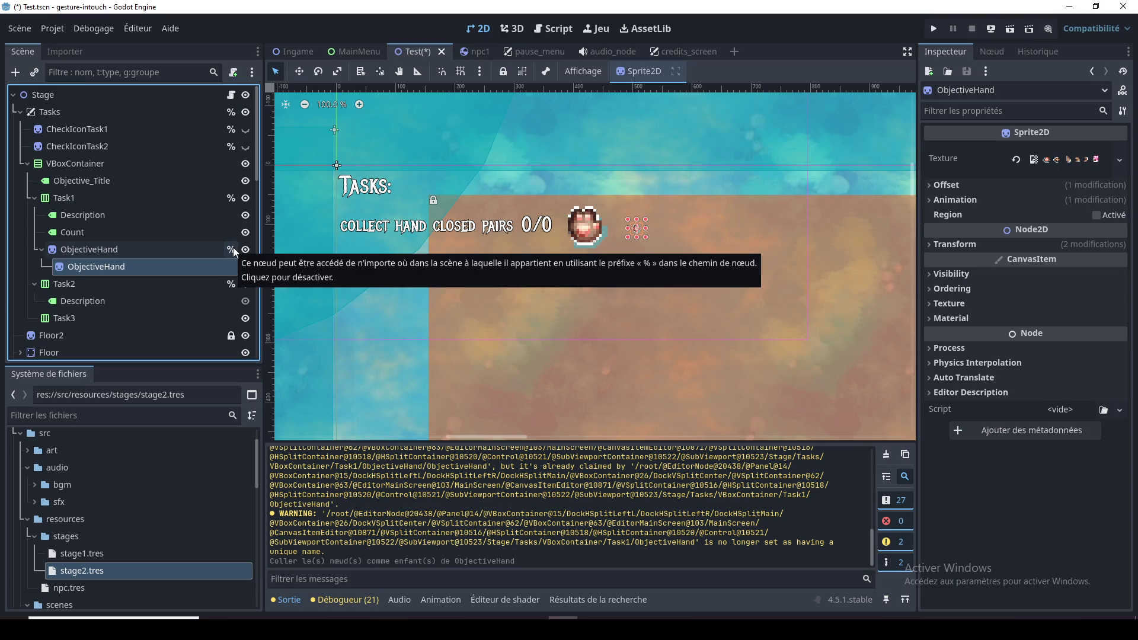
mouse_move(95, 266)
mouse_down()
mouse_move(97, 315)
mouse_move(94, 276)
mouse_up()
double_click(93, 286)
click(88, 281)
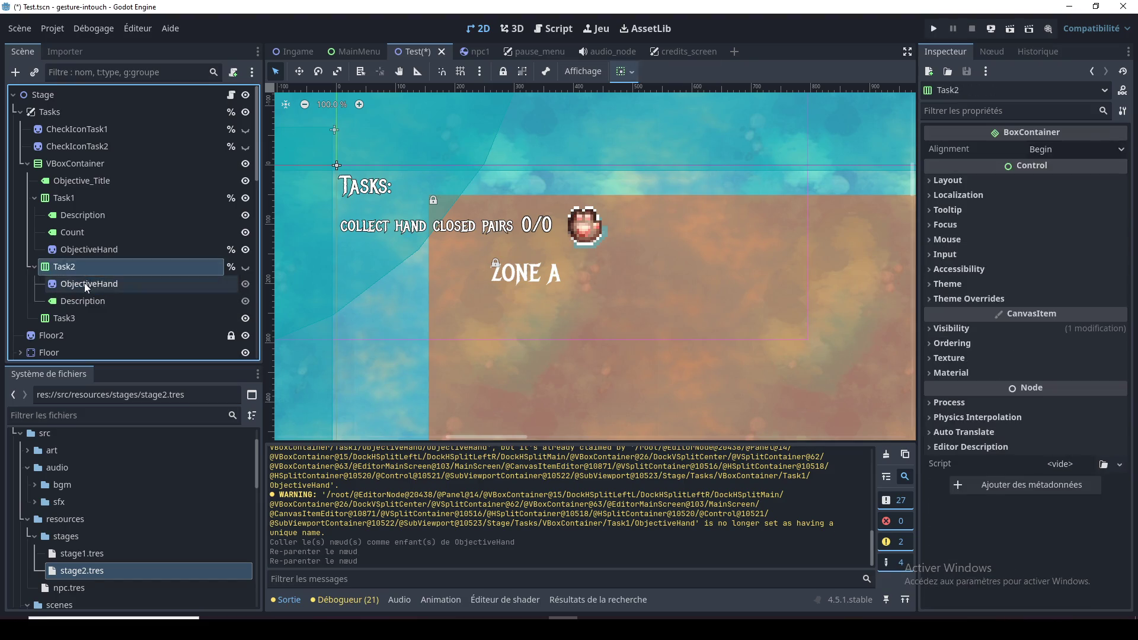
drag(92, 283, 100, 307)
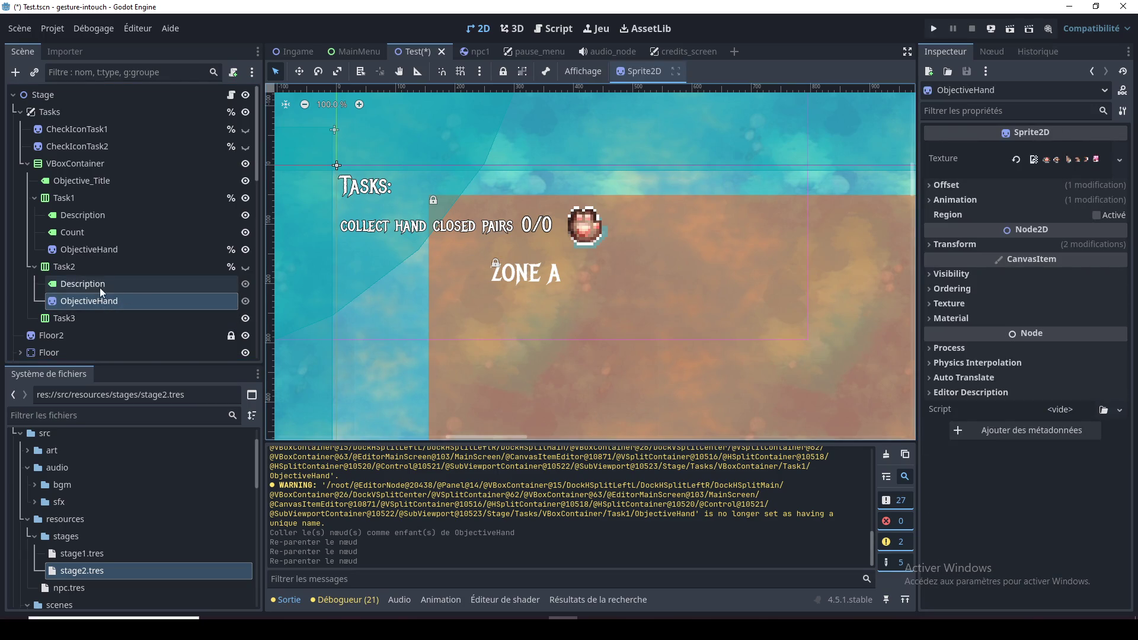
click(100, 287)
click(99, 301)
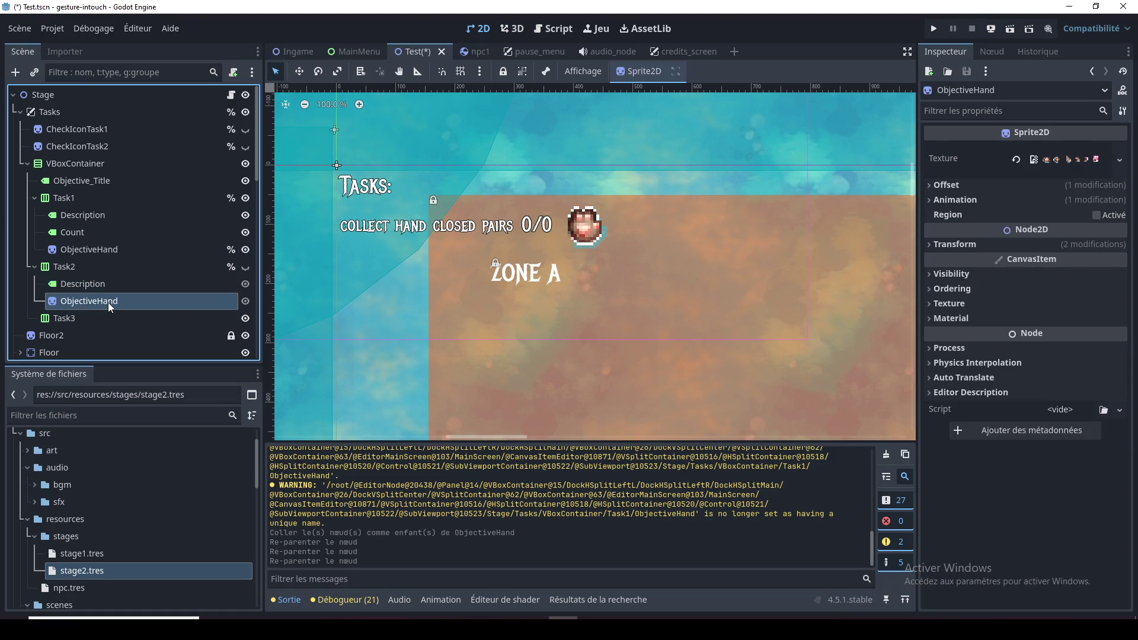
Make Task2 visible and drag the copied hand beside 'Touch your tail', checking Task1's hand size
click(298, 71)
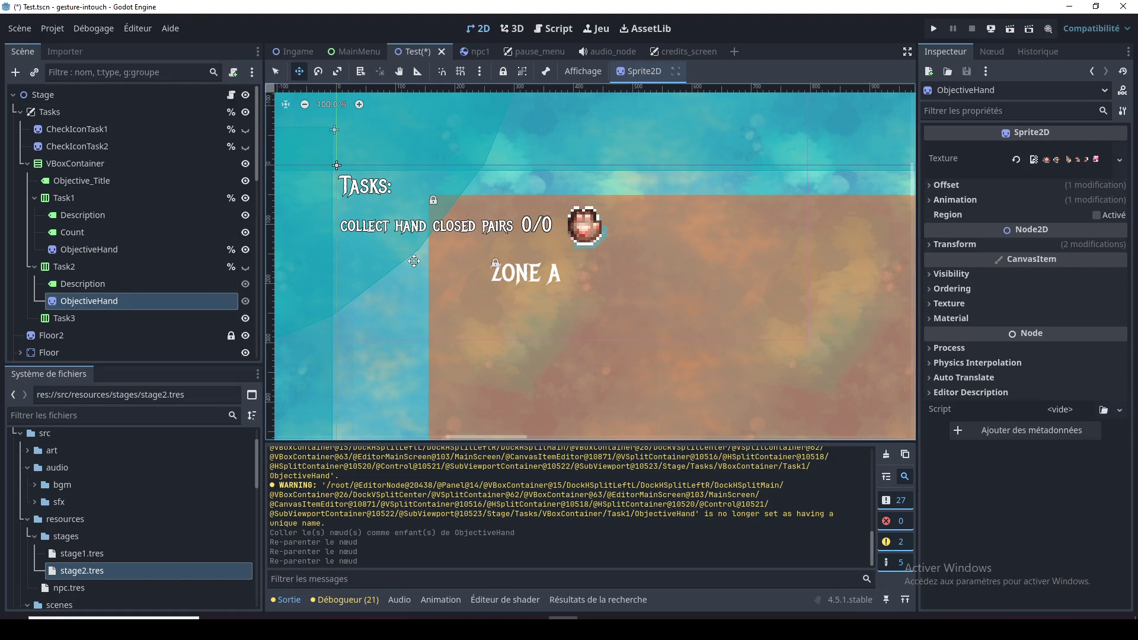
click(245, 284)
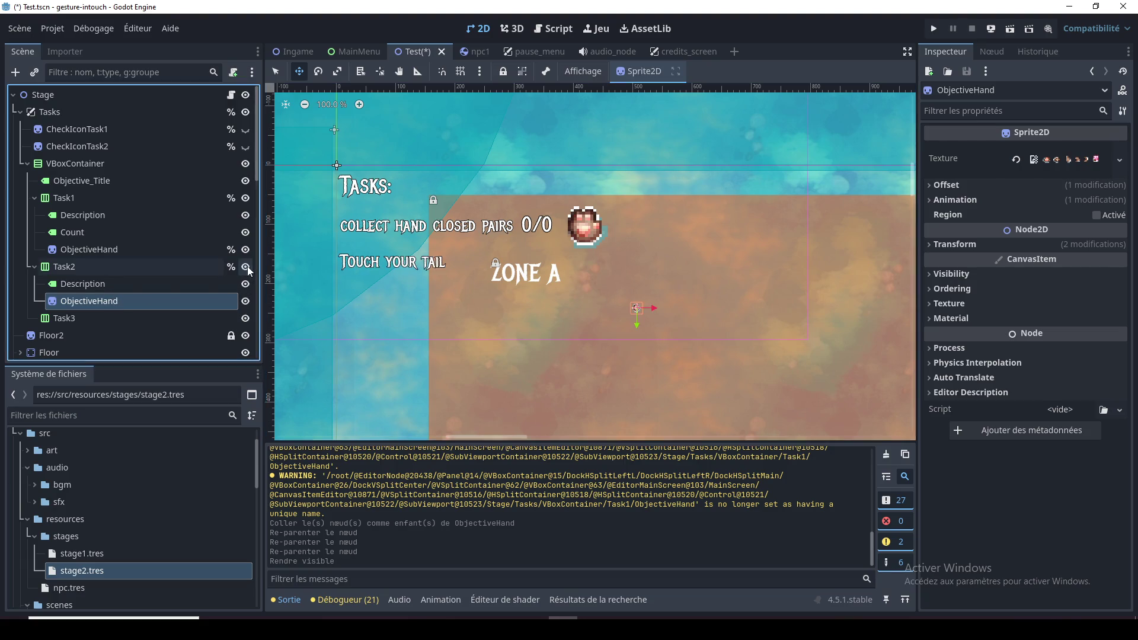
mouse_move(646, 313)
mouse_down()
mouse_move(584, 313)
mouse_move(578, 284)
mouse_move(475, 281)
mouse_up()
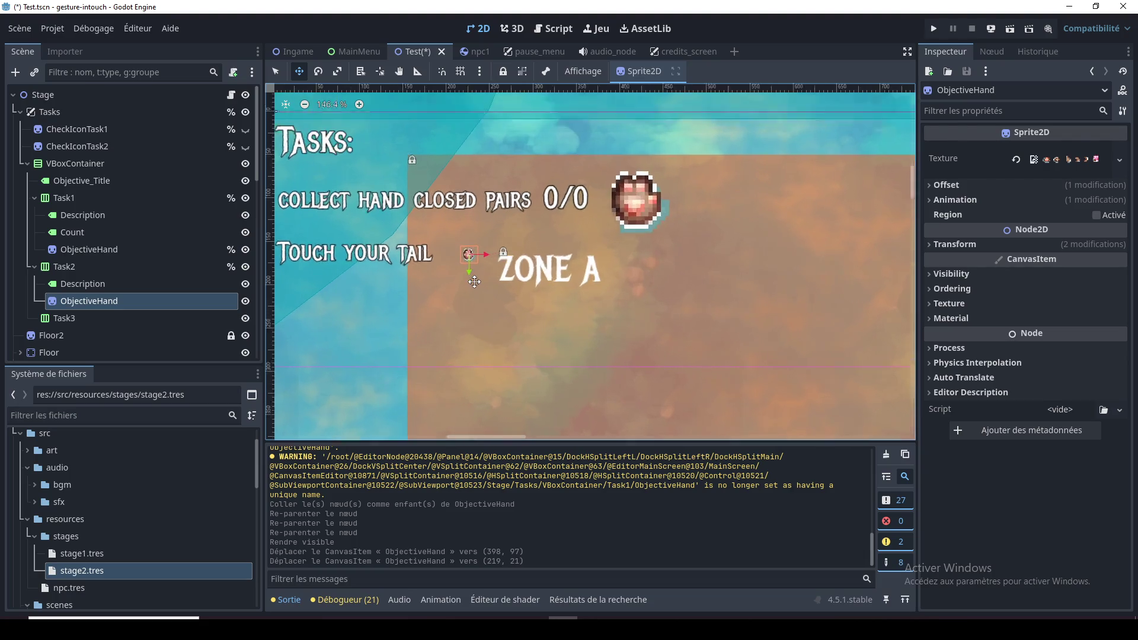
scroll(431, 247, up, 4)
click(275, 71)
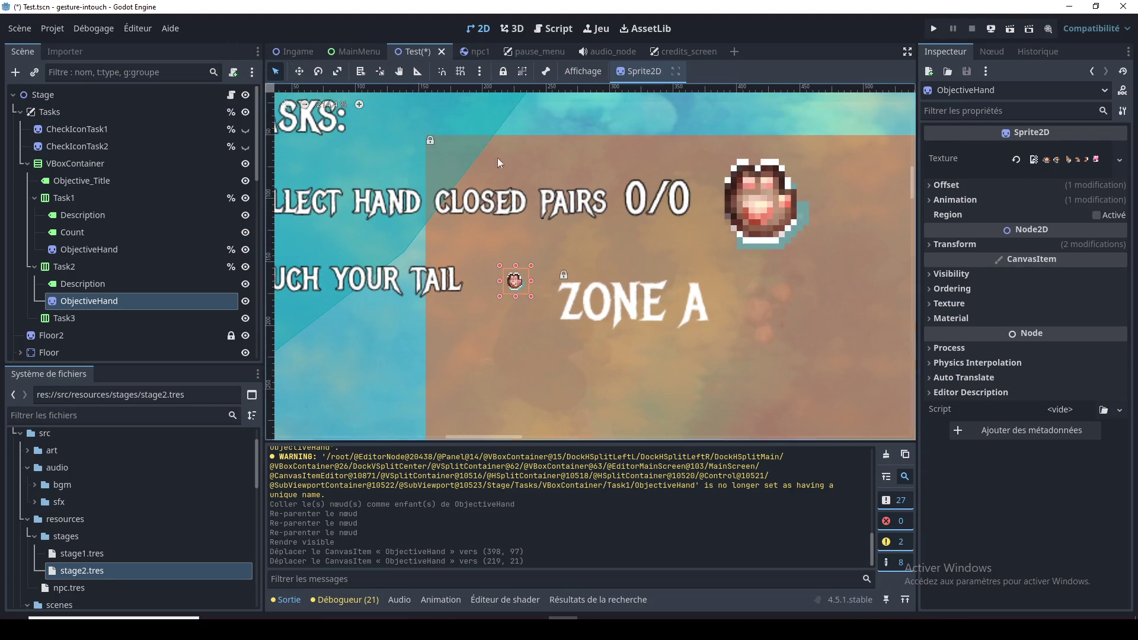
click(749, 211)
click(954, 244)
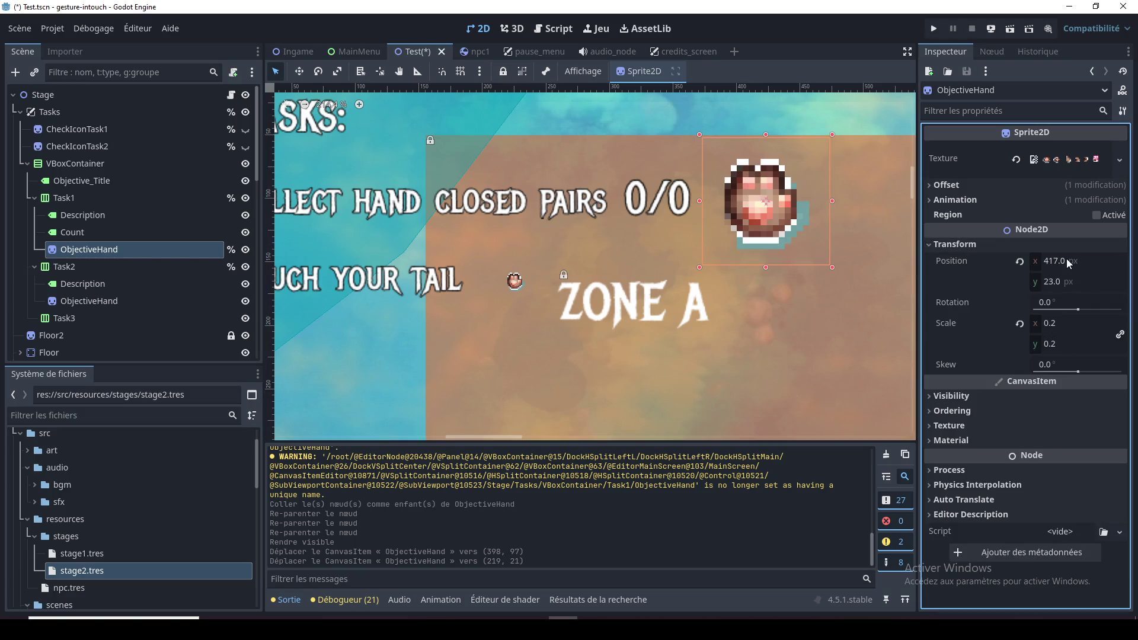
Set the small hand's scale to 0.2 in the Inspector
click(525, 289)
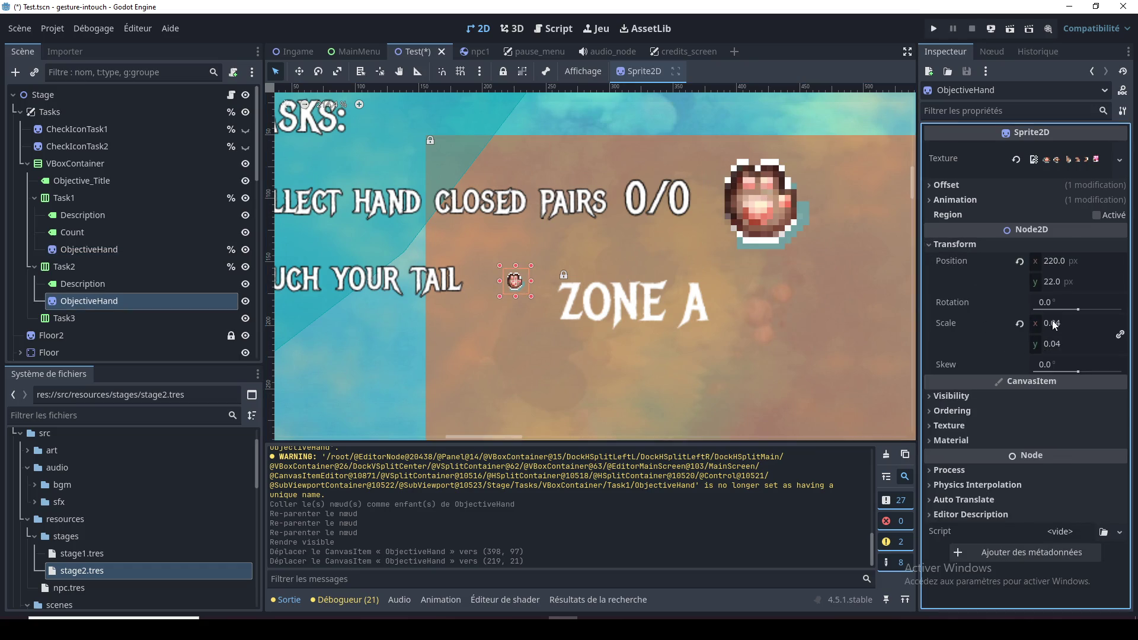
click(1058, 324)
click(1059, 323)
key(BackSpace)
key(BackSpace)
text(2)
key(Return)
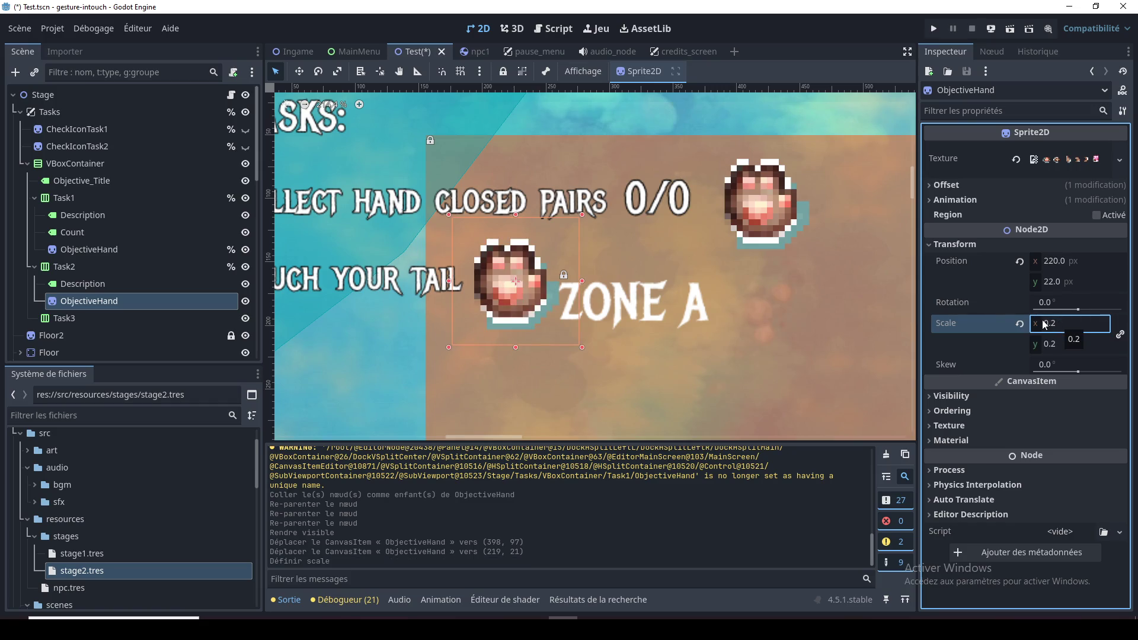
scroll(513, 270, down, 1)
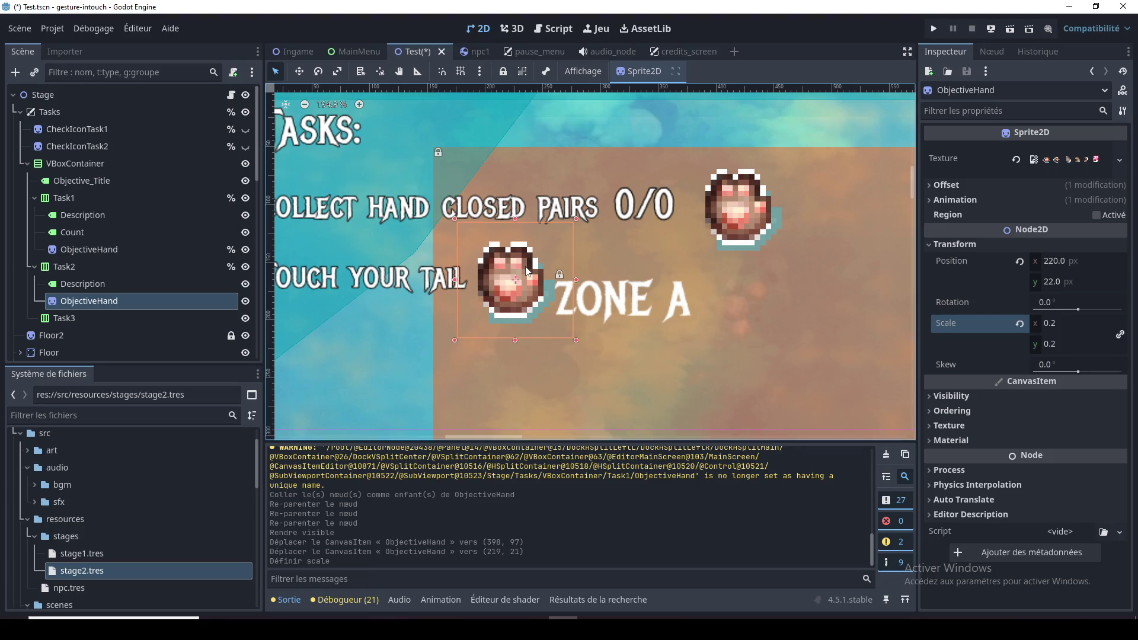
Rename Task2's ObjectiveHand node to LastObjectiveHand
scroll(528, 271, down, 2)
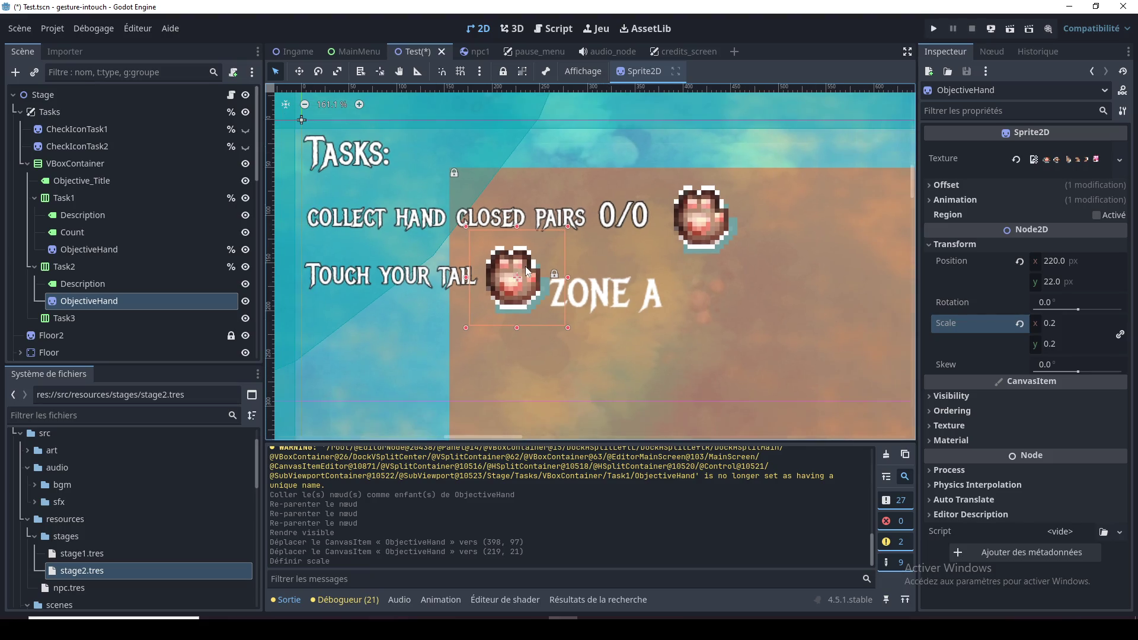
scroll(595, 291, up, 2)
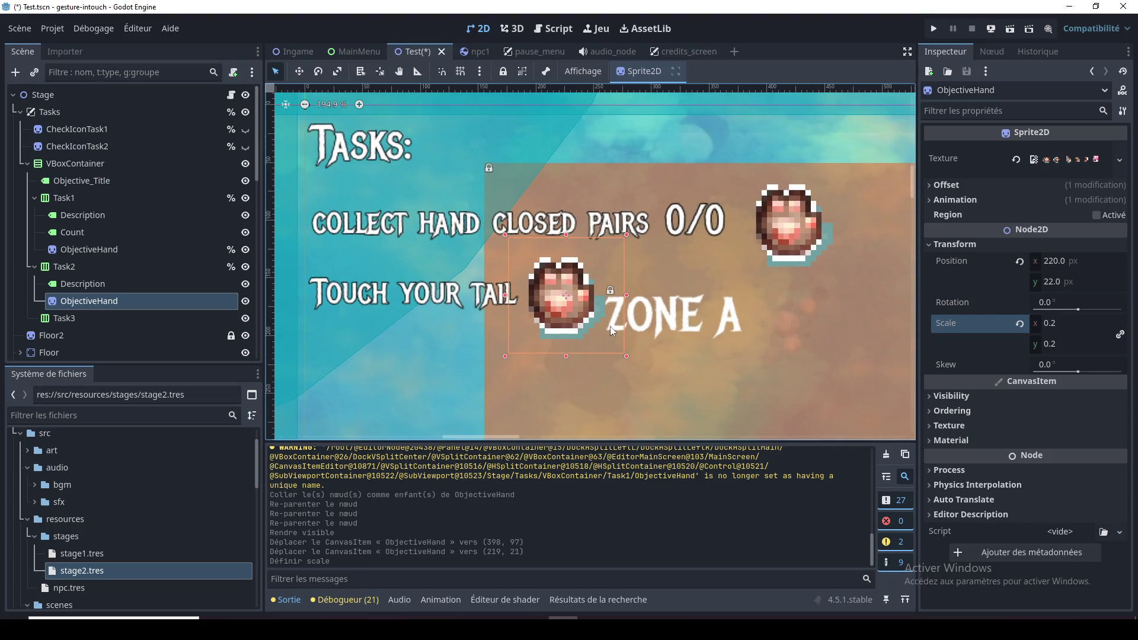
click(110, 289)
click(106, 298)
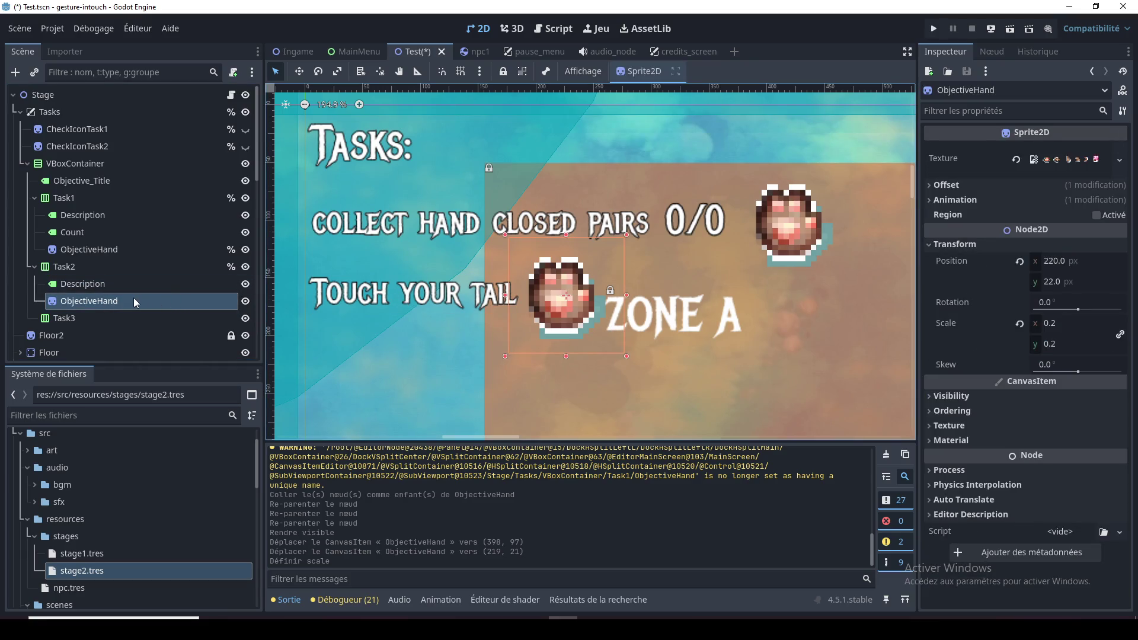
right_click(112, 301)
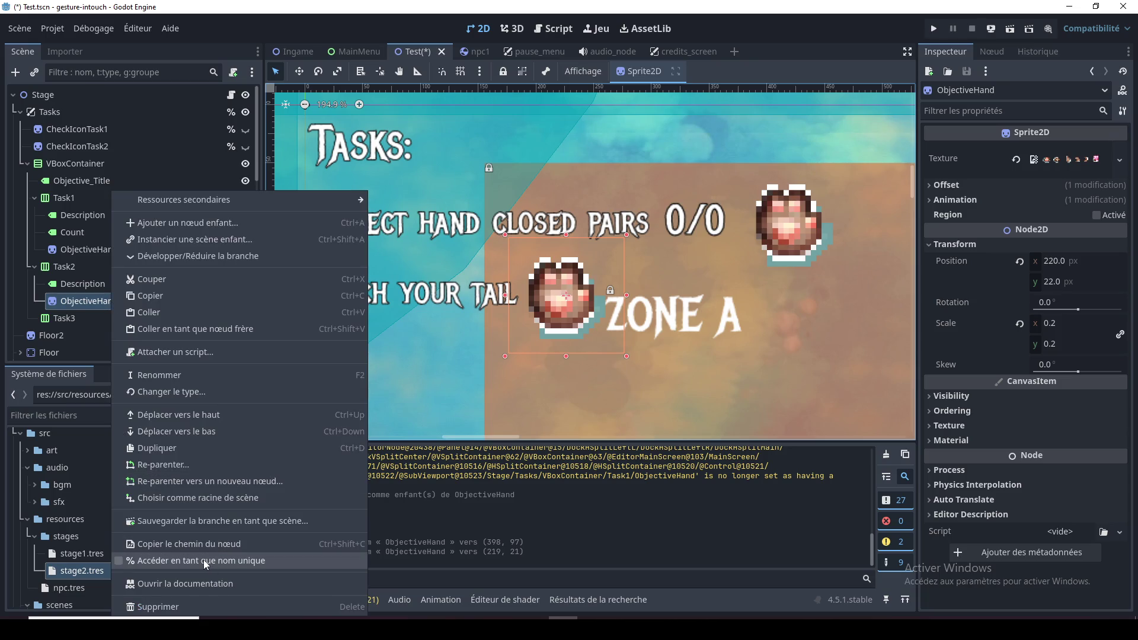
click(89, 302)
click(89, 301)
click(63, 303)
text(Last)
key(Return)
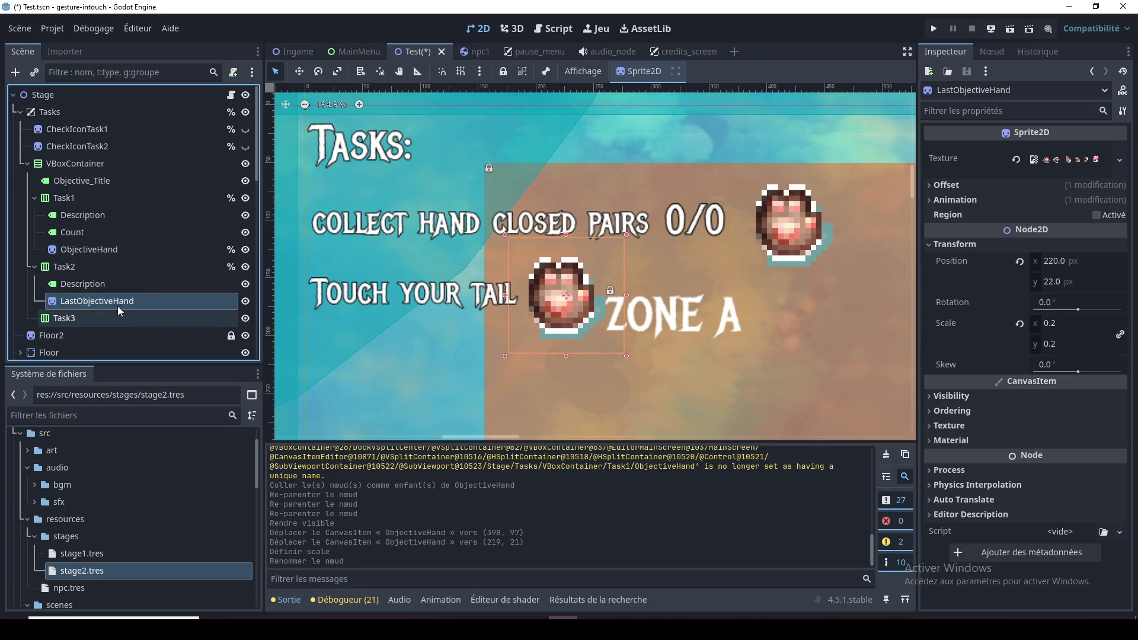
Make LastObjectiveHand accessible by unique name
right_click(114, 303)
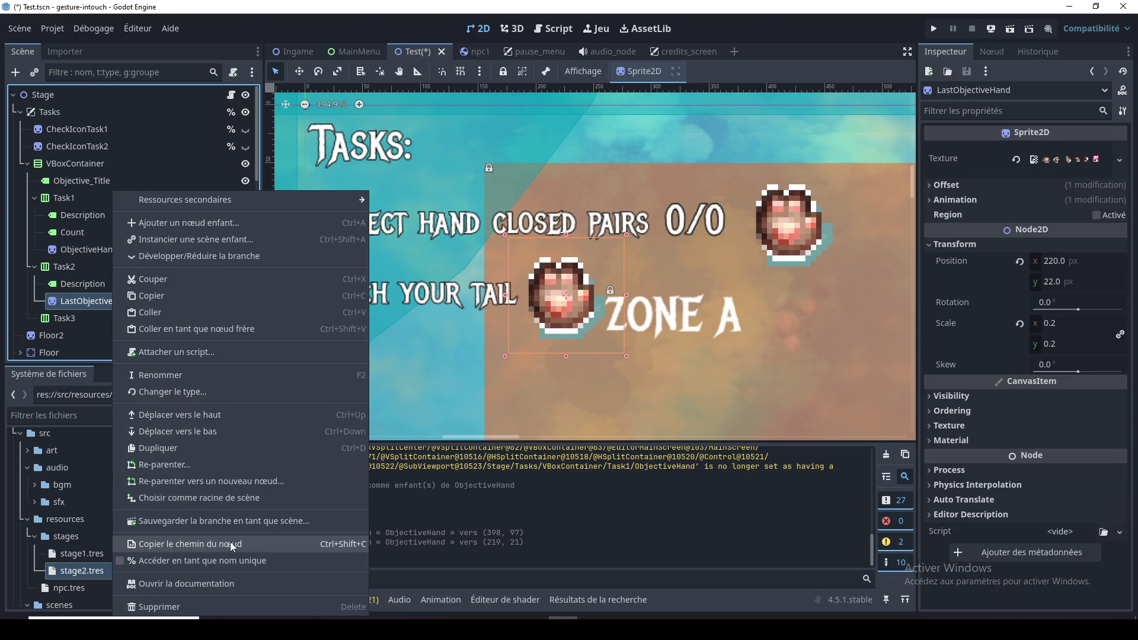
click(230, 560)
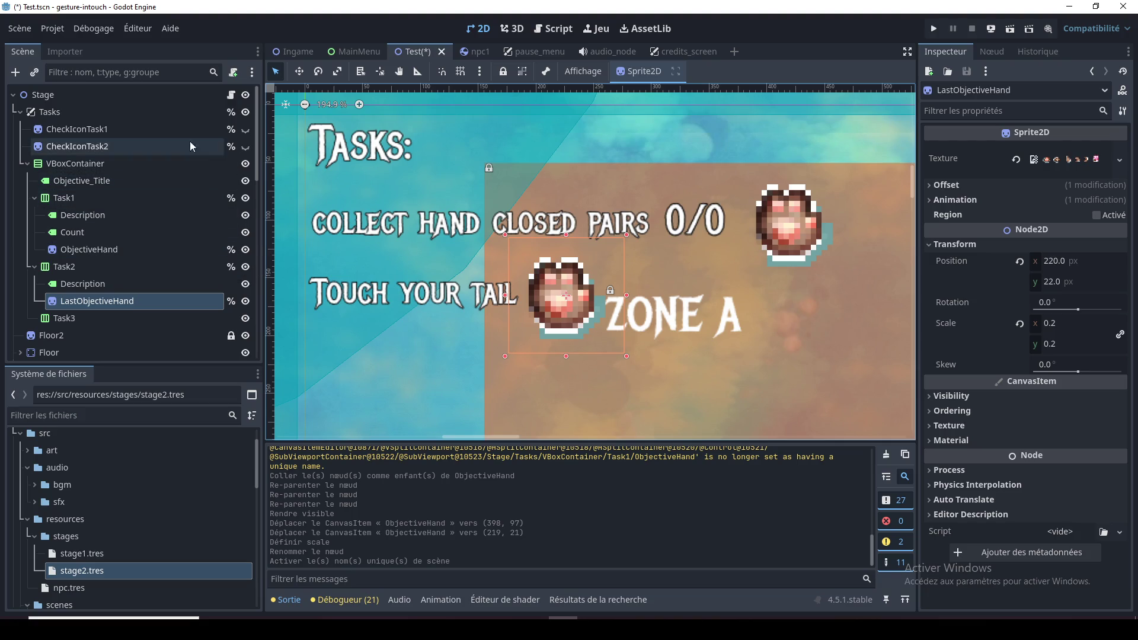
click(231, 75)
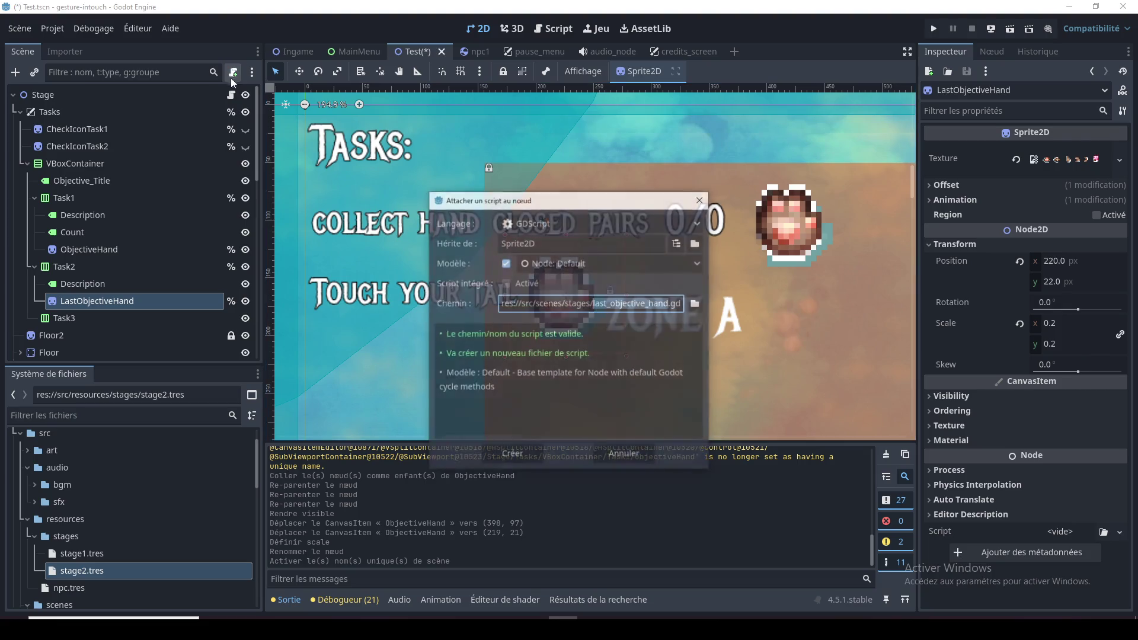
Open stage.gd and jump to the reset_tasks function definition
key(Escape)
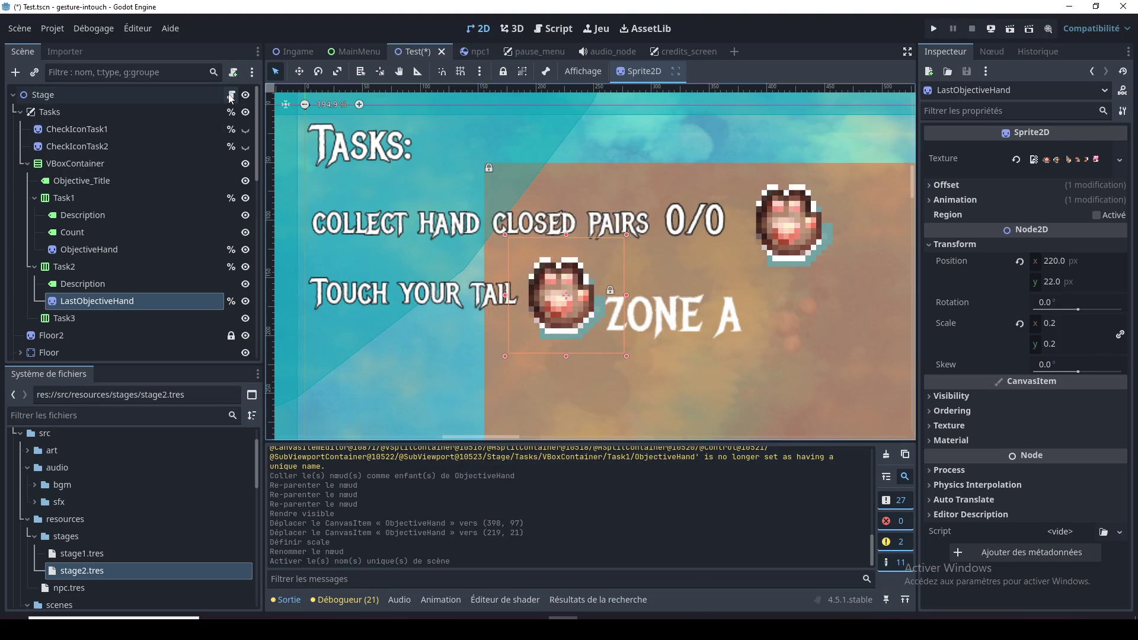
click(232, 96)
click(553, 274)
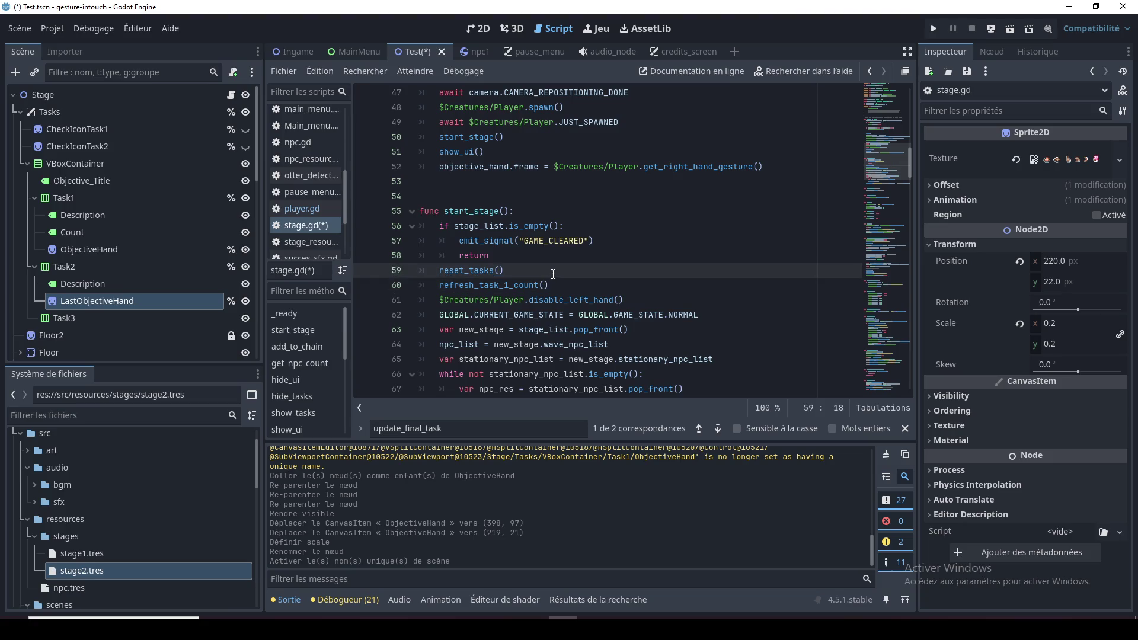
ctrl+click(486, 270)
click(592, 291)
click(589, 315)
click(589, 330)
click(588, 299)
click(587, 281)
click(556, 269)
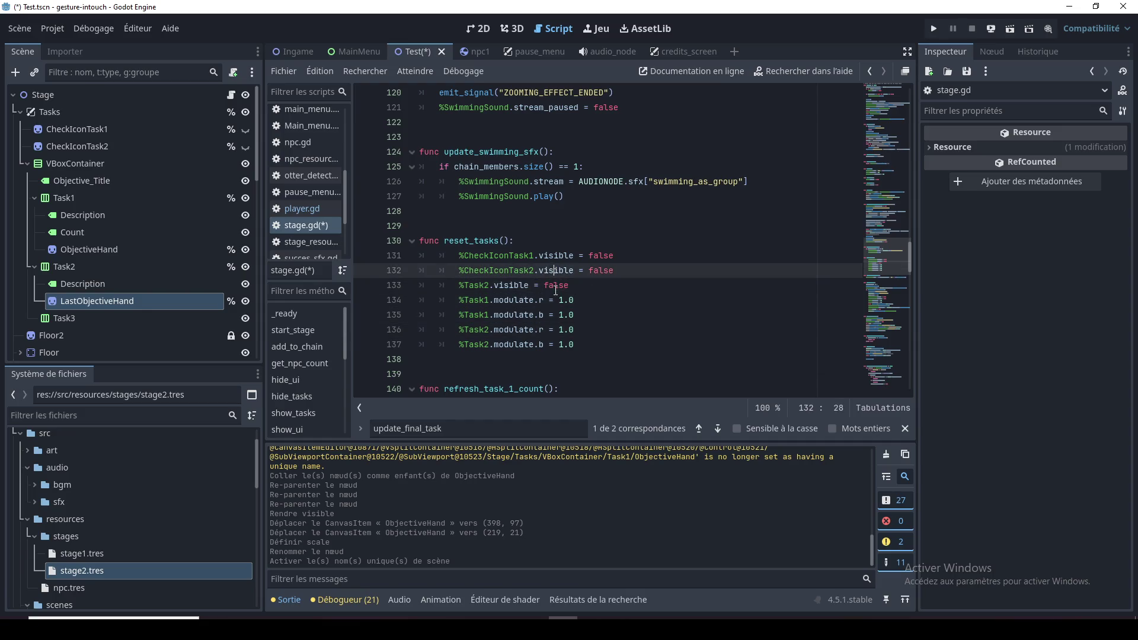
Add '%LastObjectiveHand.visible = true' after the Task2 visibility line in reset_tasks
double_click(510, 285)
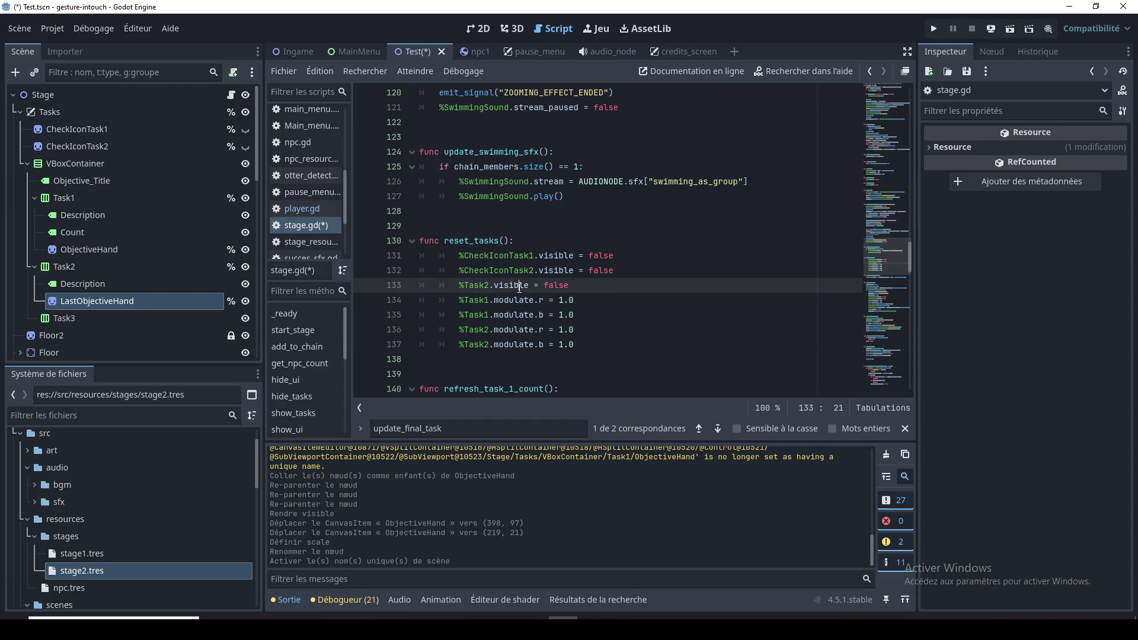
click(485, 287)
drag(571, 287, 461, 286)
key(ctrl+c)
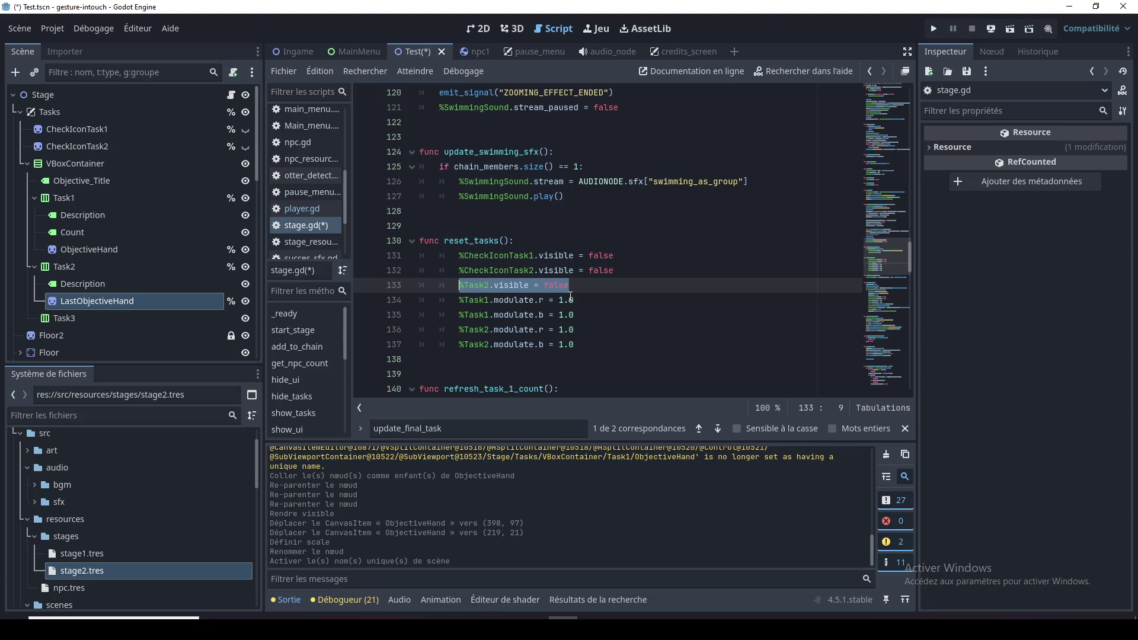
click(605, 289)
key(Return)
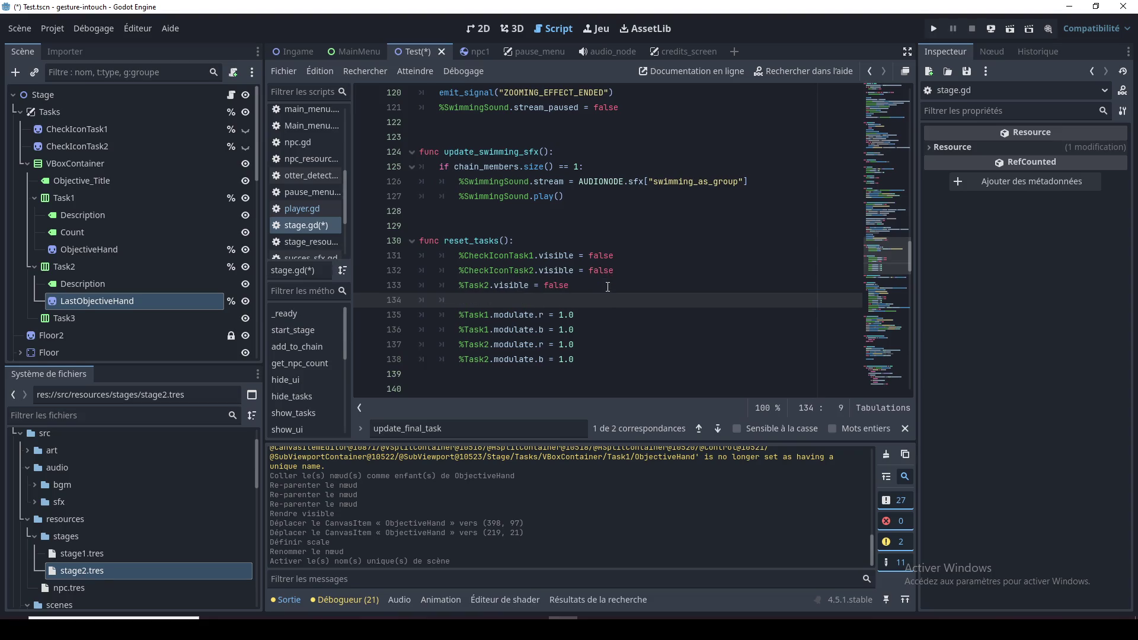
mouse_move(104, 301)
mouse_down()
mouse_move(433, 317)
mouse_move(583, 302)
mouse_up()
key(ctrl+v)
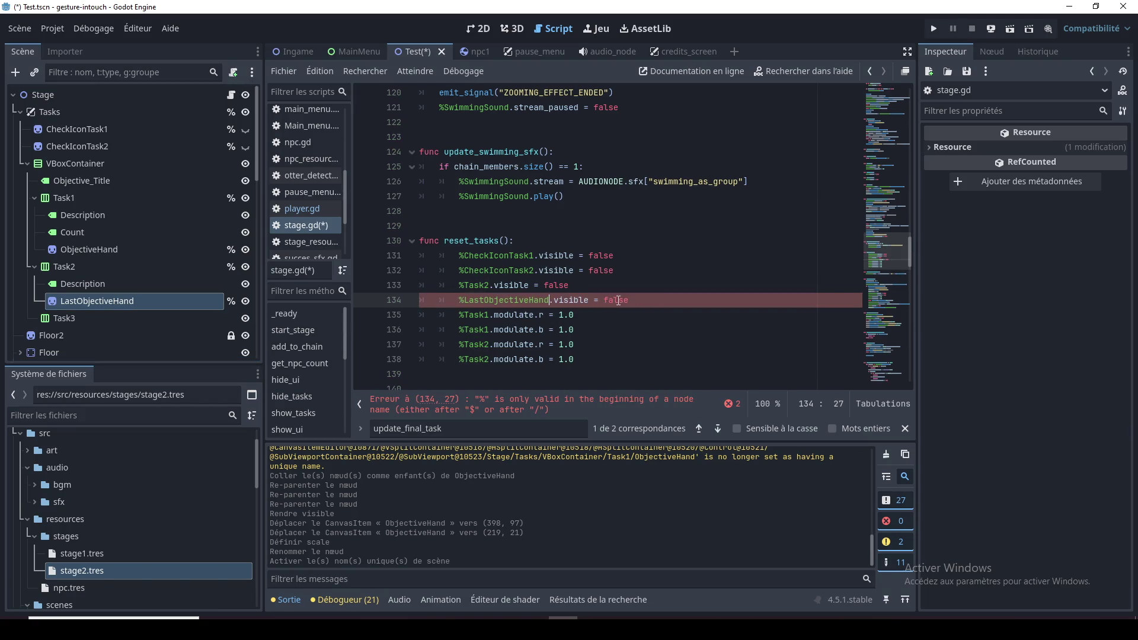
key(BackSpace)
double_click(616, 301)
text(true)
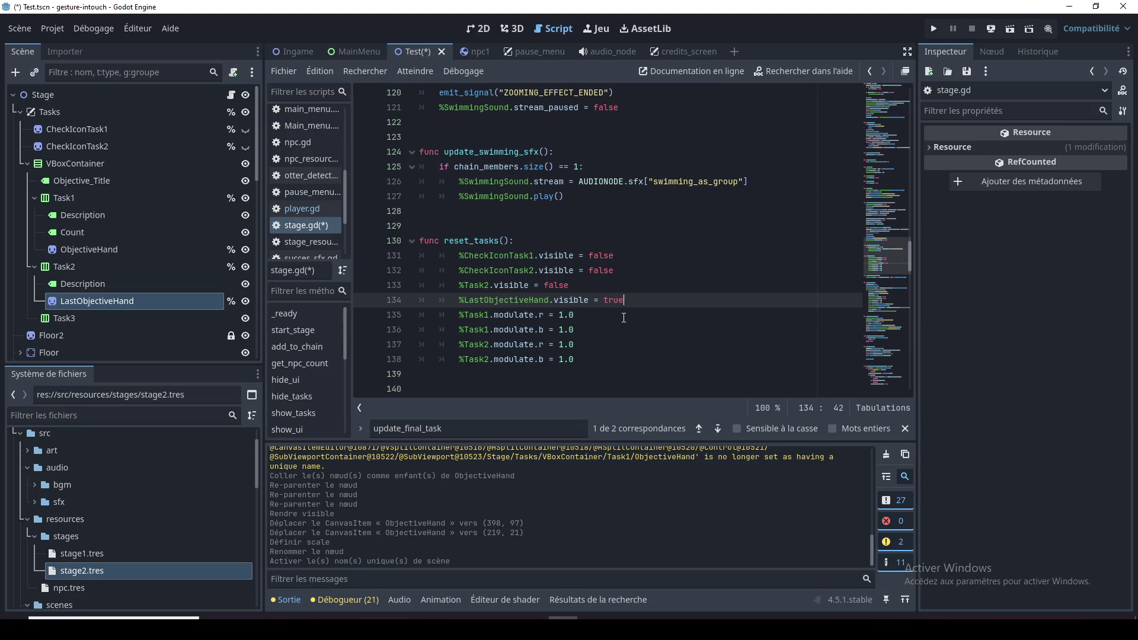
Remove the empty line left below the LastObjectiveHand statement
click(496, 286)
double_click(477, 286)
double_click(534, 300)
click(534, 300)
key(Return)
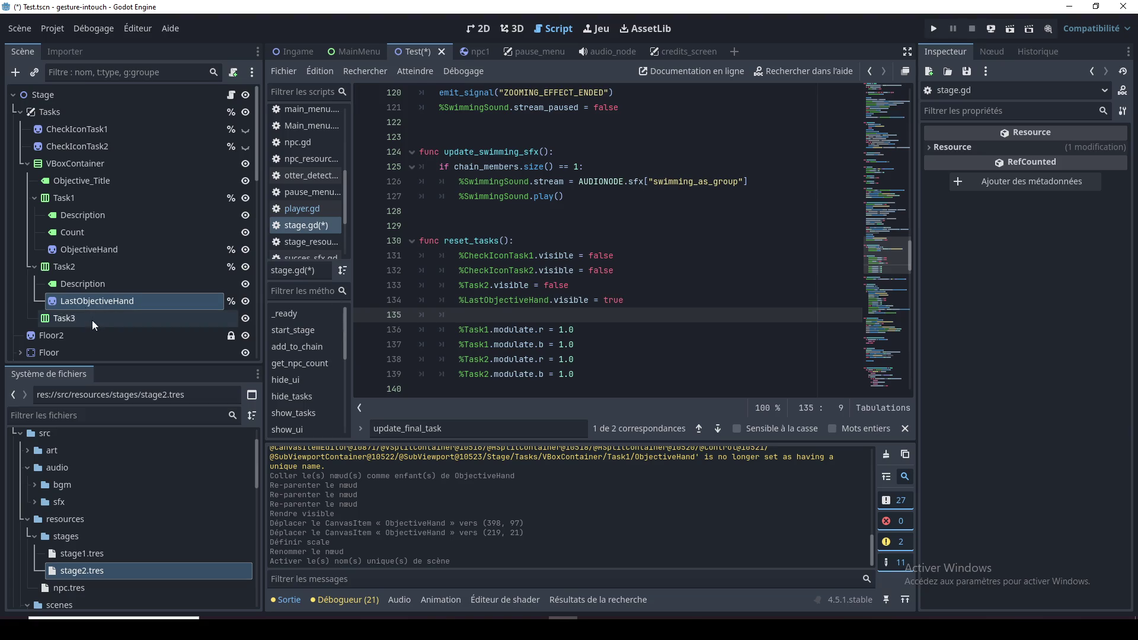
double_click(572, 274)
double_click(502, 271)
key(Down)
key(Down)
key(Down)
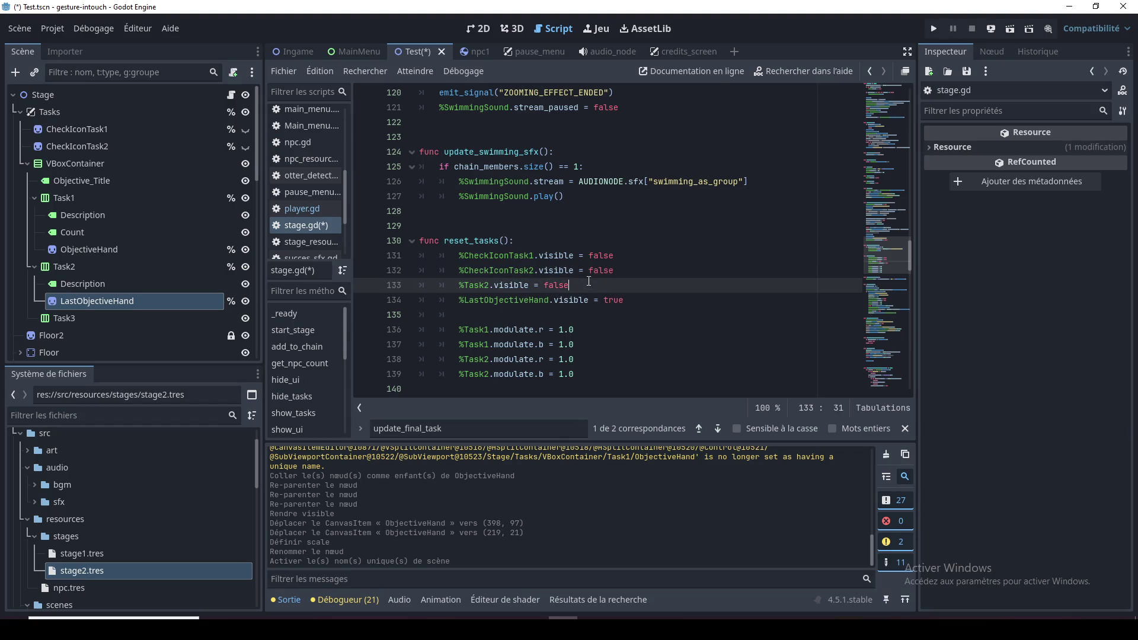
key(BackSpace)
key(BackSpace)
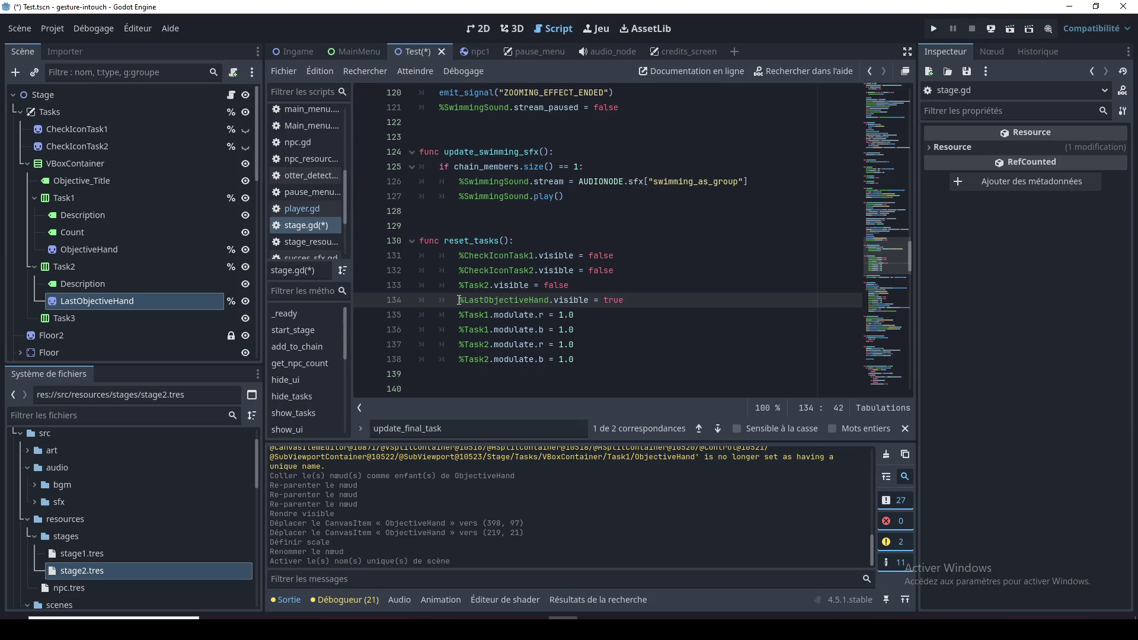
click(615, 323)
click(537, 274)
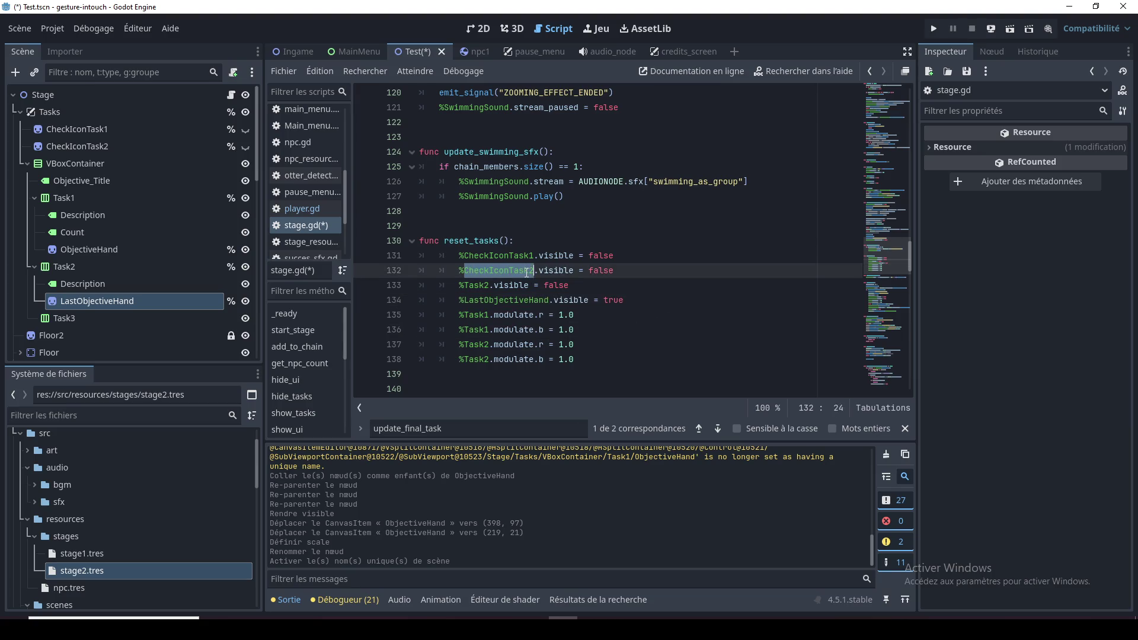
In update_final_task, add %LastObjectiveHand.visible = false below the success sound line
key(ctrl+f)
click(718, 428)
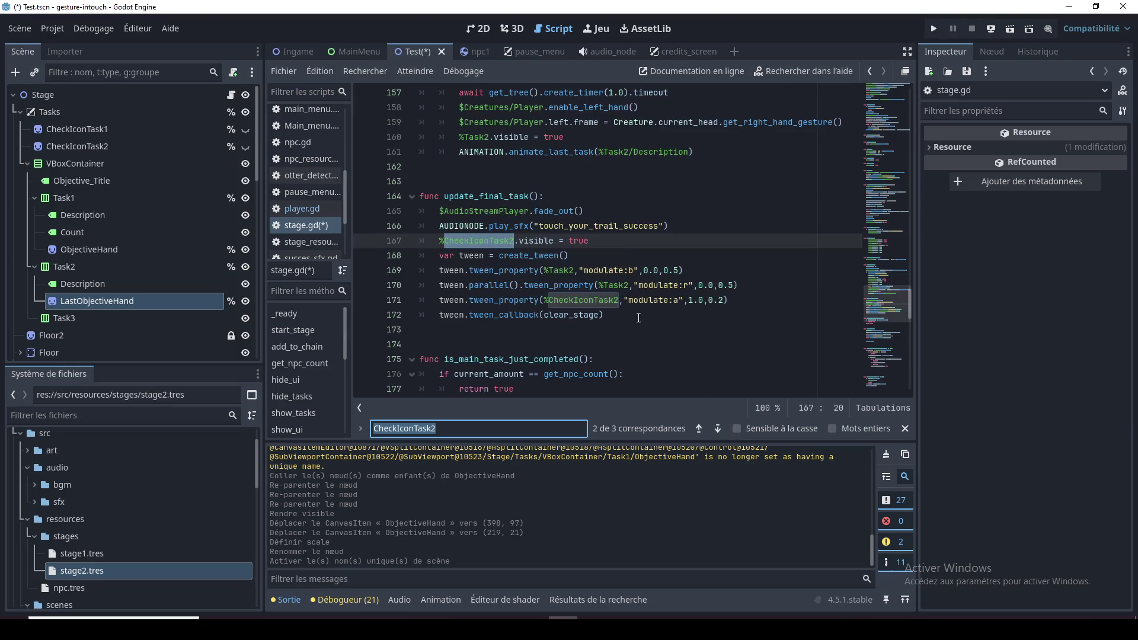
click(501, 211)
click(490, 198)
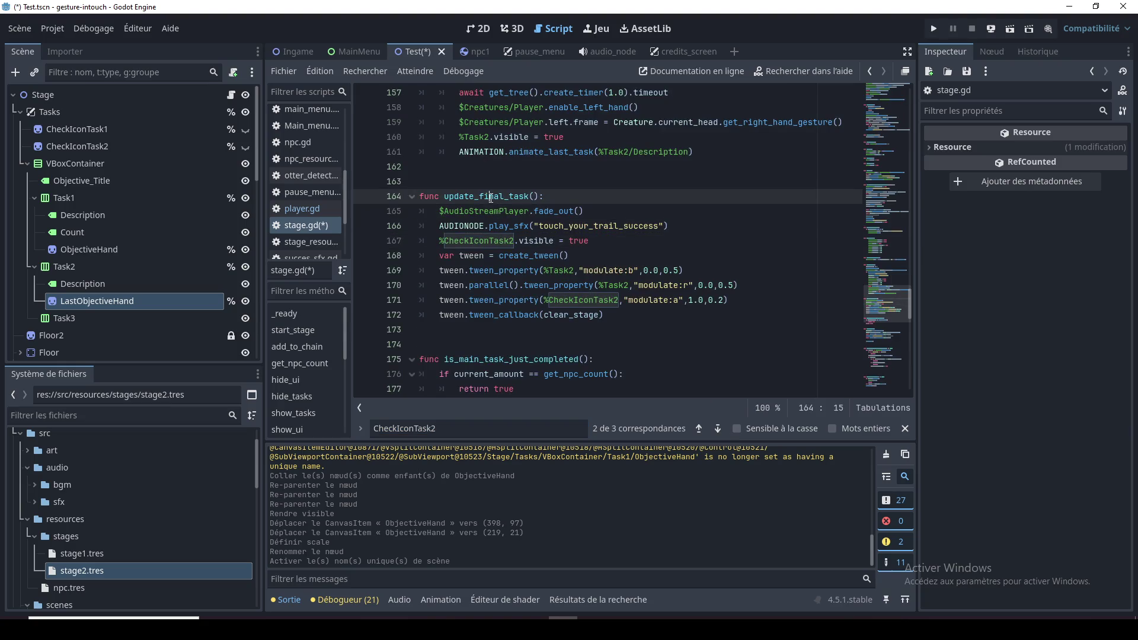
click(694, 230)
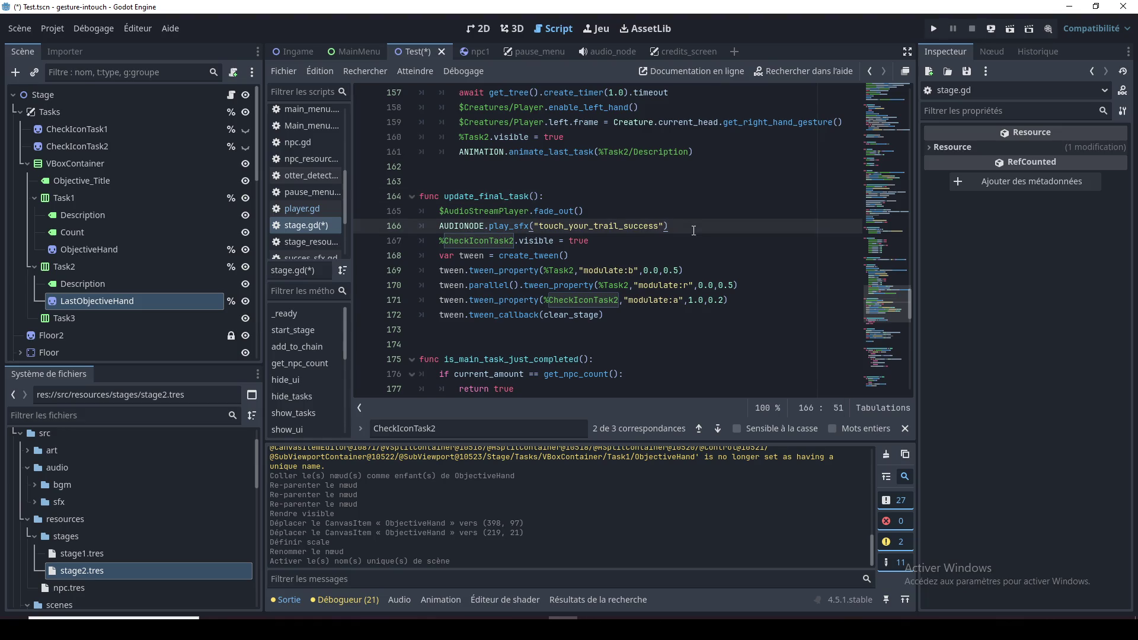
key(Return)
text(%LastObjectiveHand.visible = true)
double_click(592, 241)
text(false)
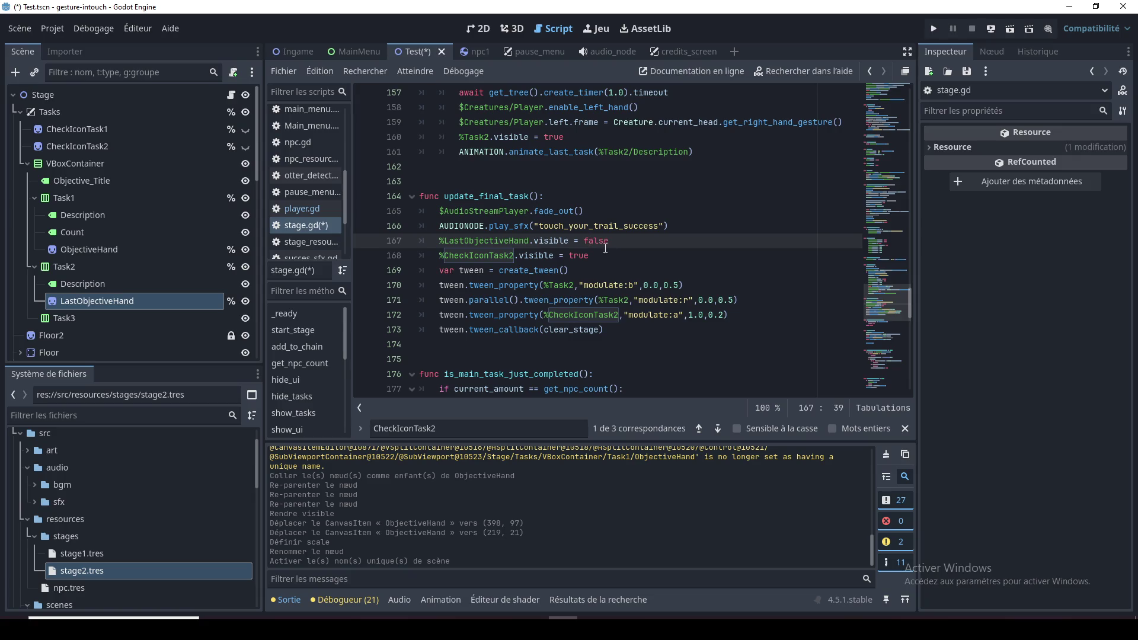
Save the edited stage.gd script
key(Down)
key(Down)
key(Up)
key(Up)
key(Down)
key(ctrl+s)
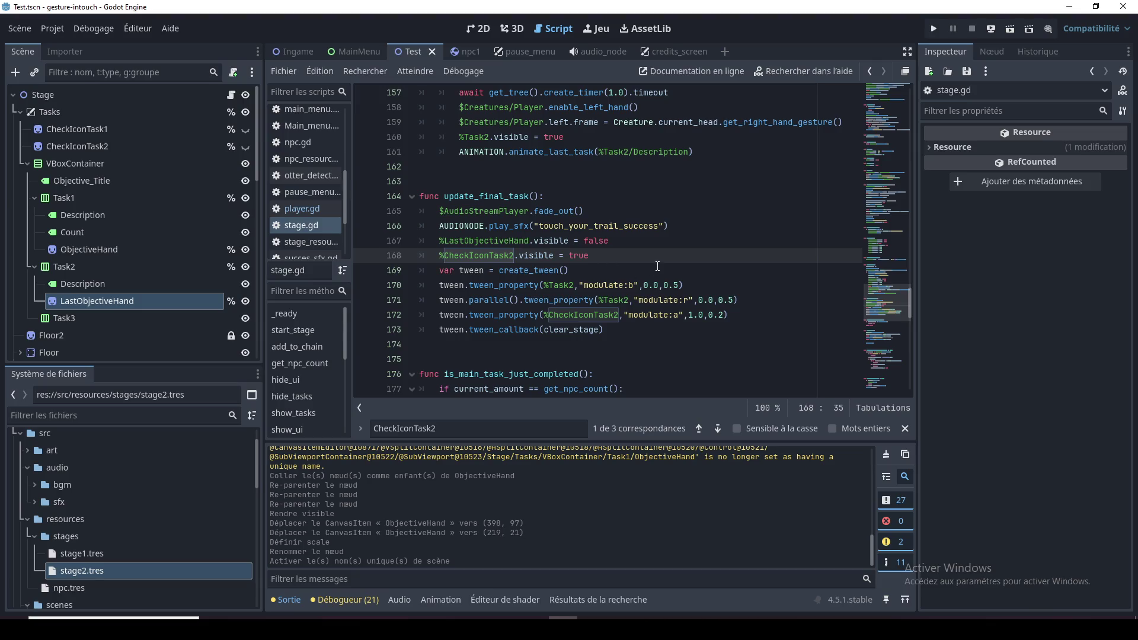
Switch to the Ingame scene and review the update_final_task function in stage.gd
click(313, 54)
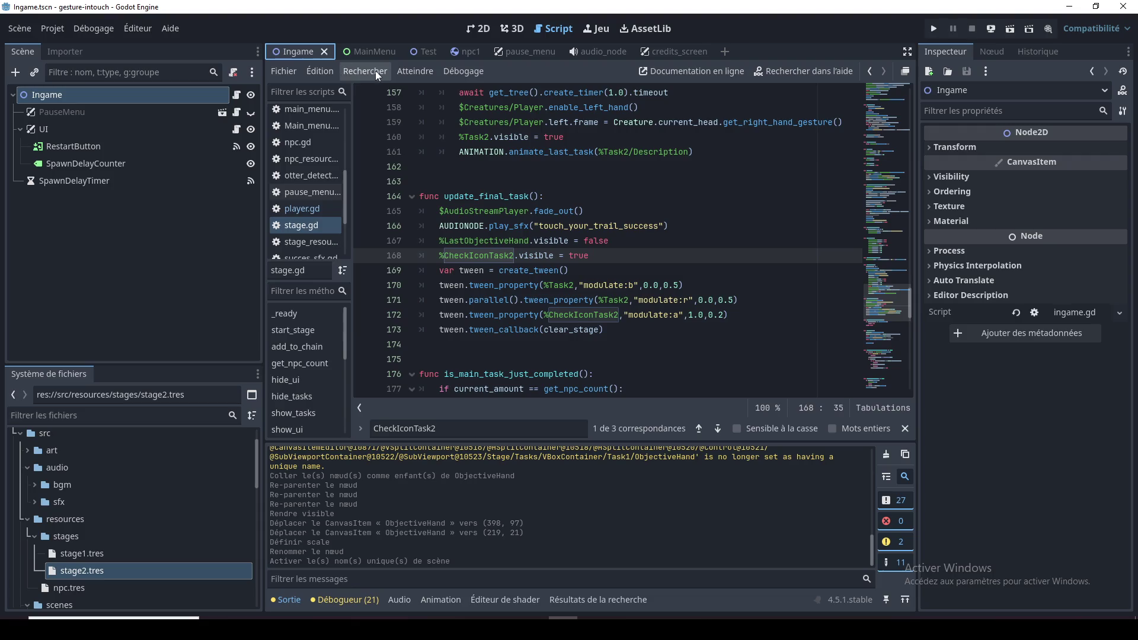
click(534, 241)
click(603, 215)
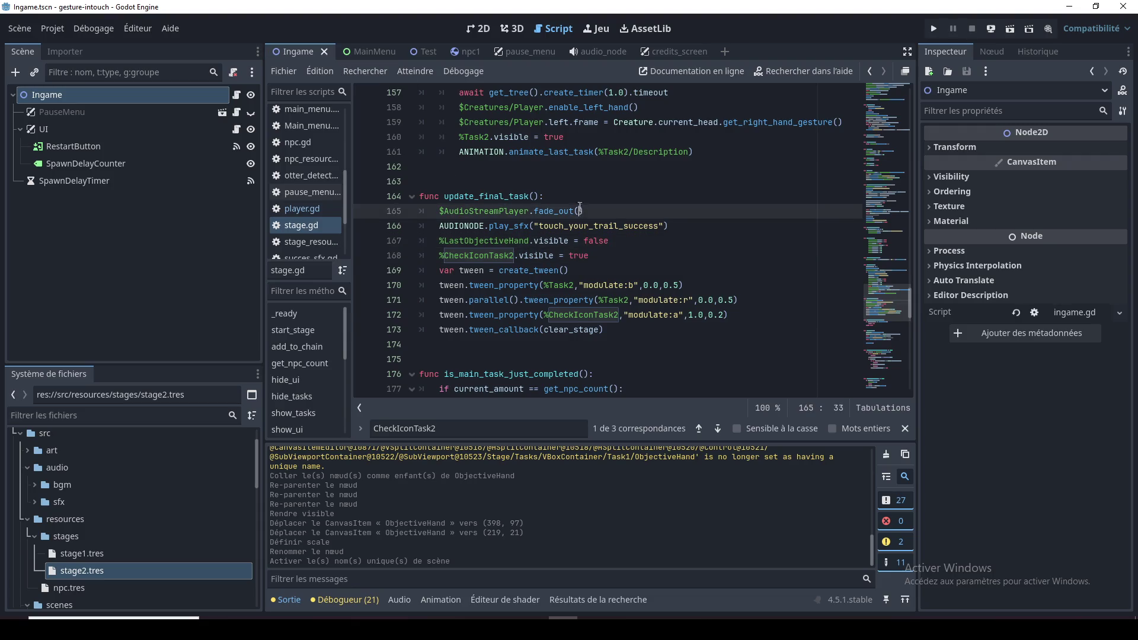
key(Up)
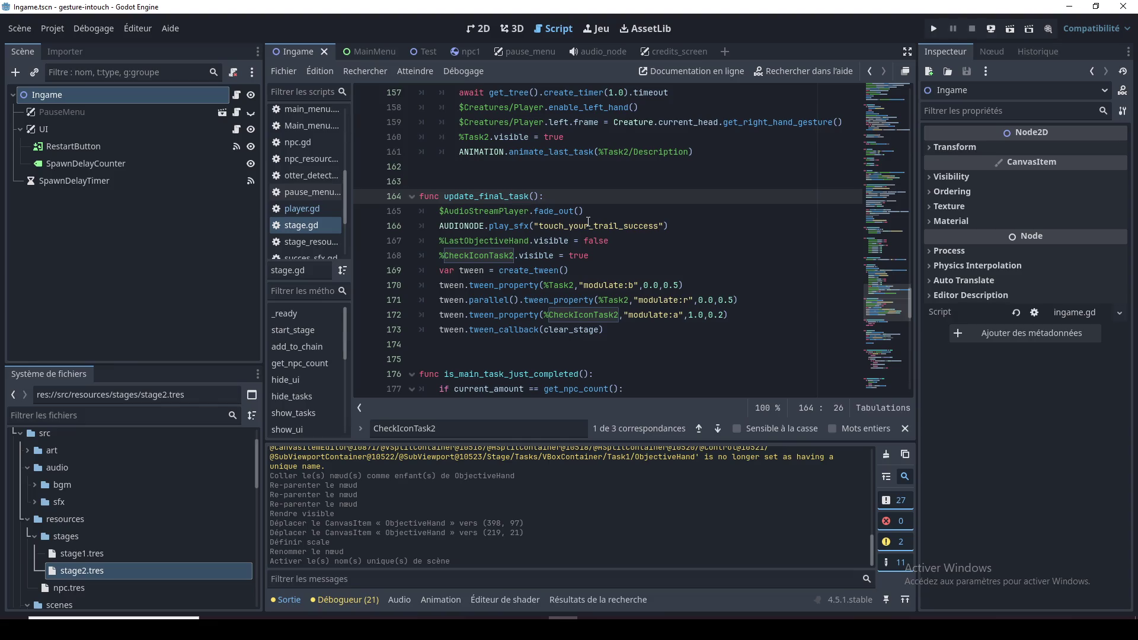
scroll(591, 222, up, 2)
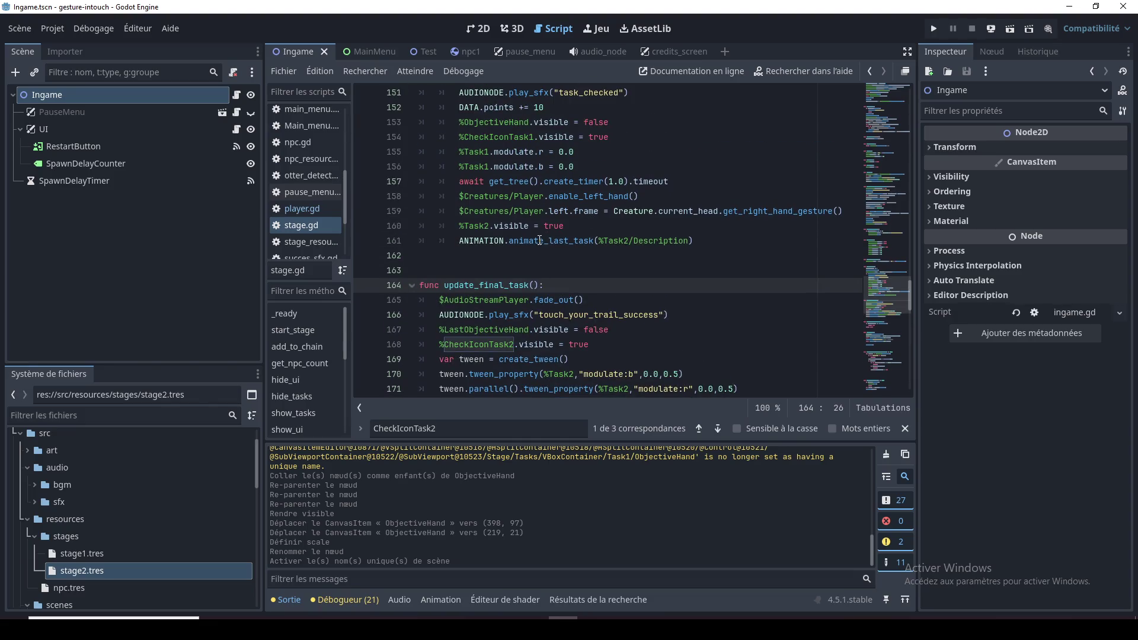
double_click(505, 283)
scroll(583, 294, up, 4)
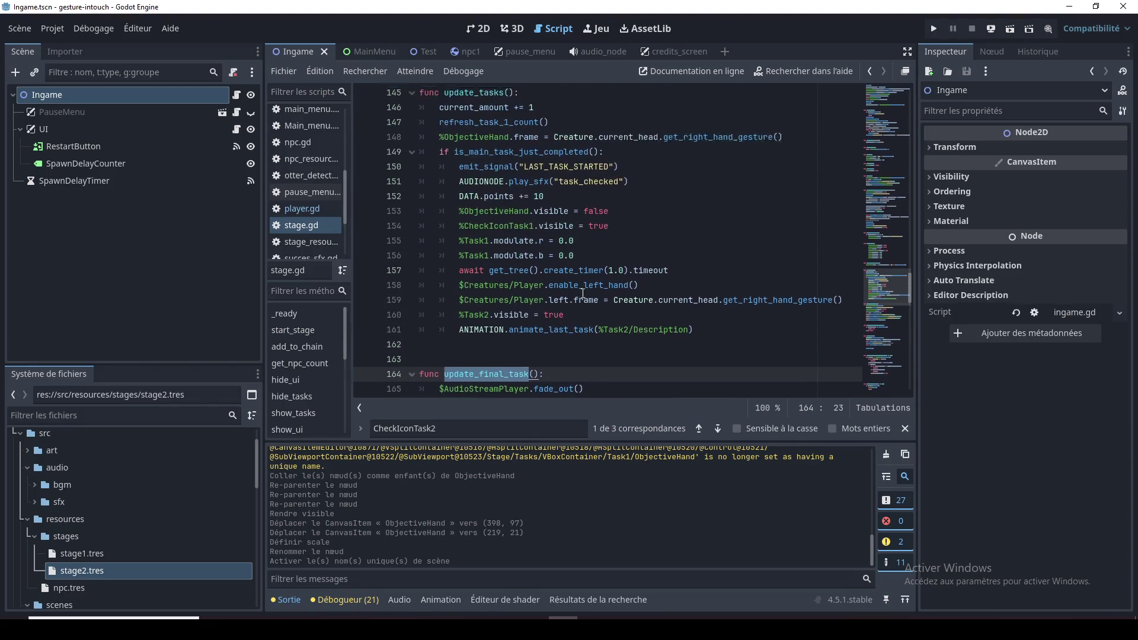
scroll(583, 294, up, 3)
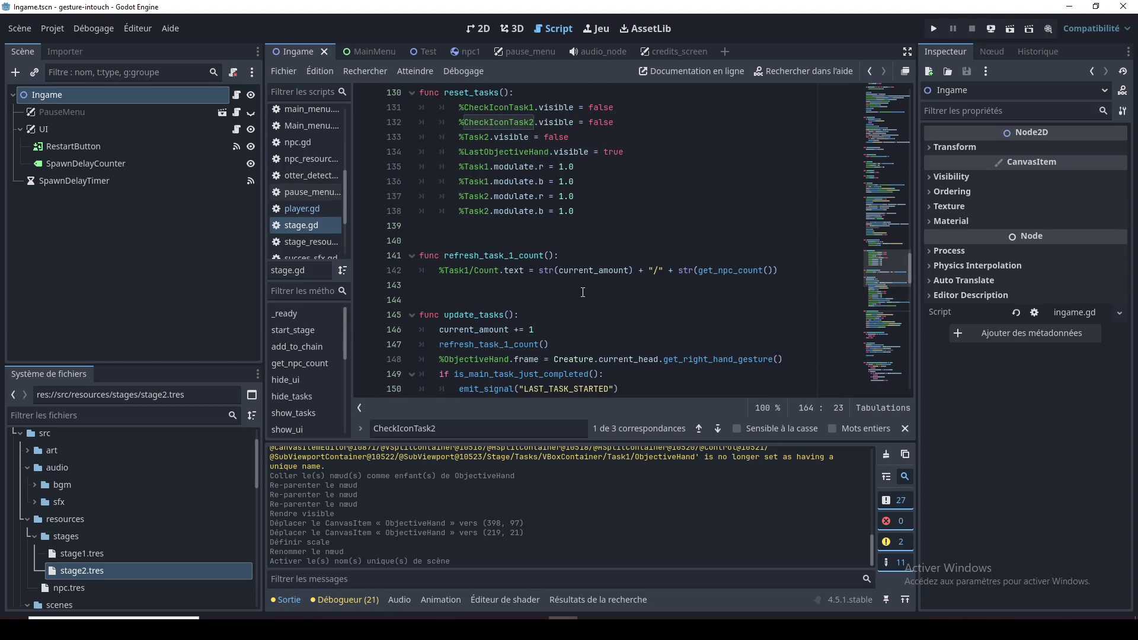
scroll(579, 290, down, 8)
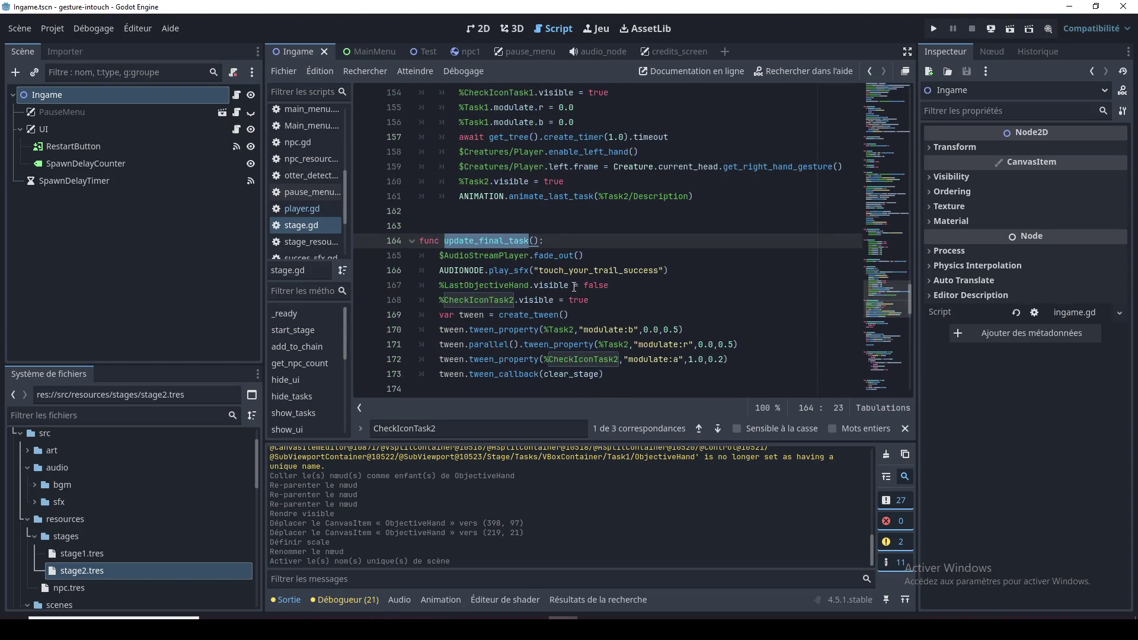
scroll(574, 287, down, 3)
scroll(551, 272, up, 3)
Find where update_final_task is connected in the script, then bring up Steam from the tray
click(542, 270)
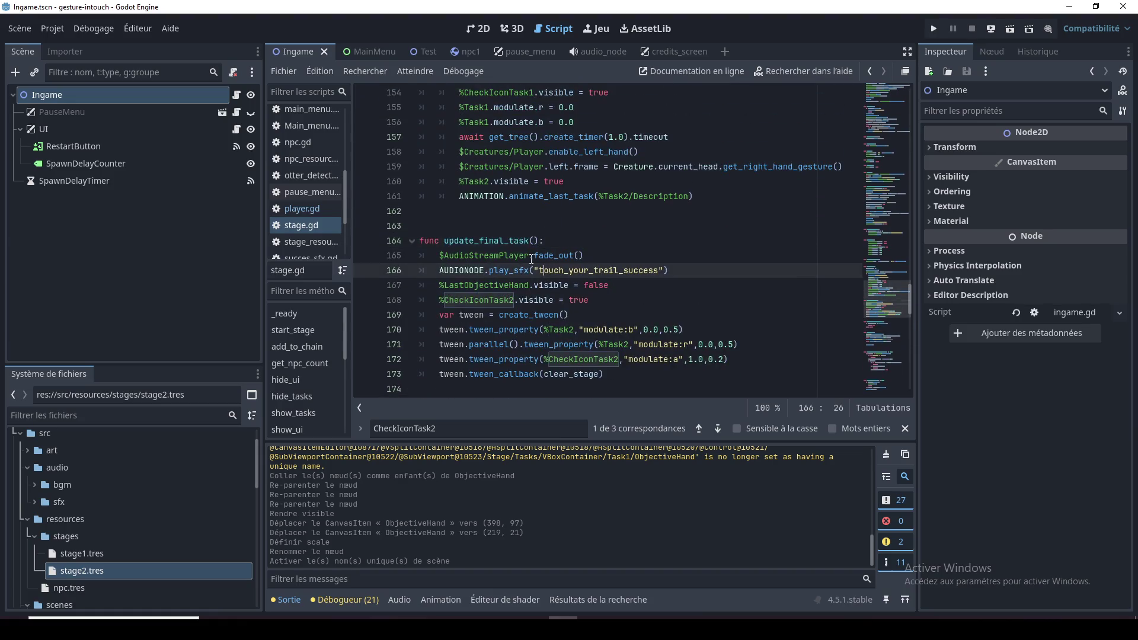
double_click(486, 240)
key(ctrl+f)
click(698, 430)
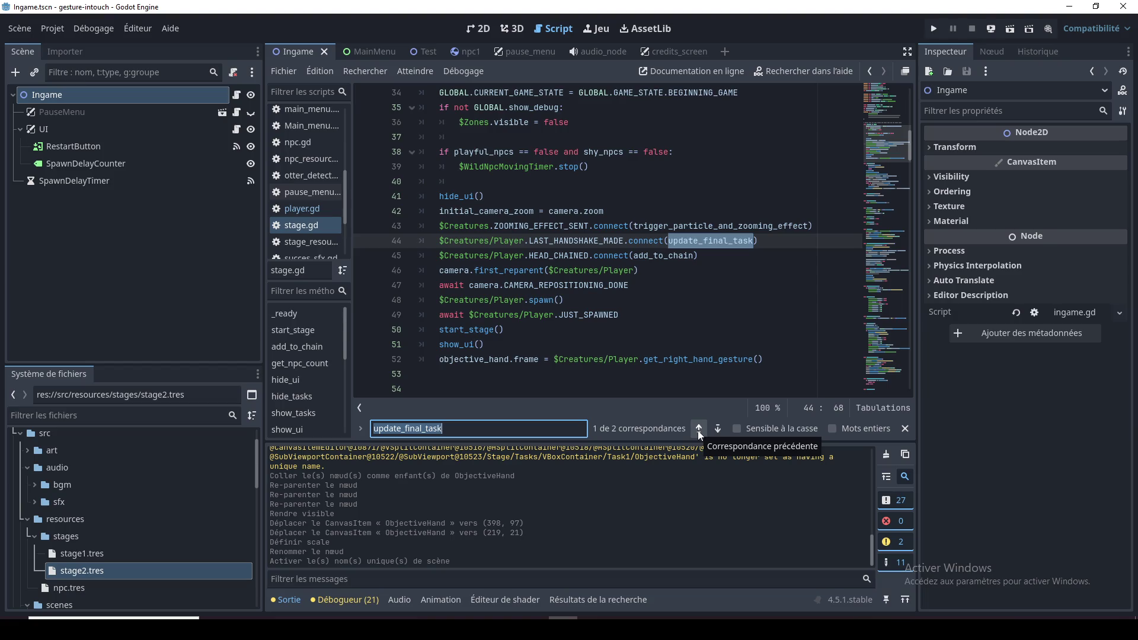
click(716, 428)
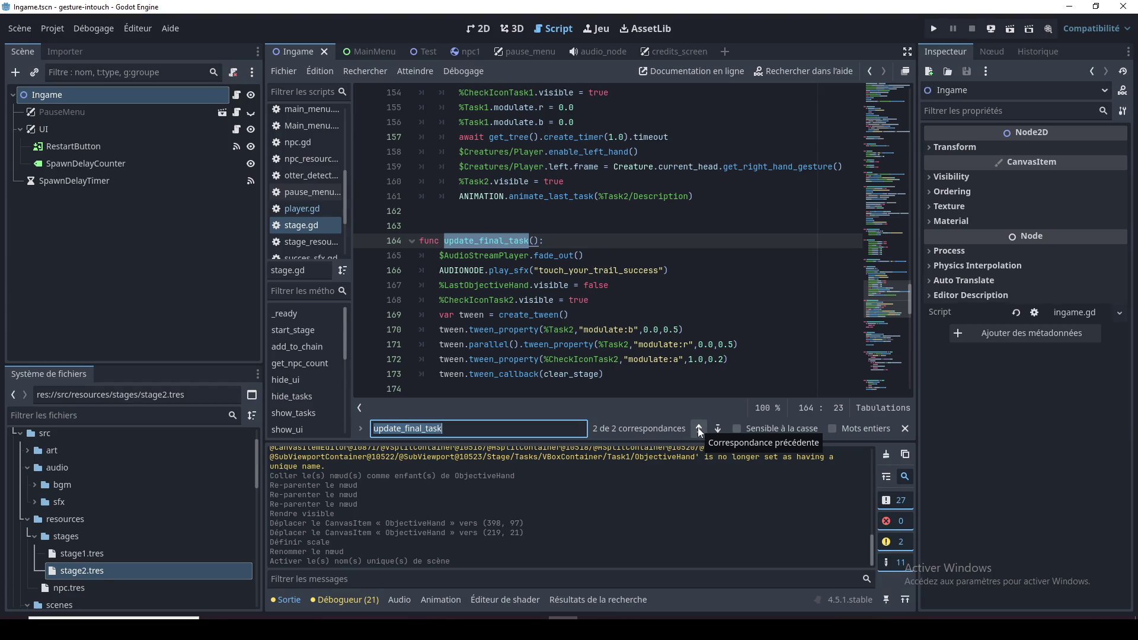
click(698, 428)
click(641, 278)
click(642, 272)
click(652, 256)
click(681, 274)
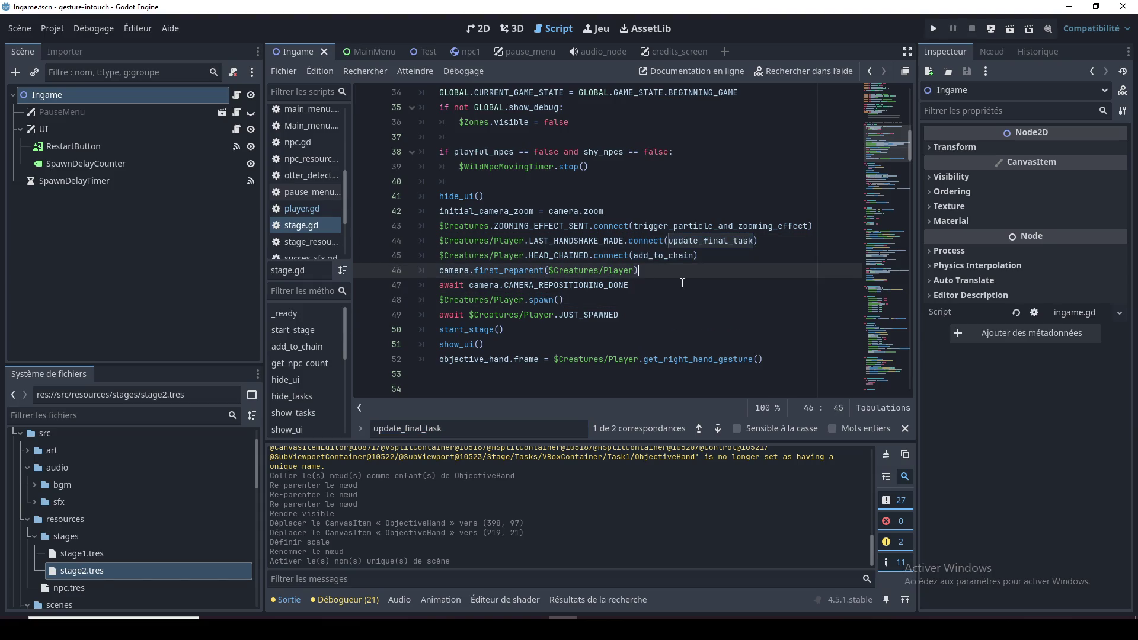
click(966, 627)
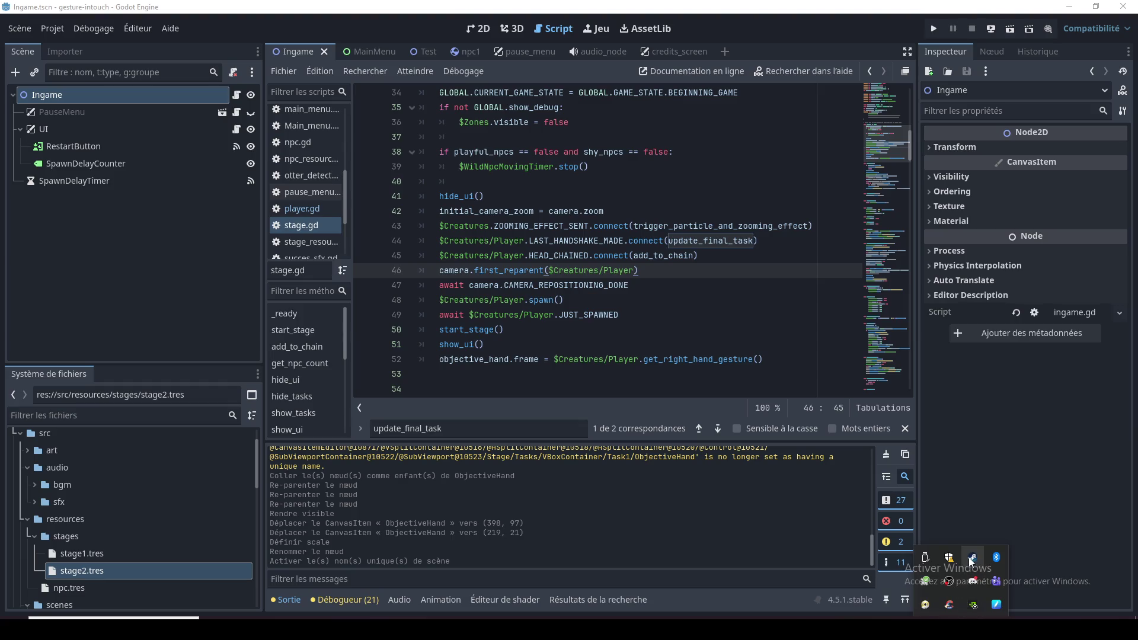
click(972, 557)
Open Hollow Knight: Silksong's achievements in the Steam library, scrolling to the locked and hidden ones
double_click(962, 79)
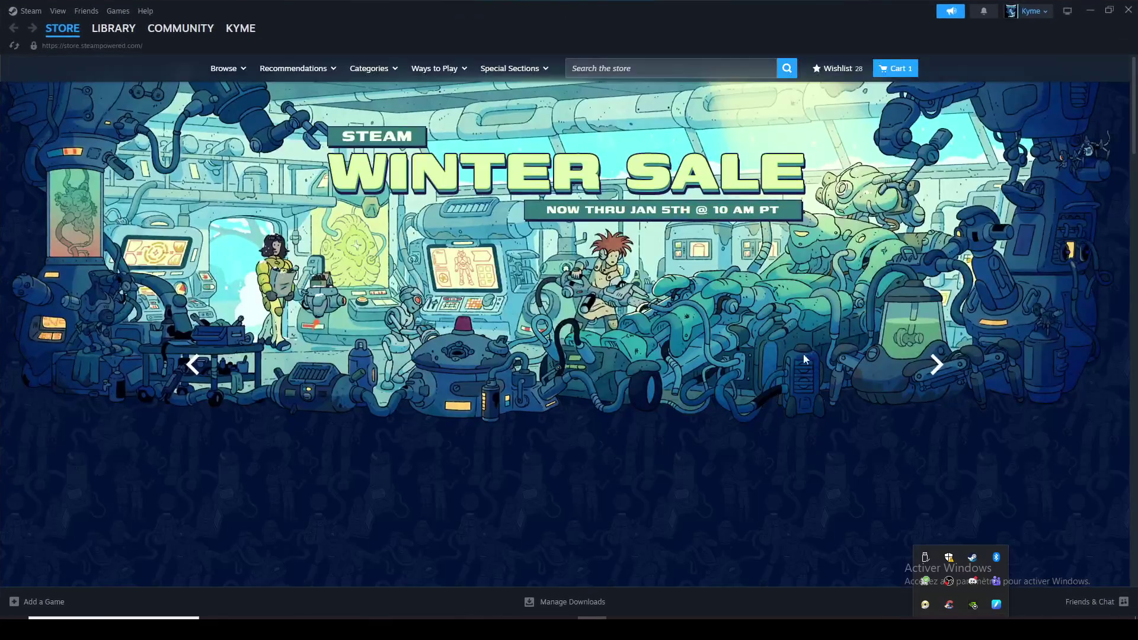
click(133, 32)
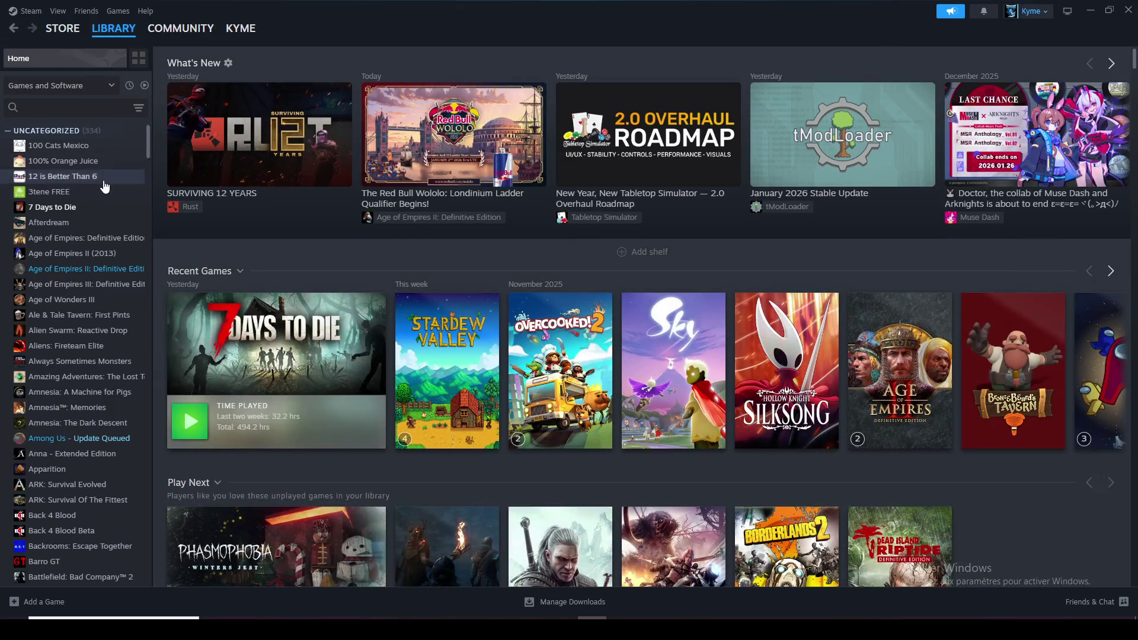
click(794, 415)
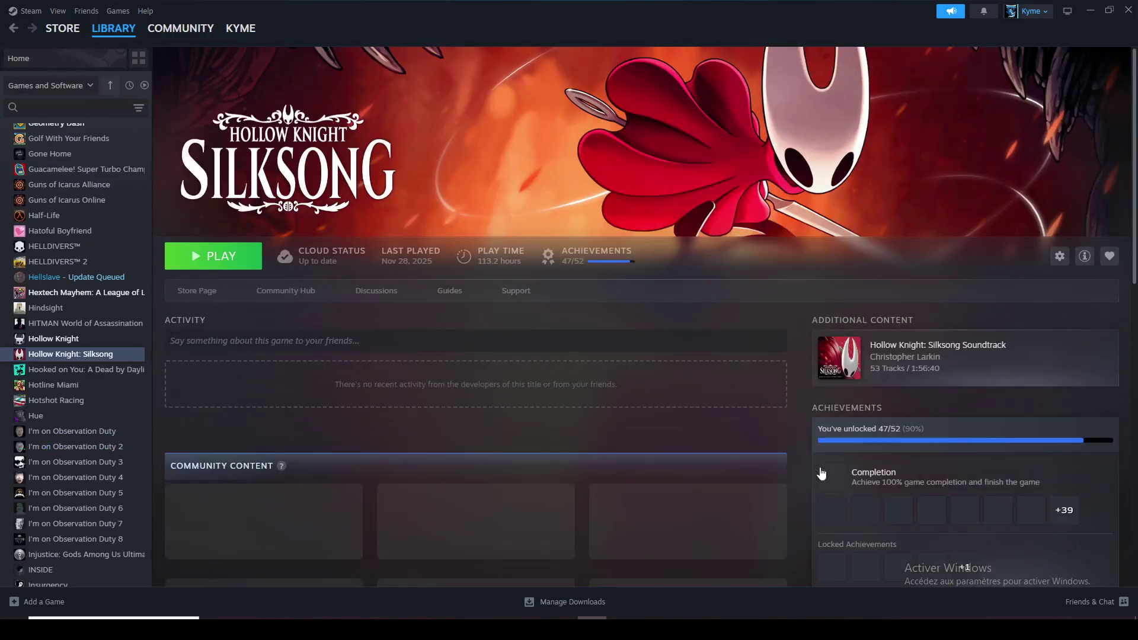
scroll(560, 275, down, 3)
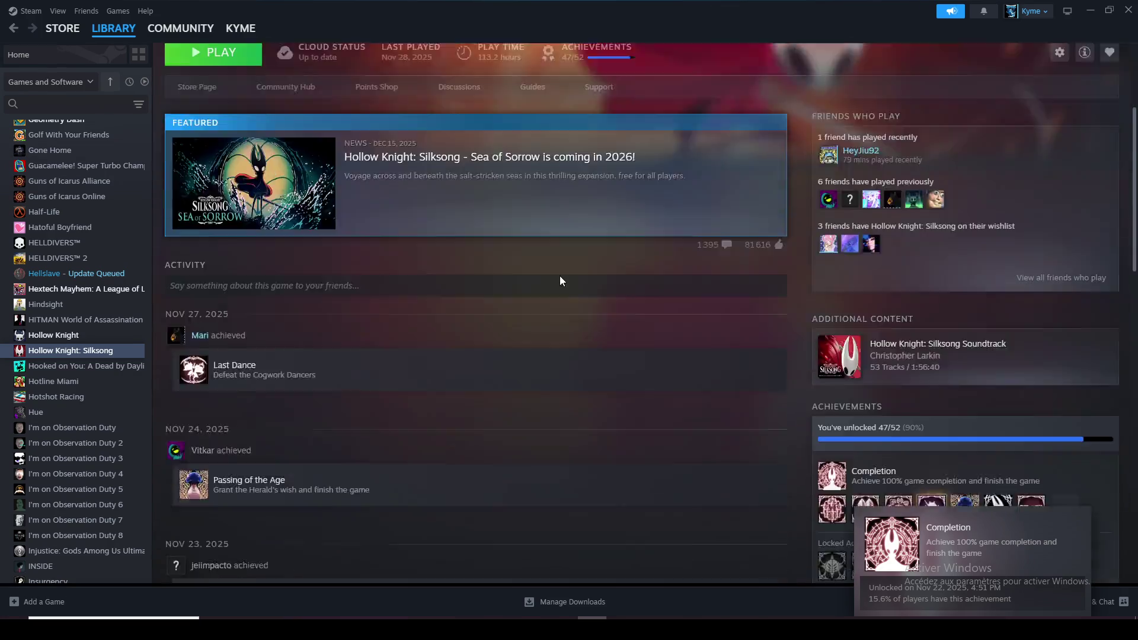
scroll(559, 275, down, 3)
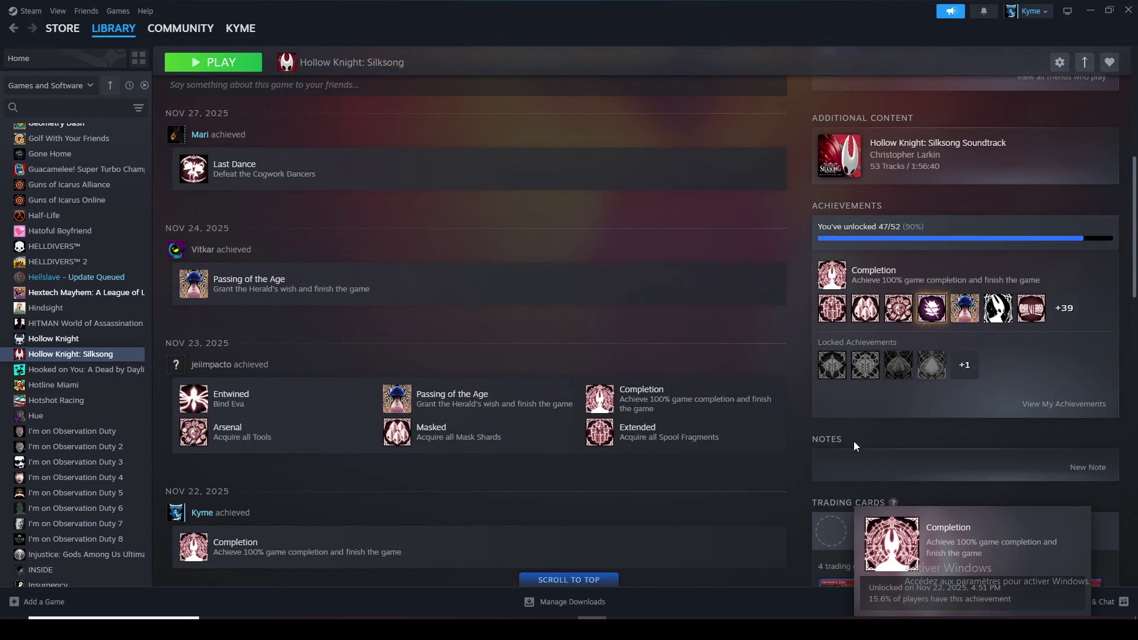
scroll(593, 368, down, 3)
scroll(770, 267, up, 3)
click(1064, 308)
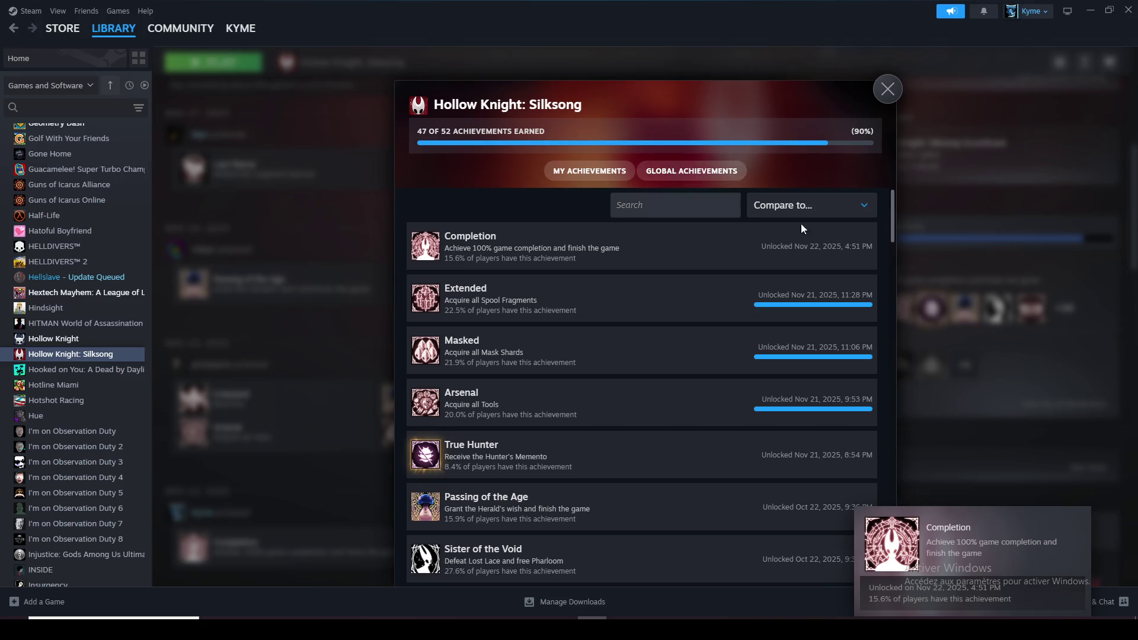
drag(892, 225, 895, 588)
scroll(722, 496, down, 2)
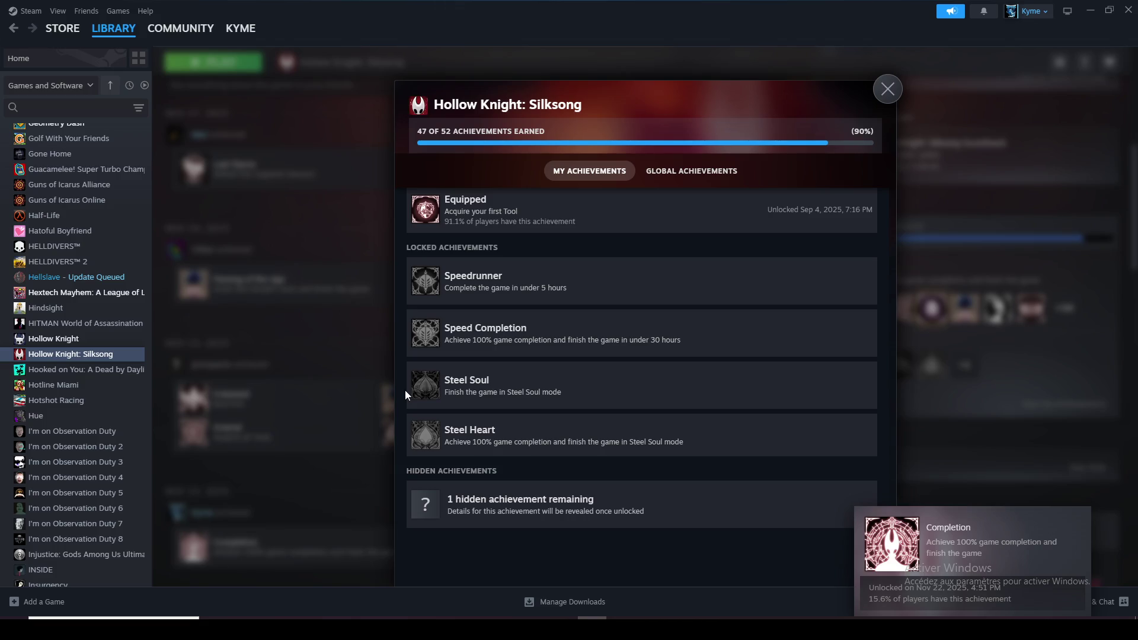
Close the Silksong achievements dialog, return the library page to the top, and switch to Godot
click(888, 89)
scroll(1112, 127, up, 7)
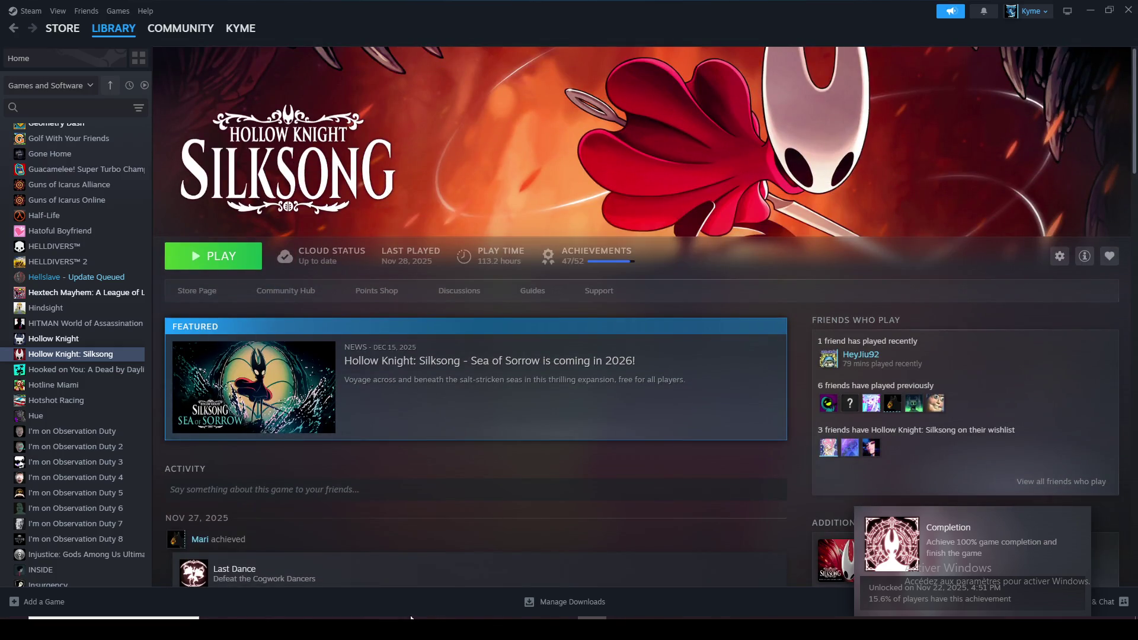
key(alt+Tab)
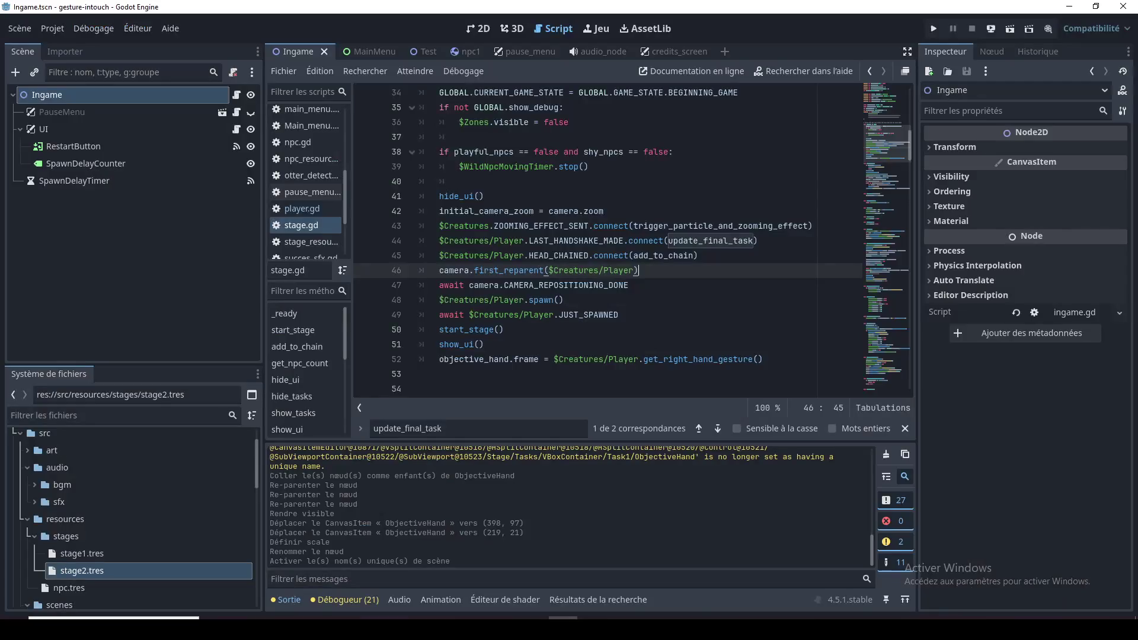
Review the _ready function in stage.gd around lines 47–53
click(644, 285)
click(626, 310)
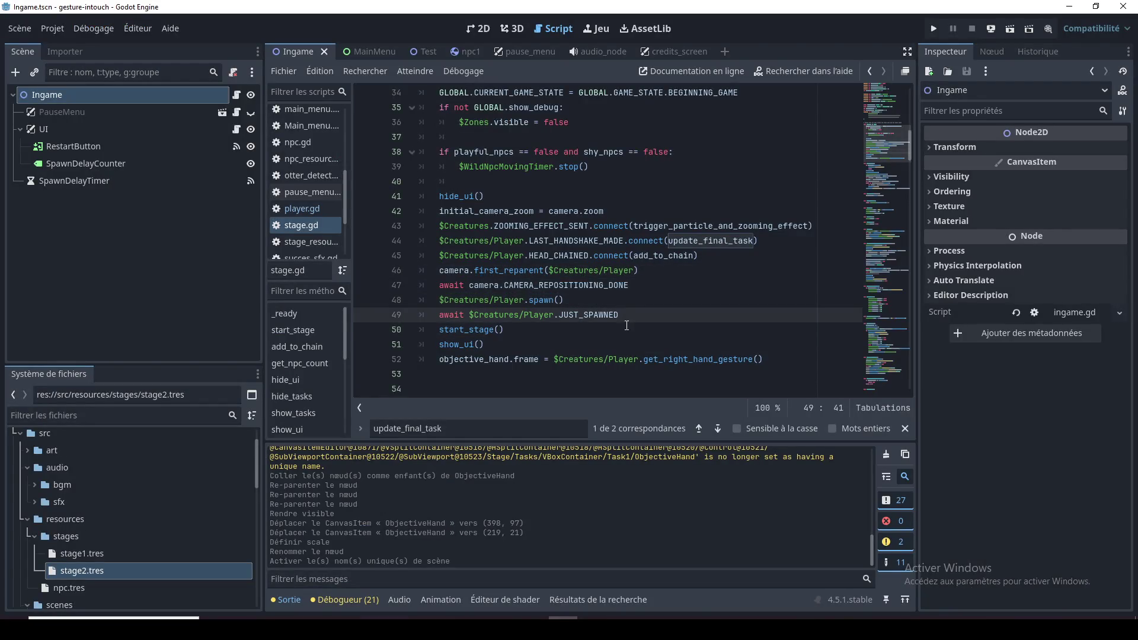
key(Down)
key(Down)
key(Down)
scroll(633, 349, down, 3)
scroll(633, 348, up, 3)
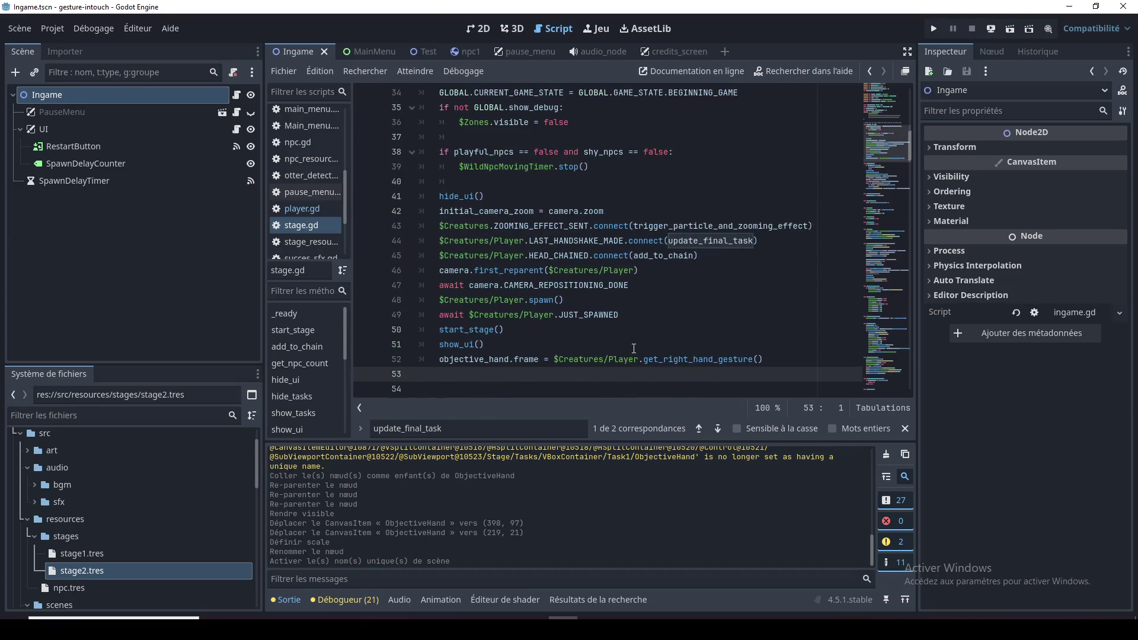
scroll(625, 338, down, 2)
scroll(623, 335, up, 1)
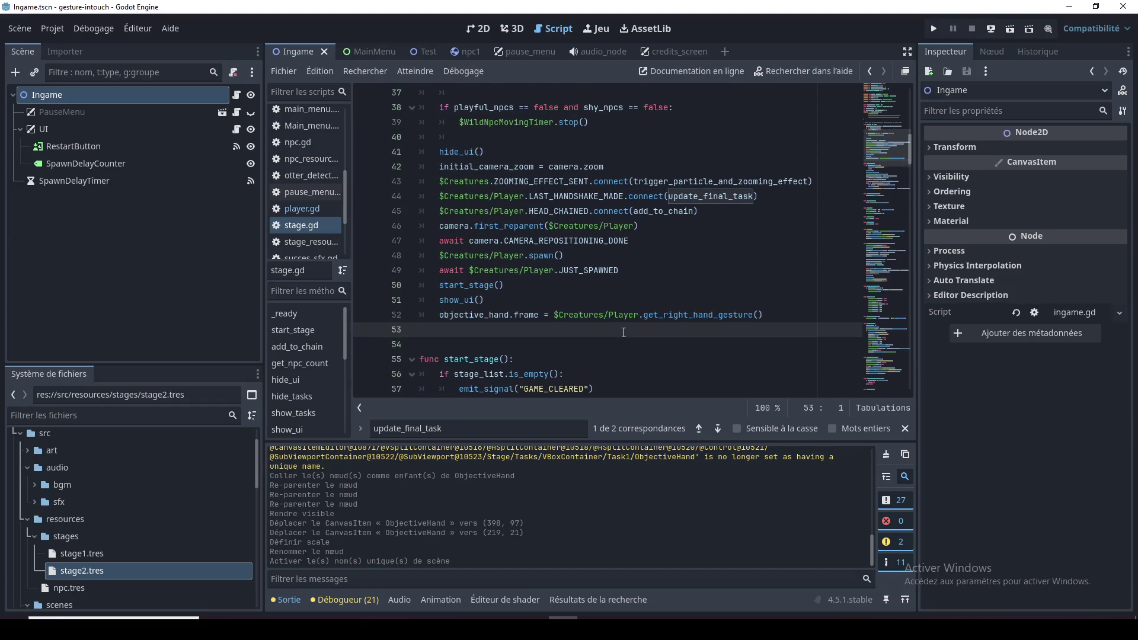
scroll(623, 332, up, 1)
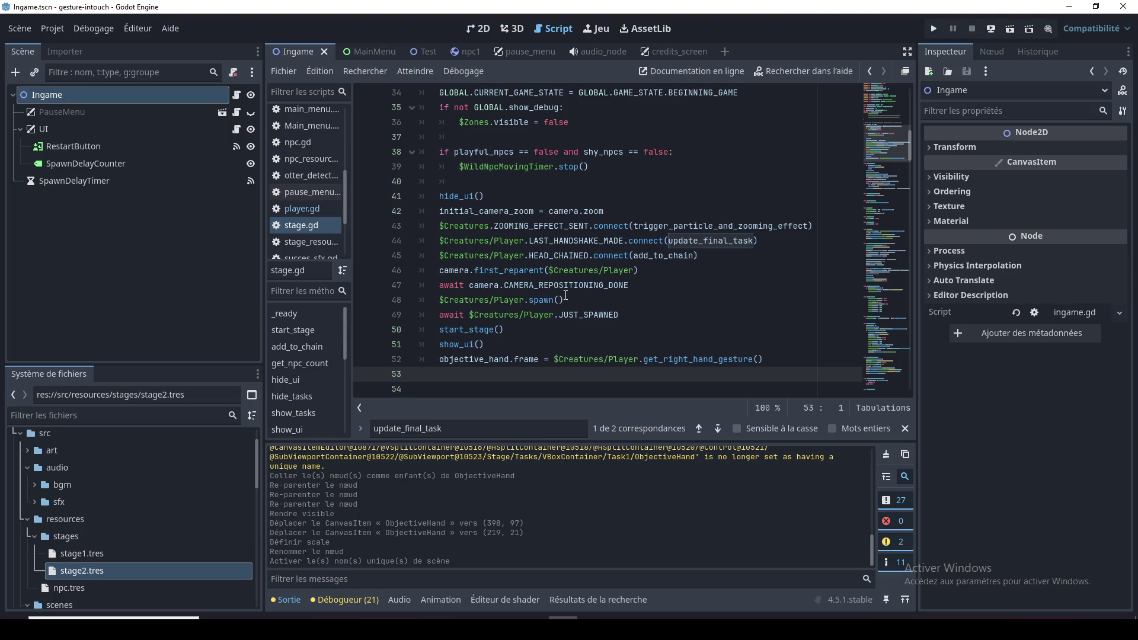
scroll(566, 295, up, 3)
scroll(566, 294, down, 5)
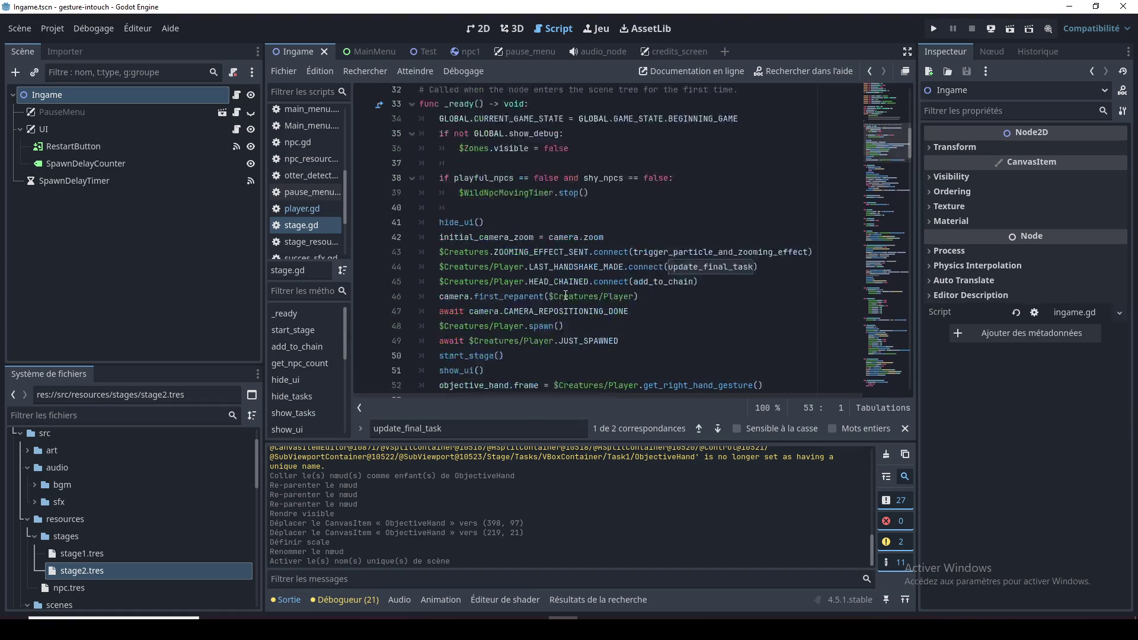
scroll(566, 294, down, 5)
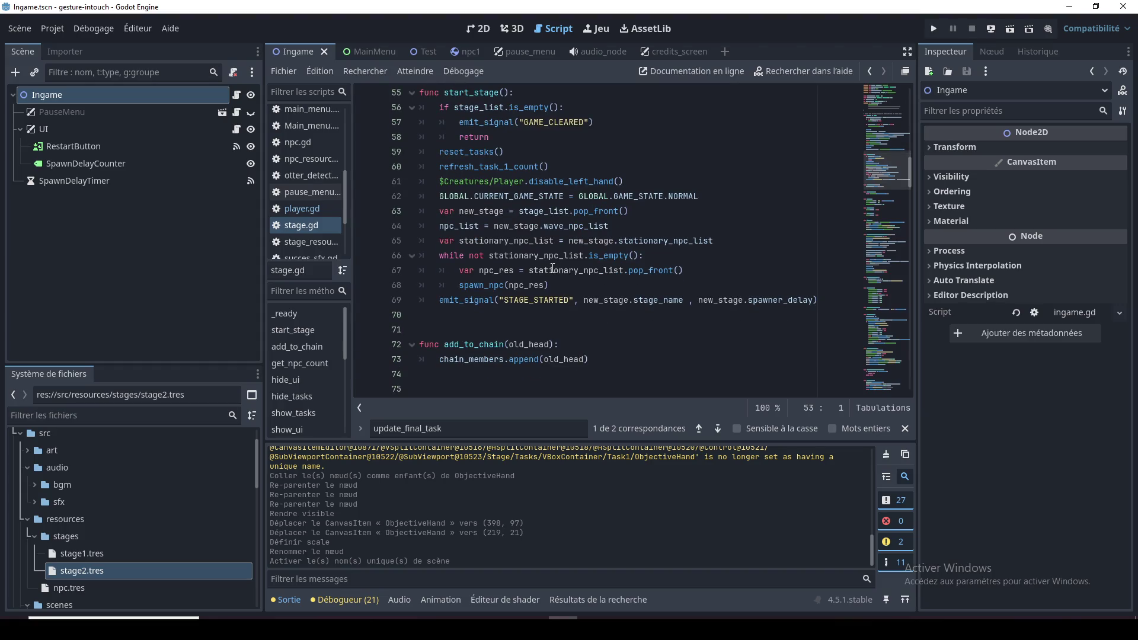
Select $Creatures/Player on line 61 and search the script for it
double_click(509, 182)
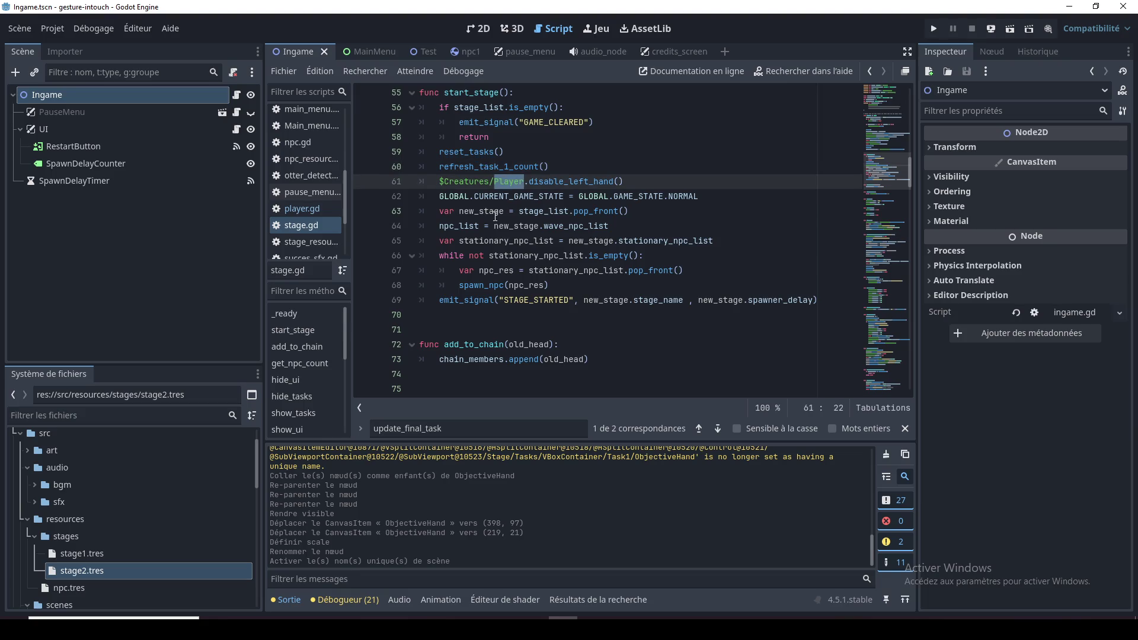
scroll(495, 217, up, 4)
scroll(496, 216, up, 2)
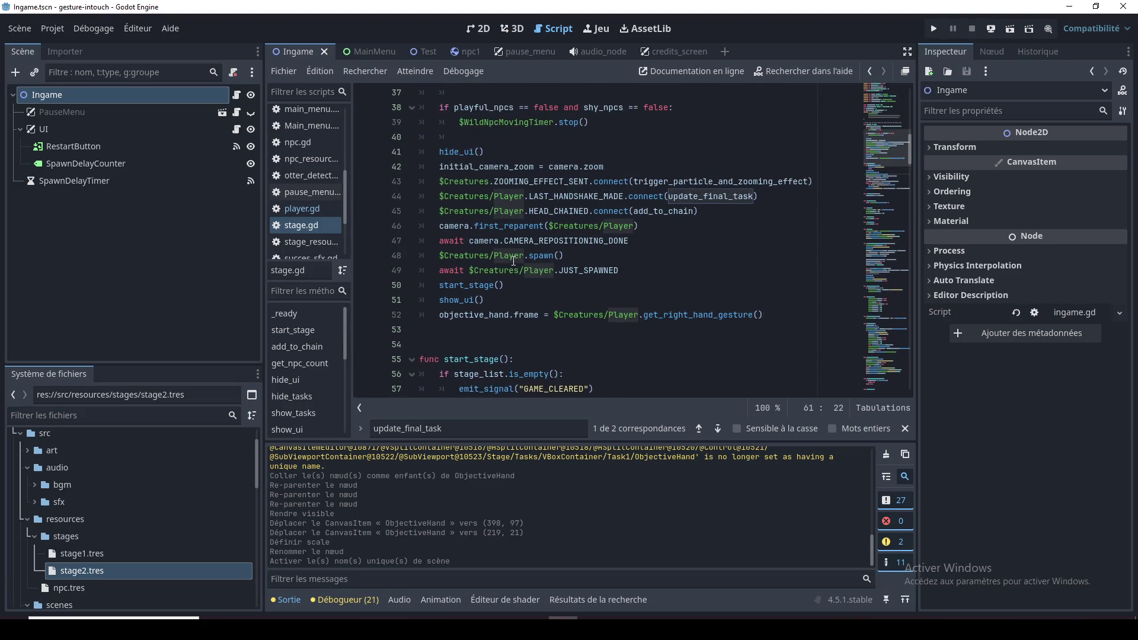
scroll(545, 266, up, 4)
scroll(533, 263, down, 7)
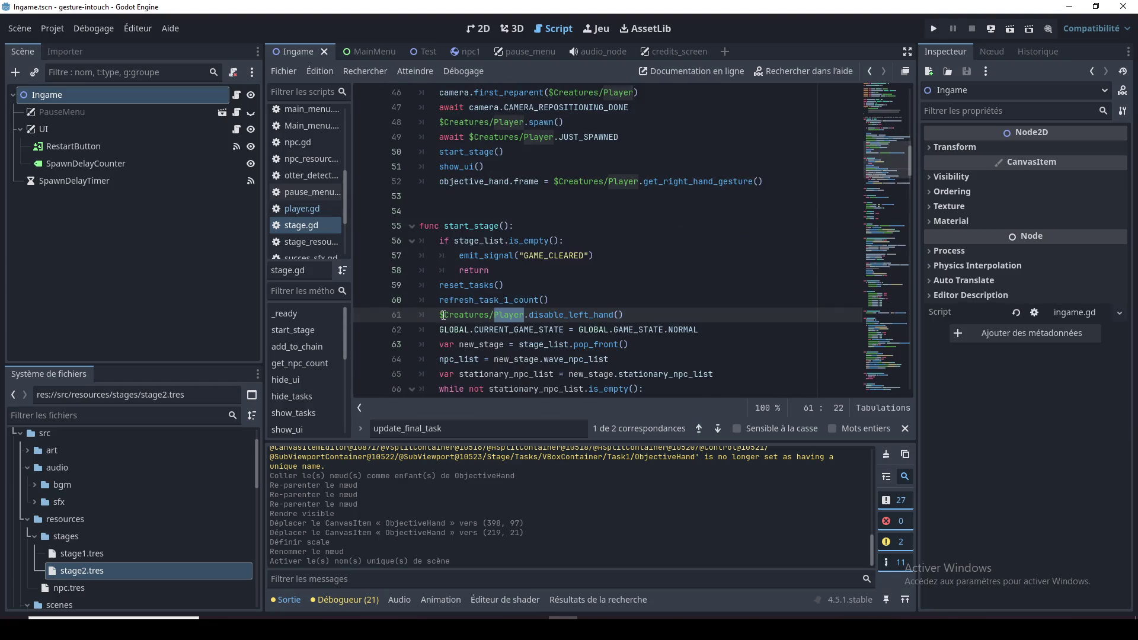
drag(440, 314, 524, 315)
key(ctrl+f)
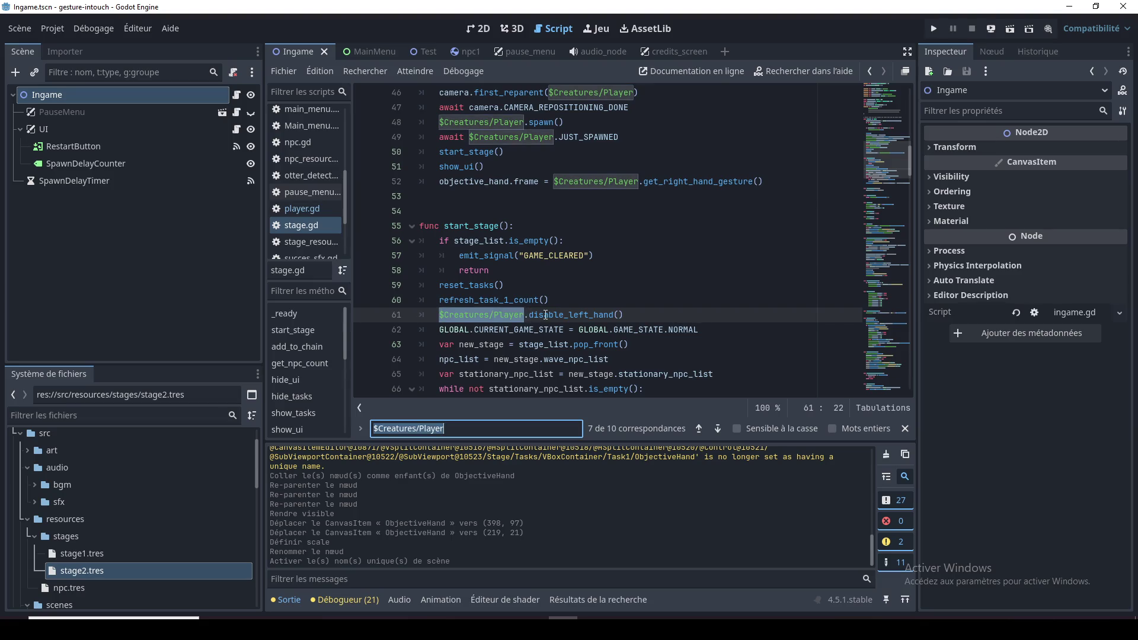
Step through the matches and select $Creatures/Player.get_right_hand_gesture() on line 52
click(698, 429)
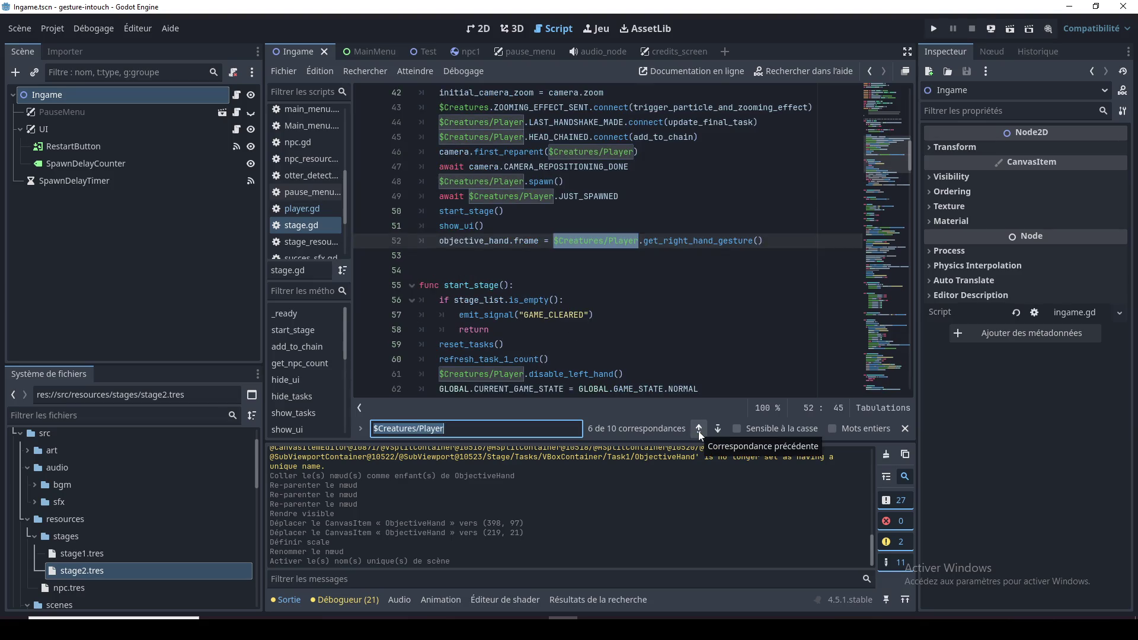
click(698, 432)
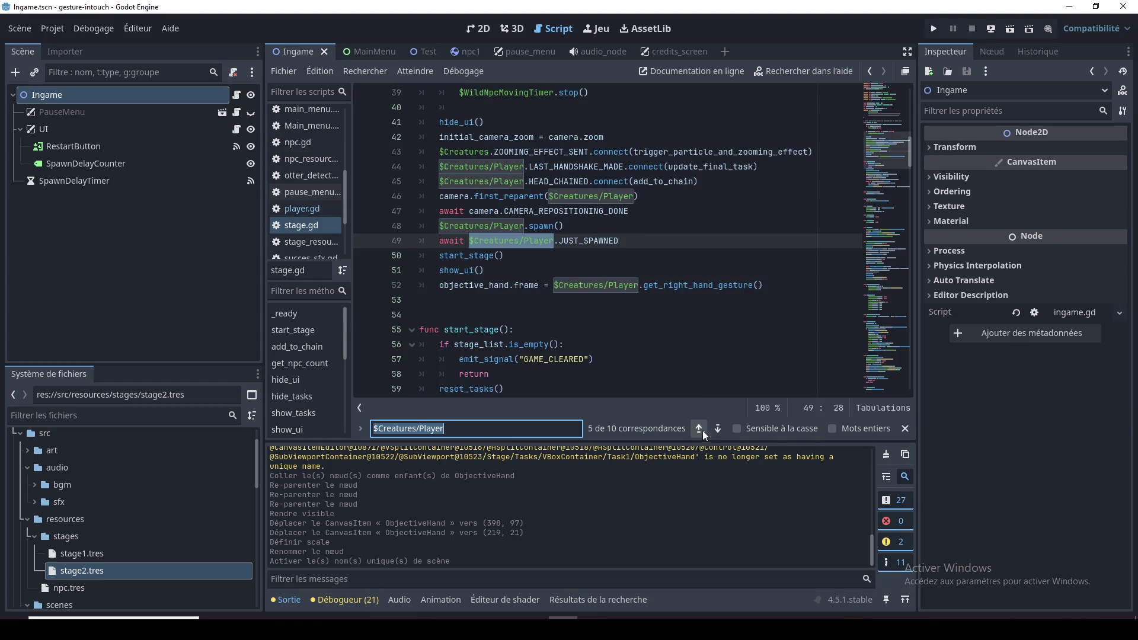
click(718, 429)
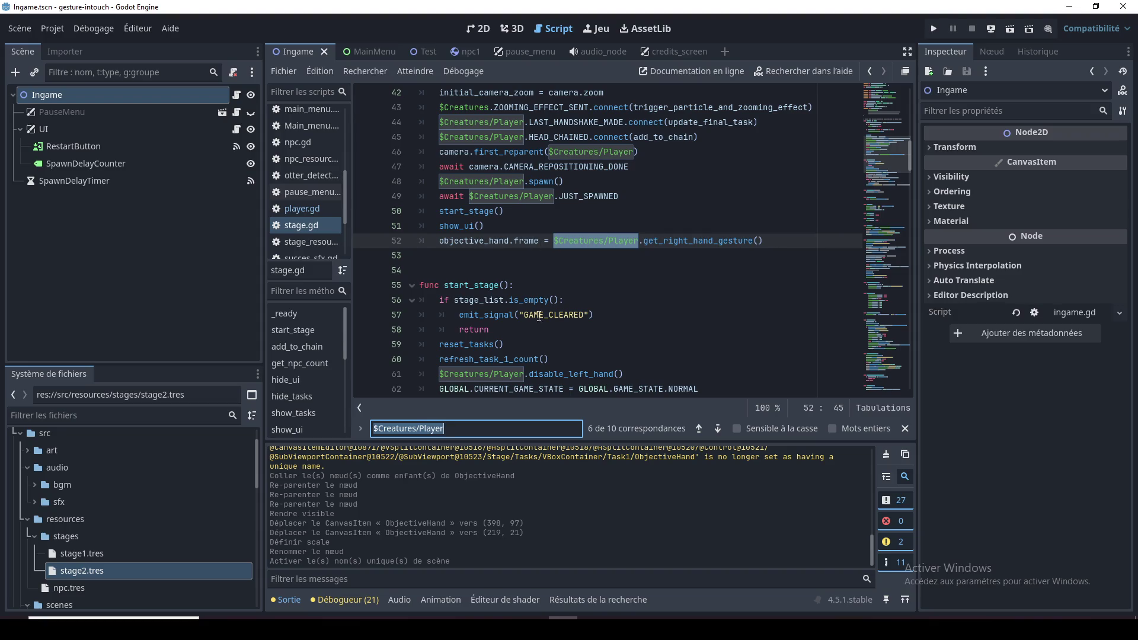
scroll(541, 320, up, 1)
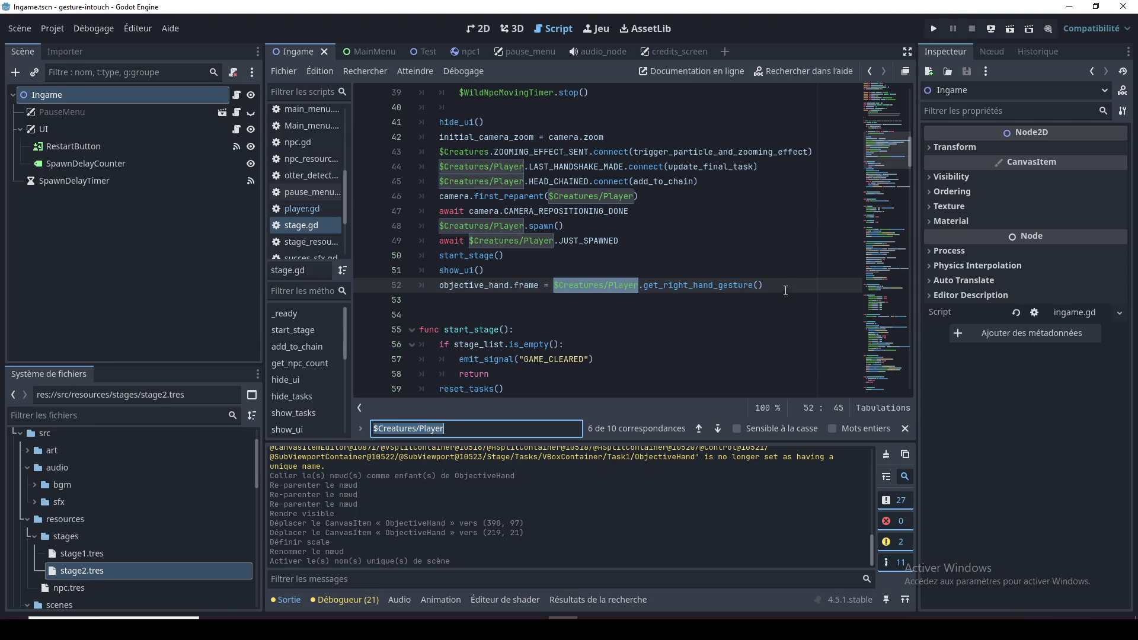
drag(786, 291, 557, 289)
key(ctrl+c)
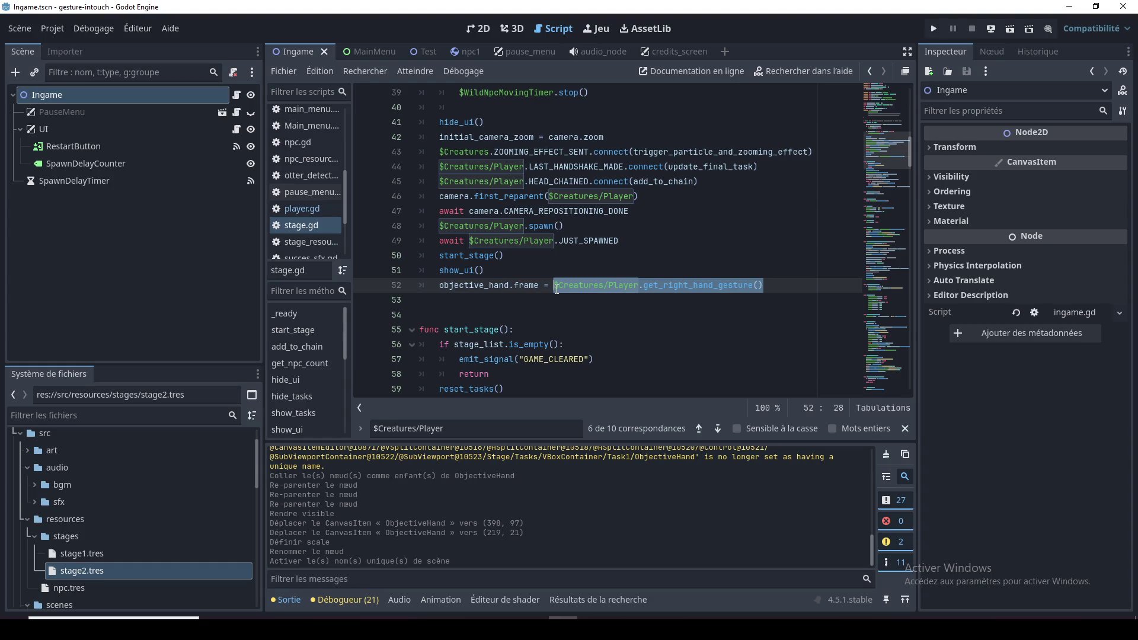
drag(557, 289, 639, 286)
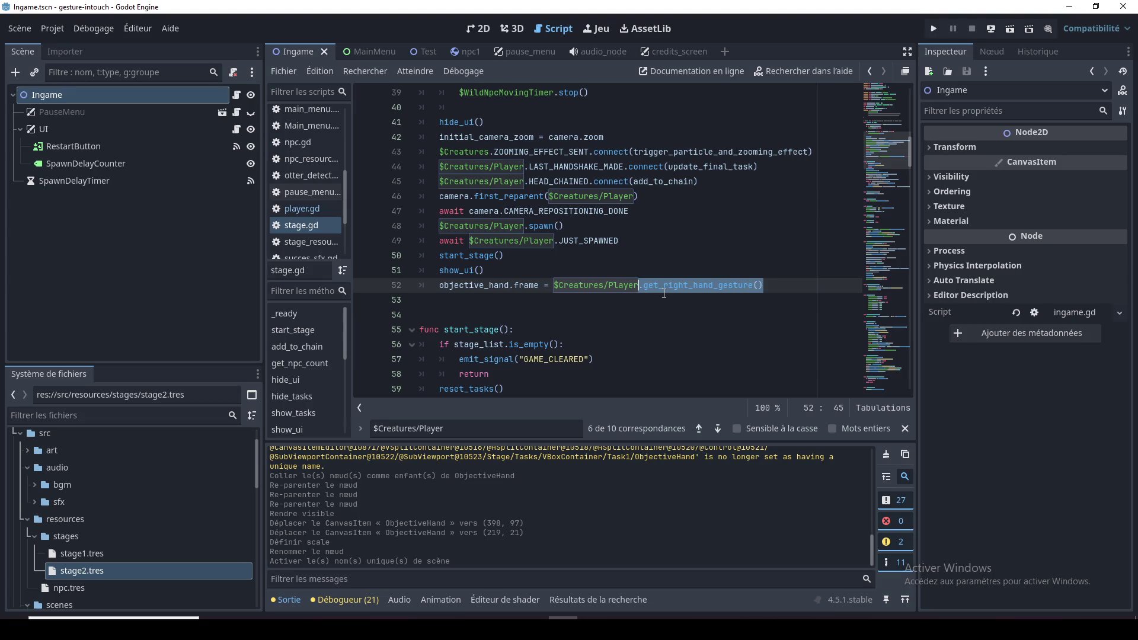
click(659, 287)
drag(763, 285, 555, 285)
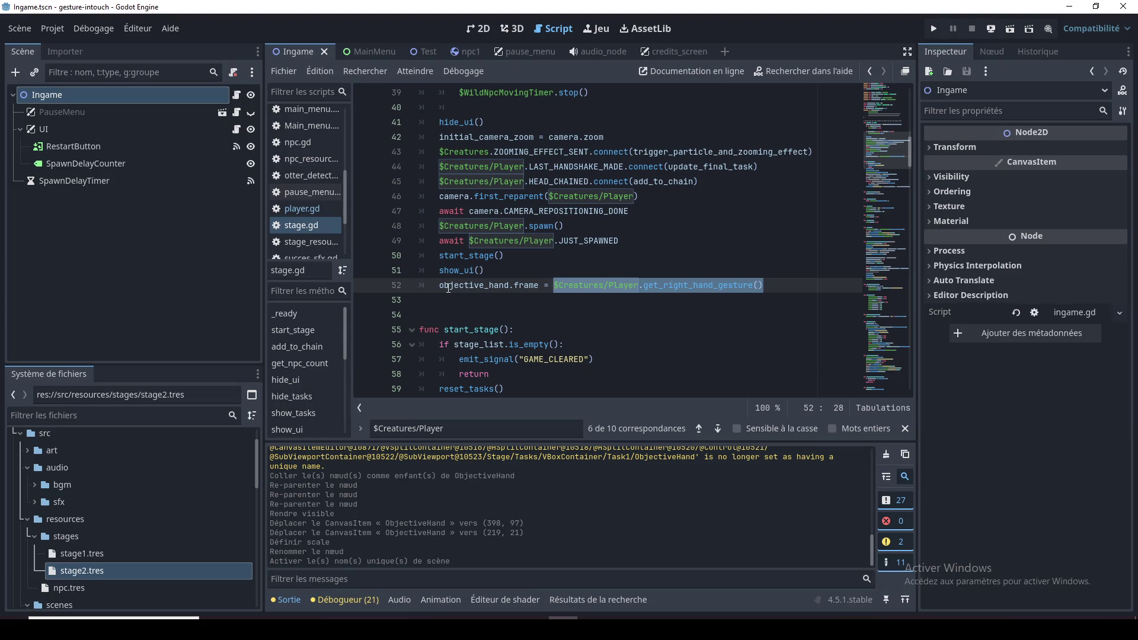
Go to update_final_task and add a blank line after line 168
scroll(541, 302, down, 2)
scroll(541, 302, down, 2)
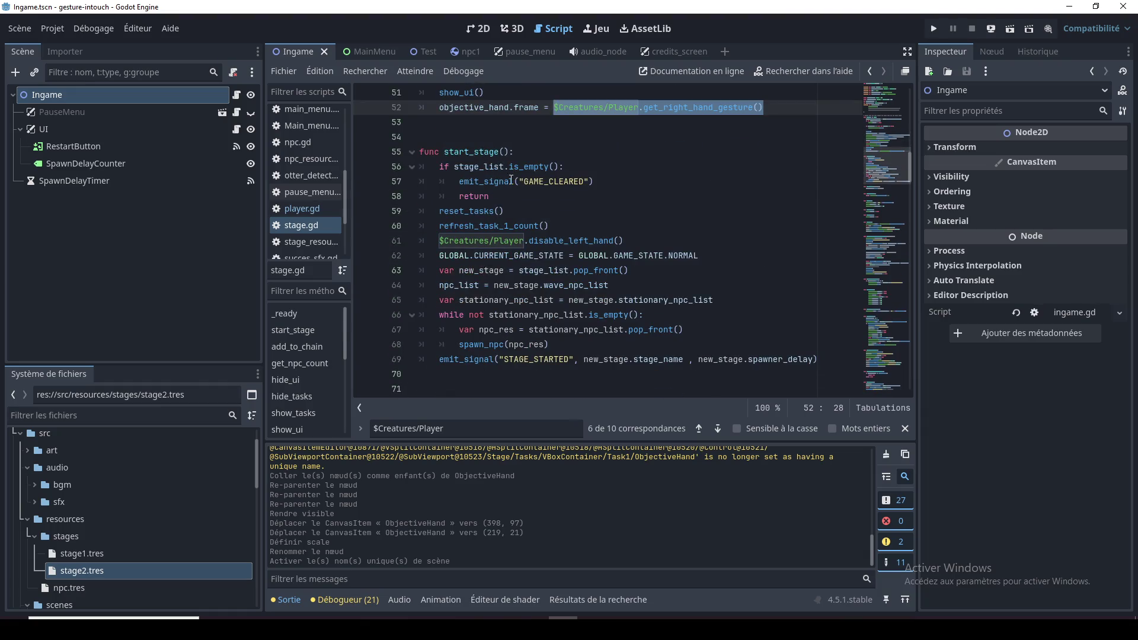
scroll(573, 246, down, 3)
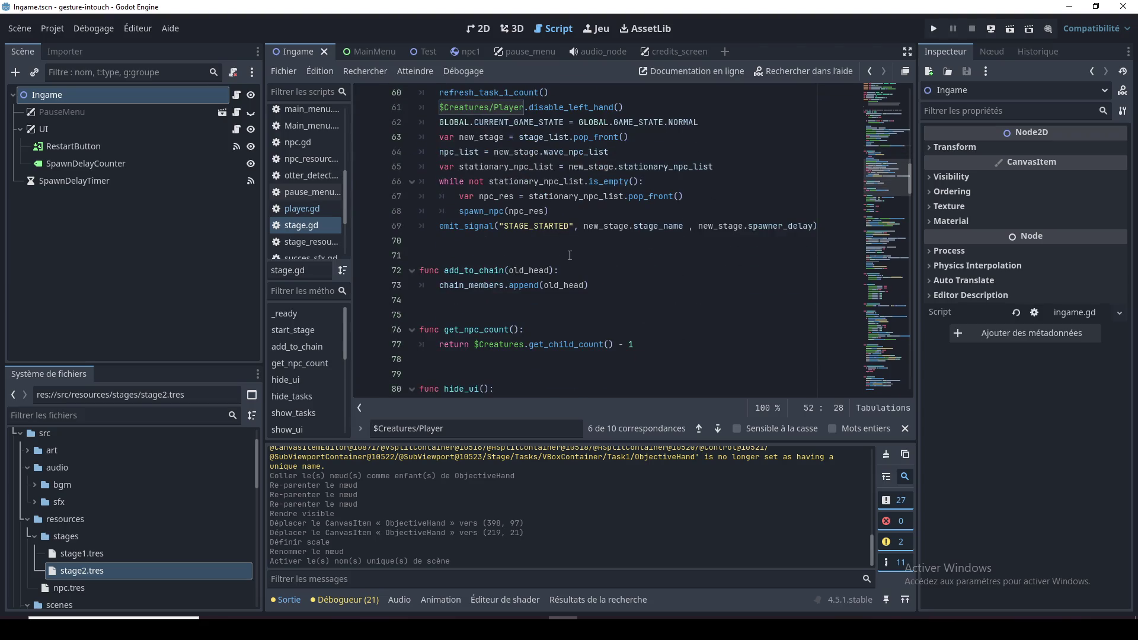
scroll(569, 255, down, 11)
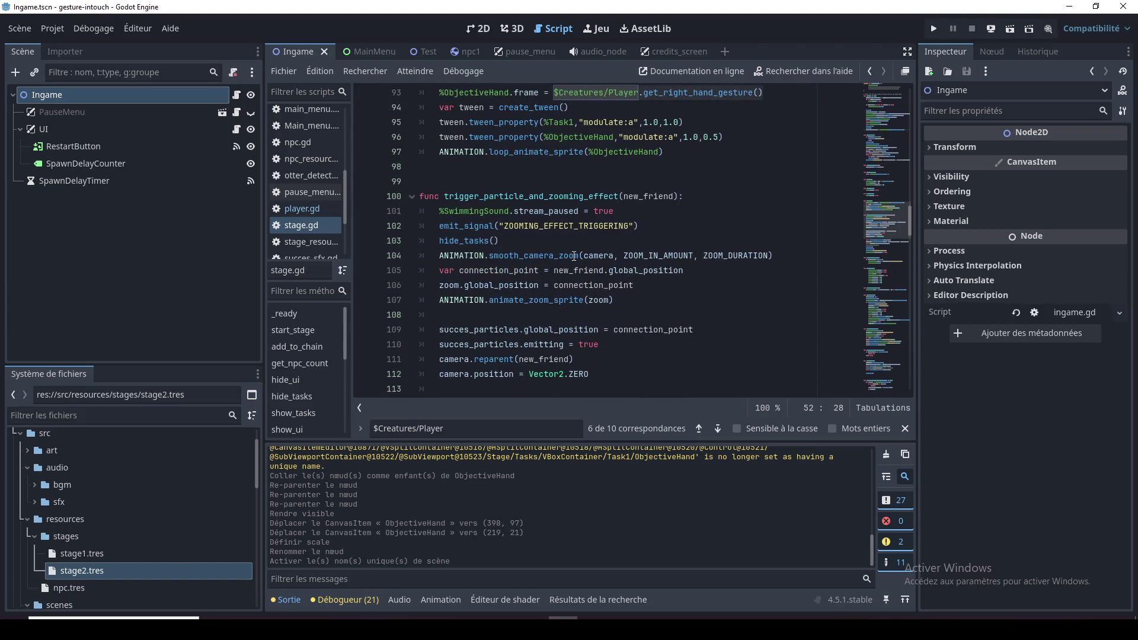
scroll(573, 255, down, 8)
scroll(573, 256, down, 4)
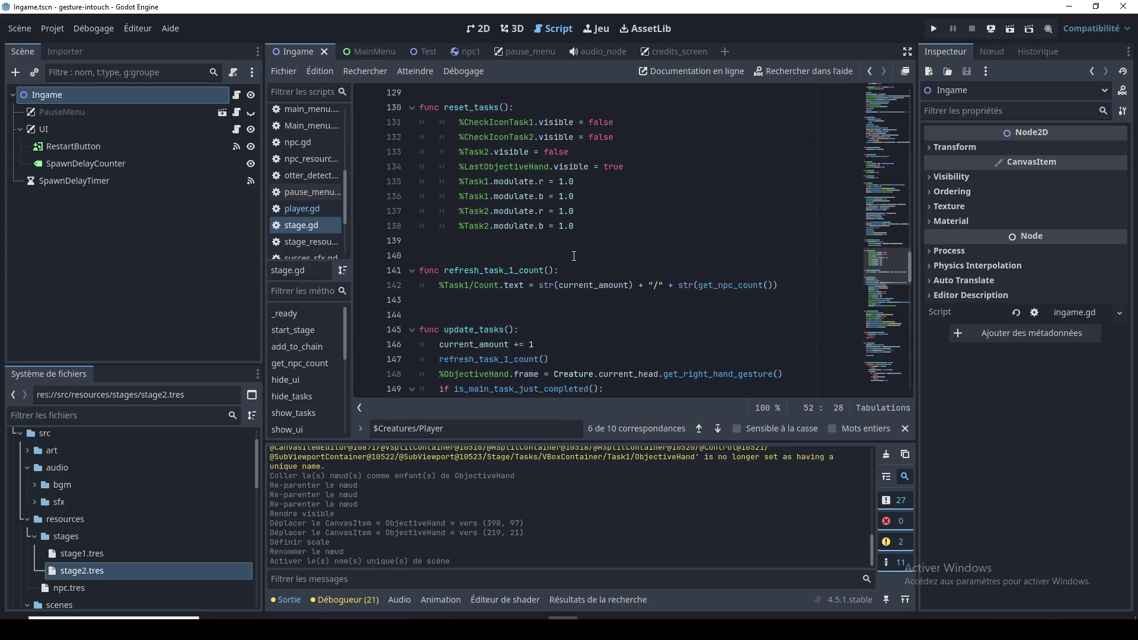
scroll(574, 256, down, 4)
double_click(486, 153)
scroll(535, 256, down, 3)
click(569, 304)
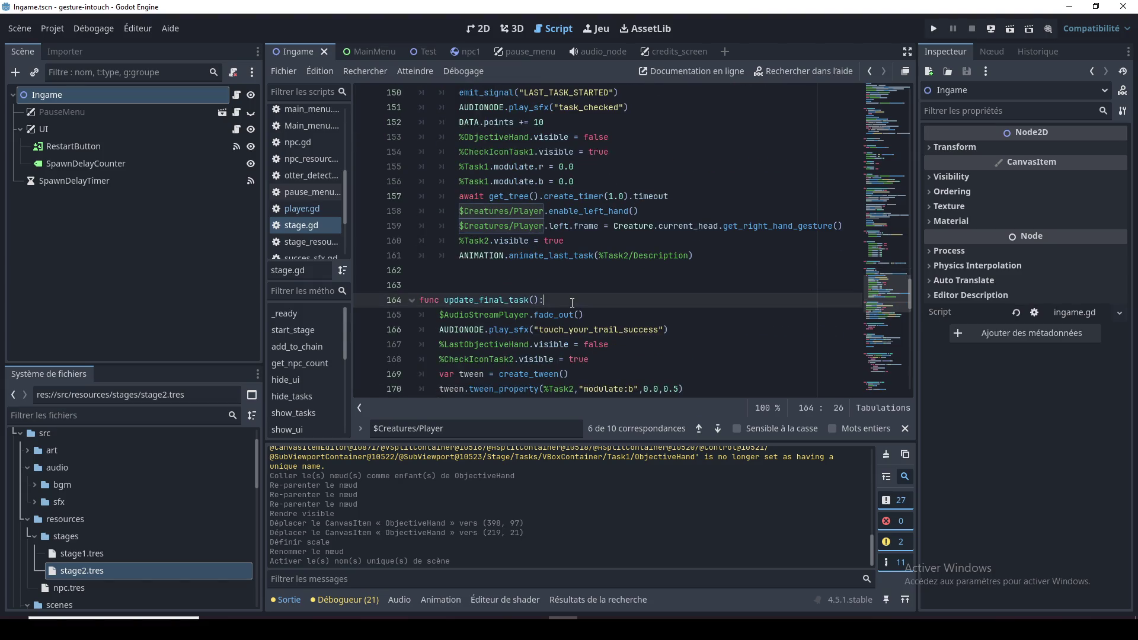
scroll(569, 303, down, 3)
click(641, 216)
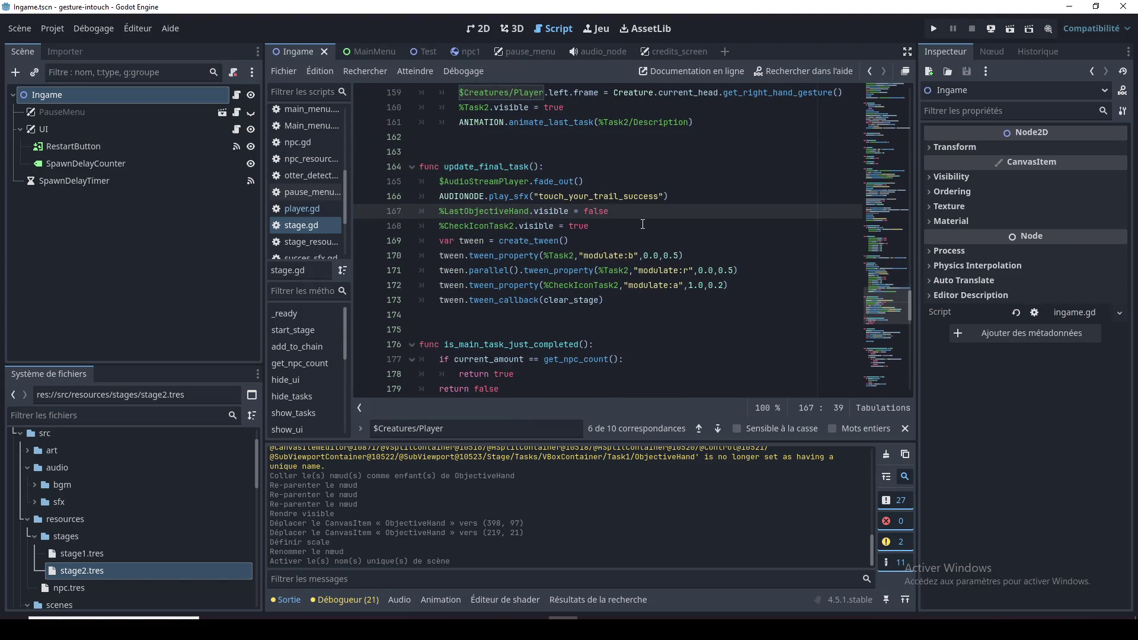
click(643, 224)
key(Return)
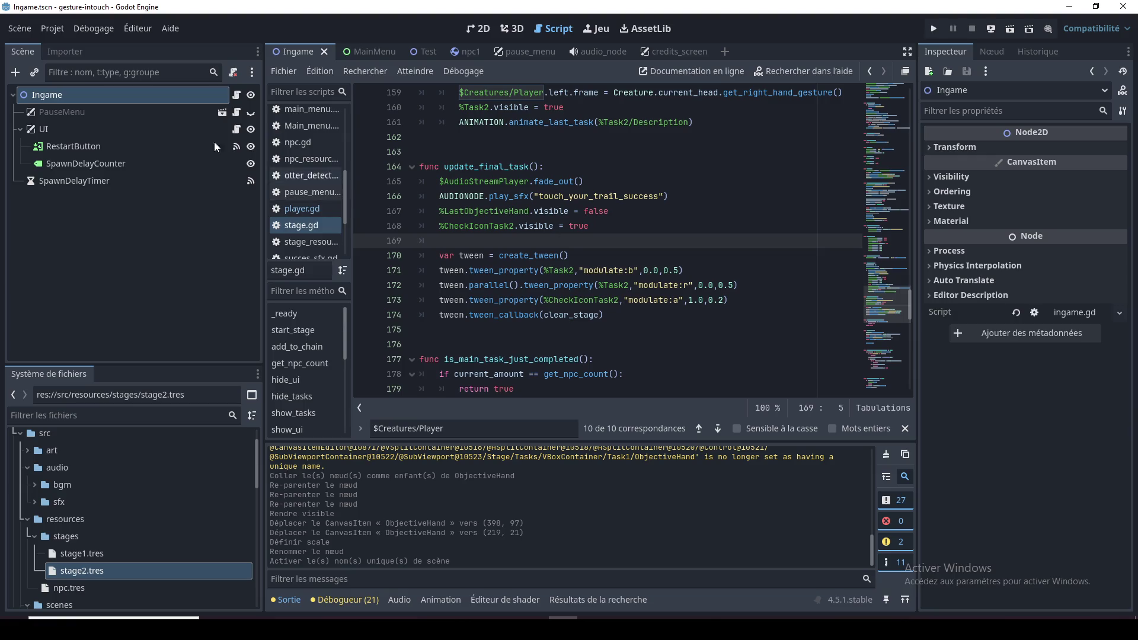
Add %LastObjectiveHand.frame = $Creatures/Player.get_left_hand_gesture() on line 169
click(425, 52)
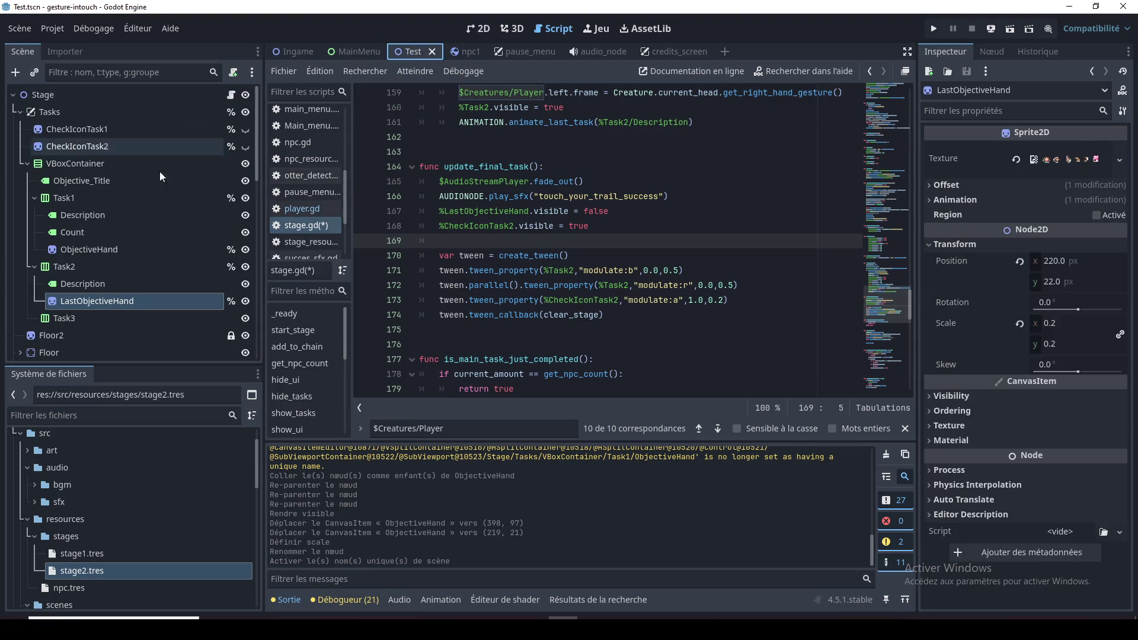
mouse_move(117, 299)
mouse_down()
mouse_move(343, 292)
mouse_move(450, 246)
mouse_up()
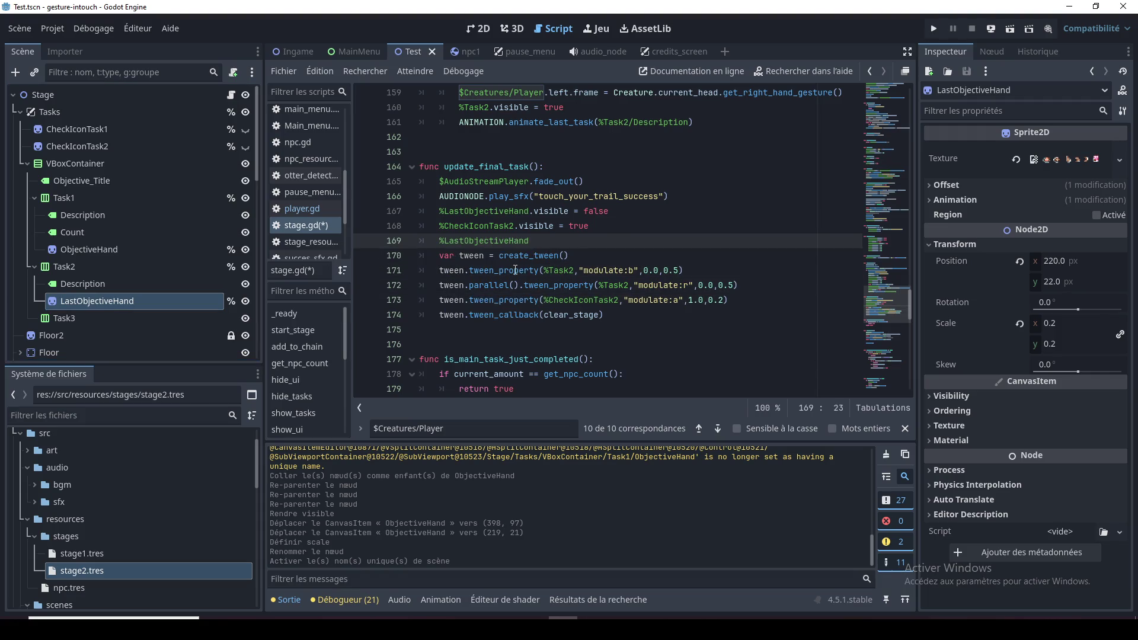
text(.fra)
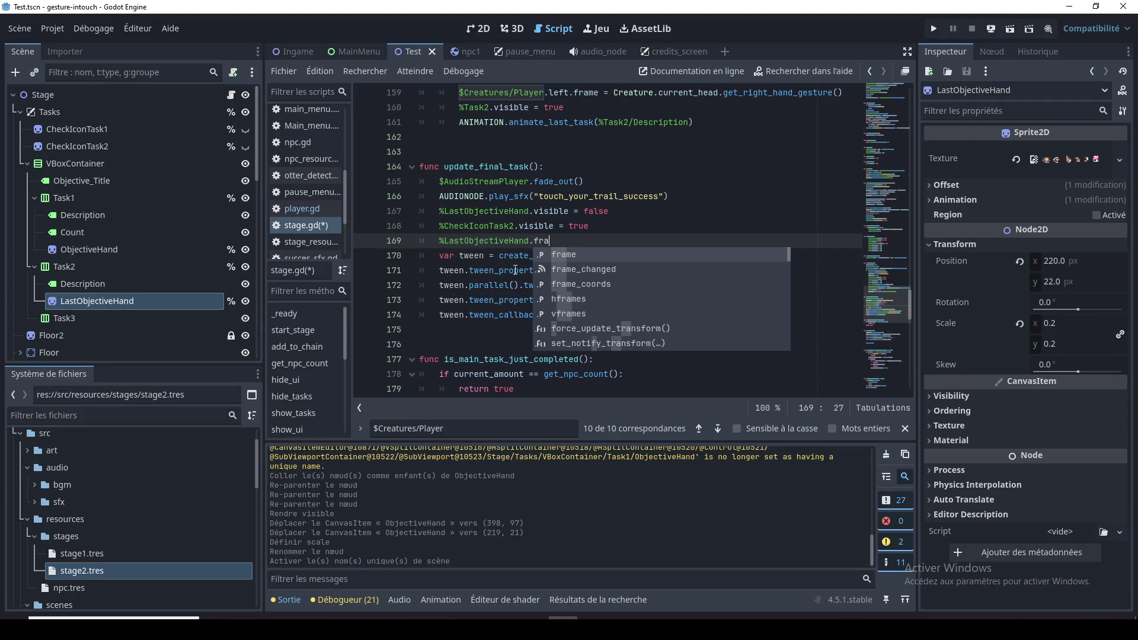
text(me =)
key(ctrl+v)
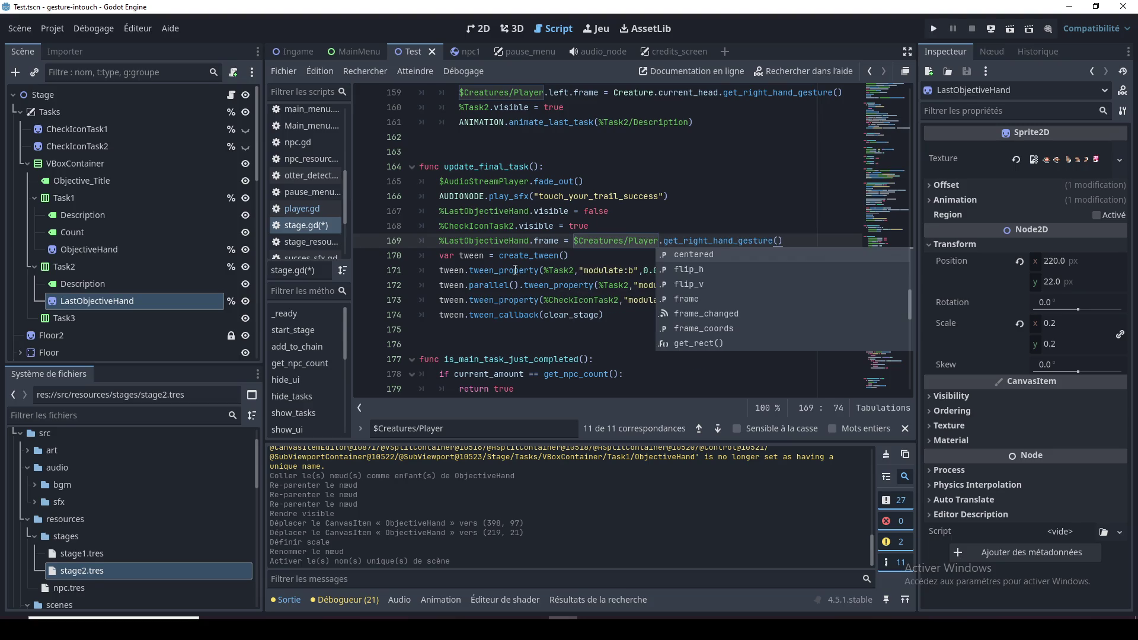
click(598, 256)
click(694, 247)
click(687, 249)
drag(684, 242, 712, 243)
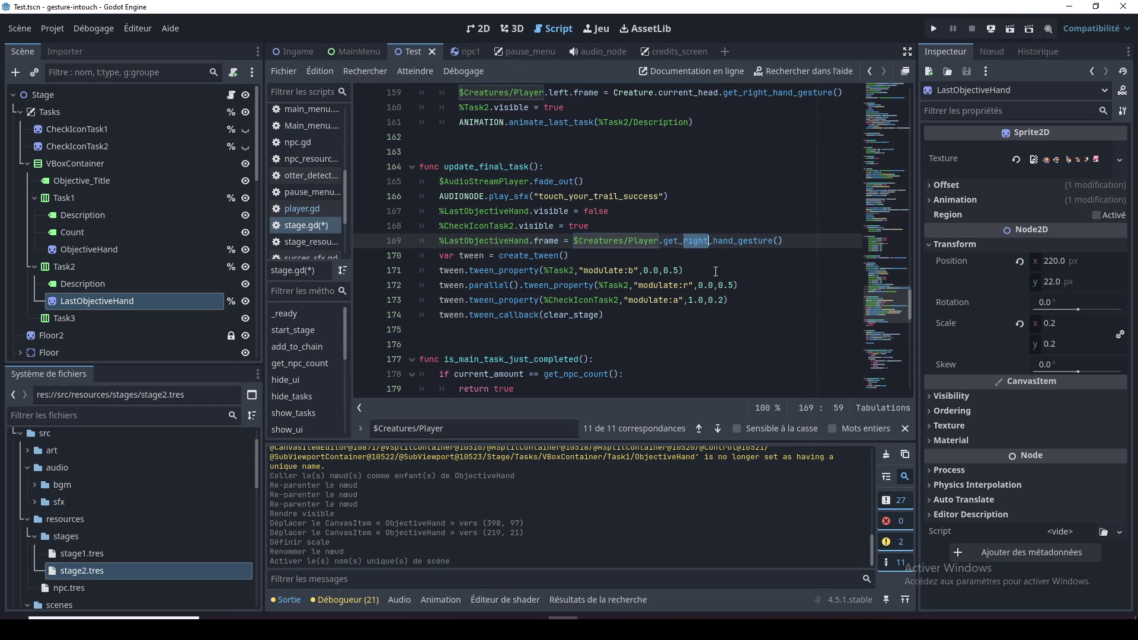
text(left)
click(685, 261)
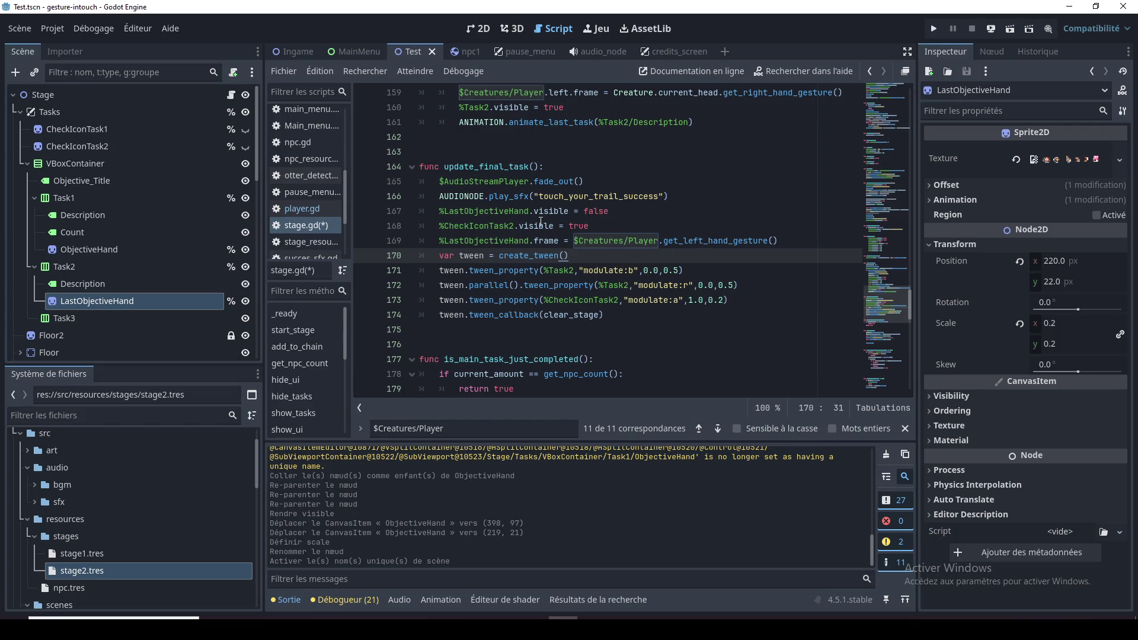
Move the %LastObjectiveHand.visible = false line below CheckIconTask2 and save stage.gd
click(518, 212)
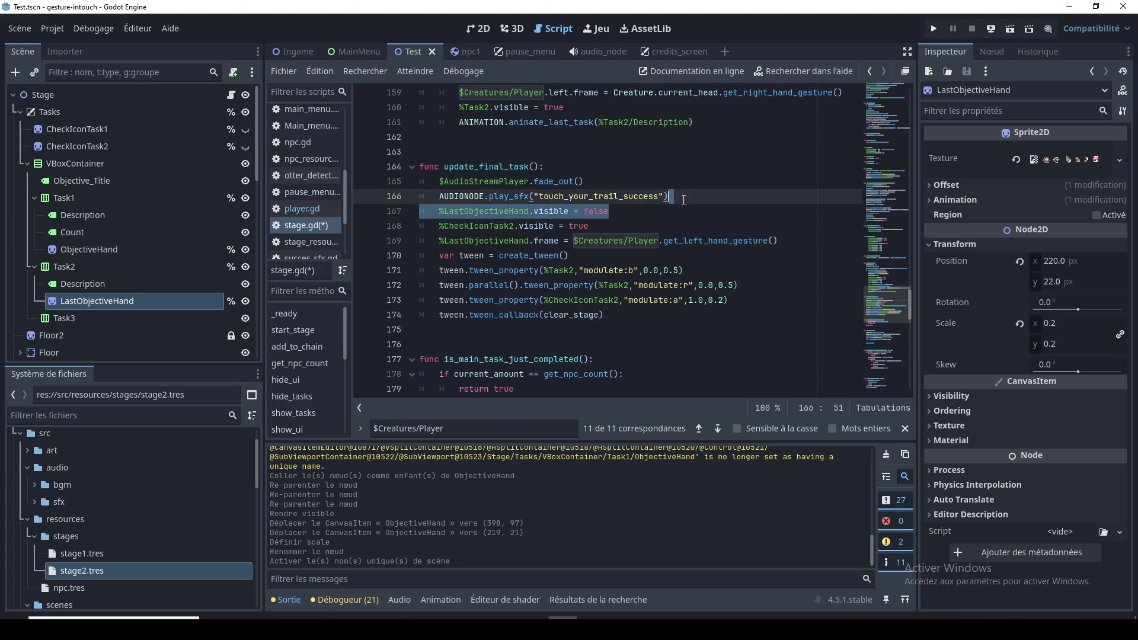
key(ctrl+shift+k)
click(635, 233)
text(%LastObjectiveHand.visible = false)
key(ctrl+s)
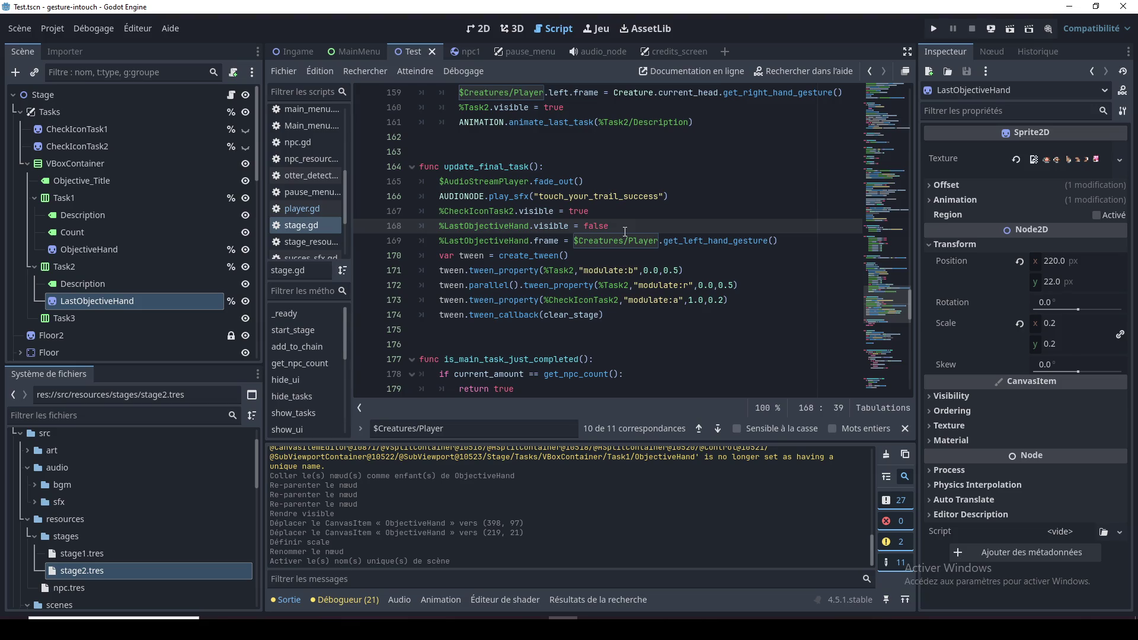
Check the LastObjectiveHand frame line and run the game with F5
click(623, 212)
click(619, 198)
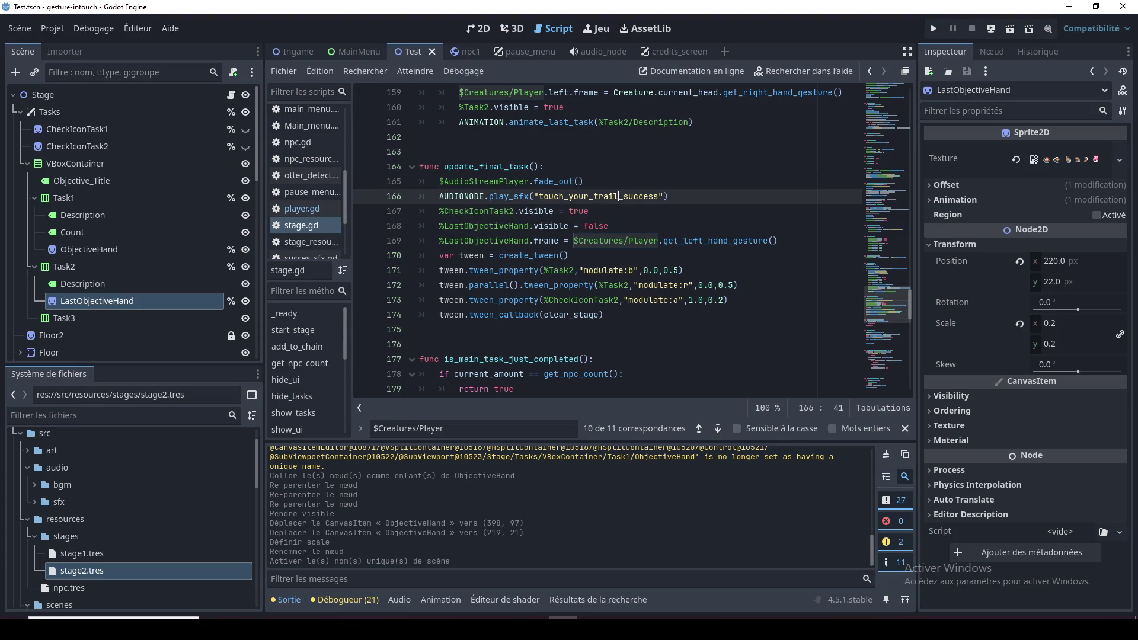
click(563, 225)
click(521, 240)
double_click(513, 241)
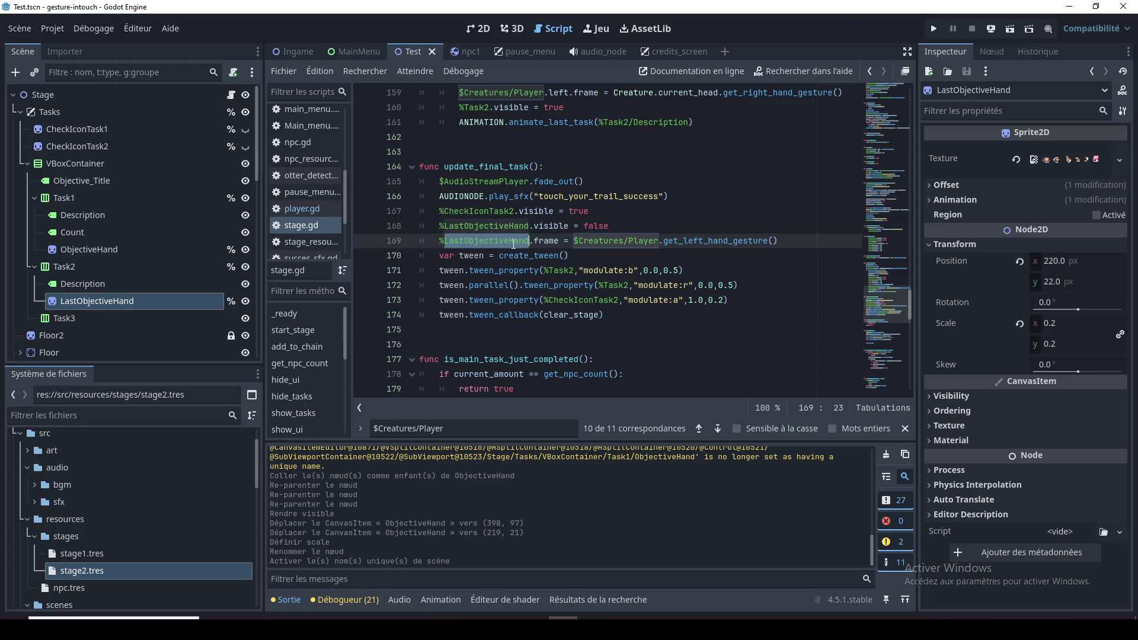
key(F5)
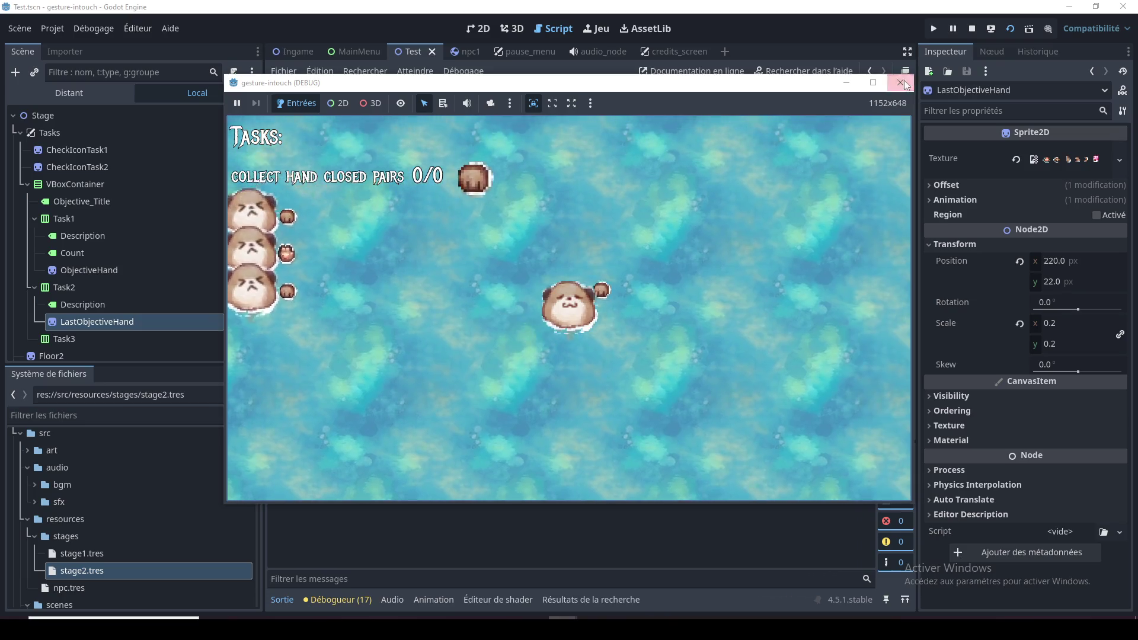
key(F8)
click(640, 206)
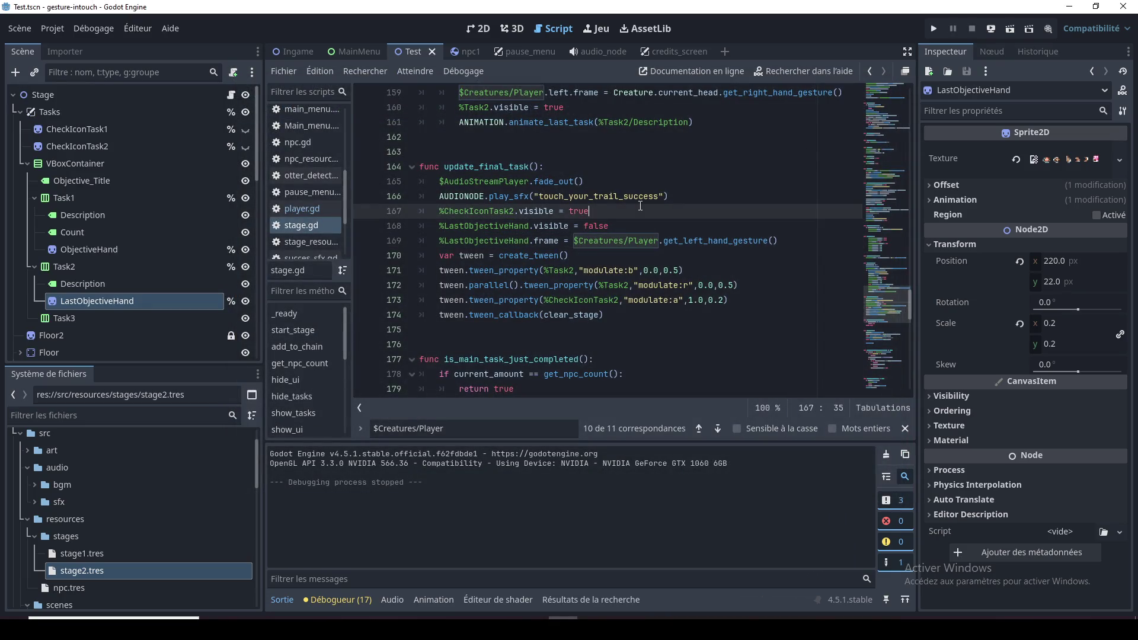
Find the reset_tasks call in start_stage() and jump to its definition
mouse_move(880, 306)
mouse_down()
mouse_move(894, 151)
mouse_move(889, 215)
mouse_move(890, 119)
mouse_move(883, 225)
mouse_move(882, 89)
mouse_move(880, 165)
mouse_up()
click(543, 182)
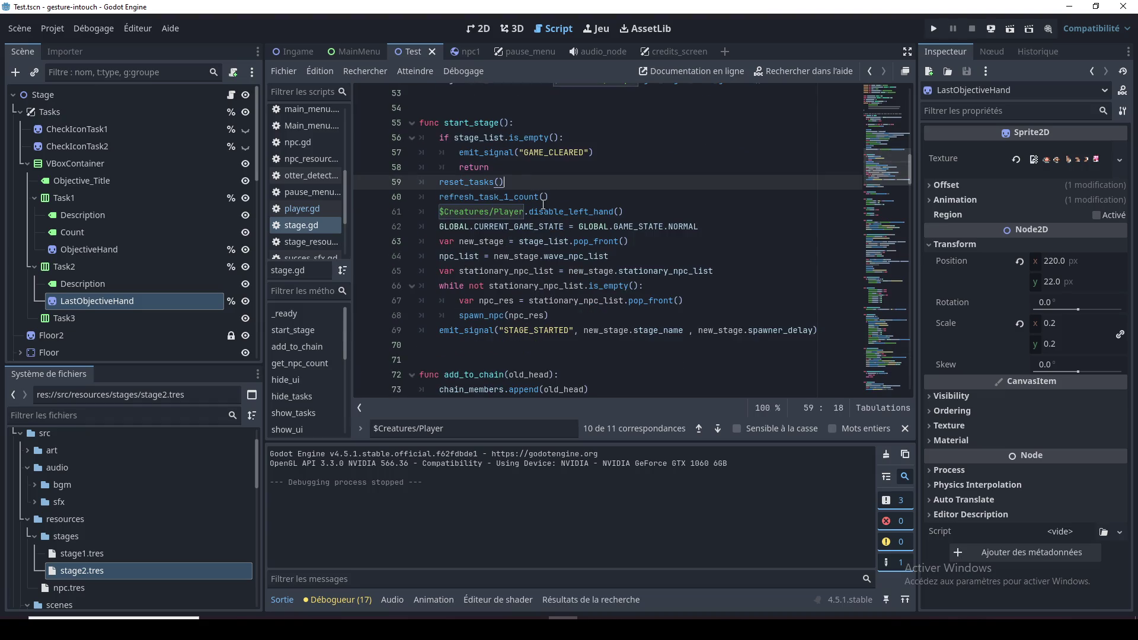
double_click(470, 183)
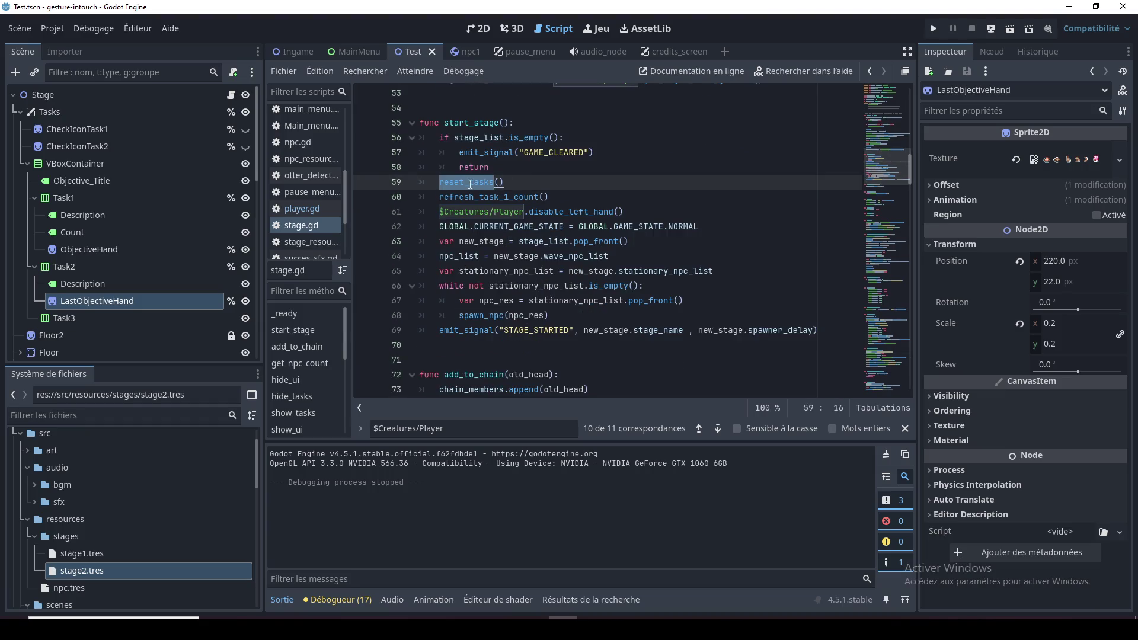
click(504, 190)
double_click(471, 184)
click(471, 183)
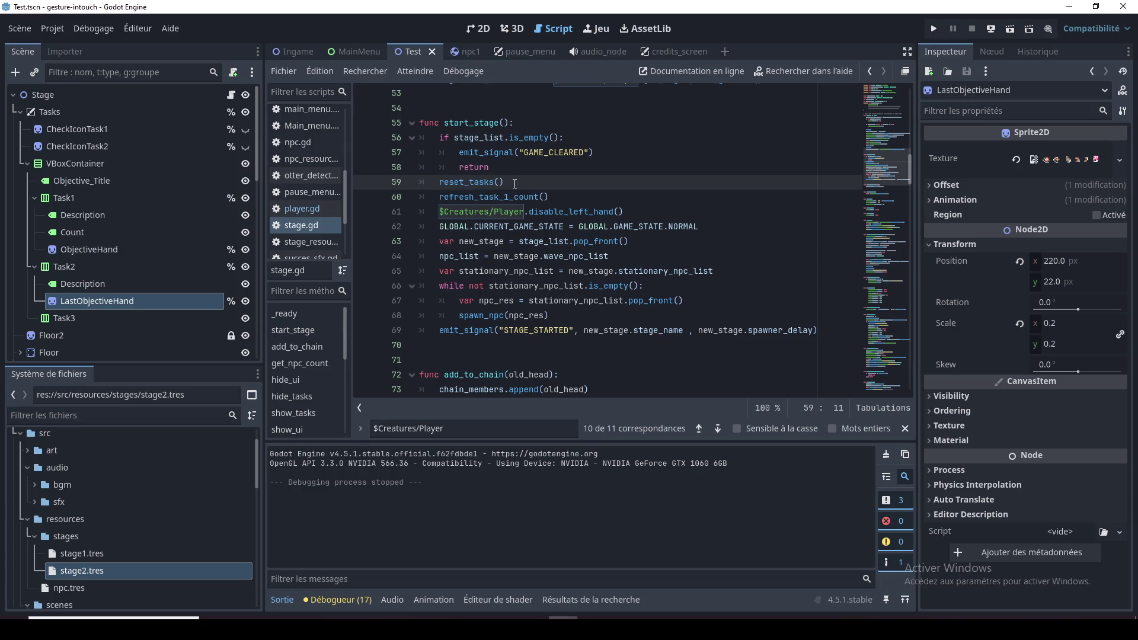
double_click(476, 183)
ctrl+click(492, 183)
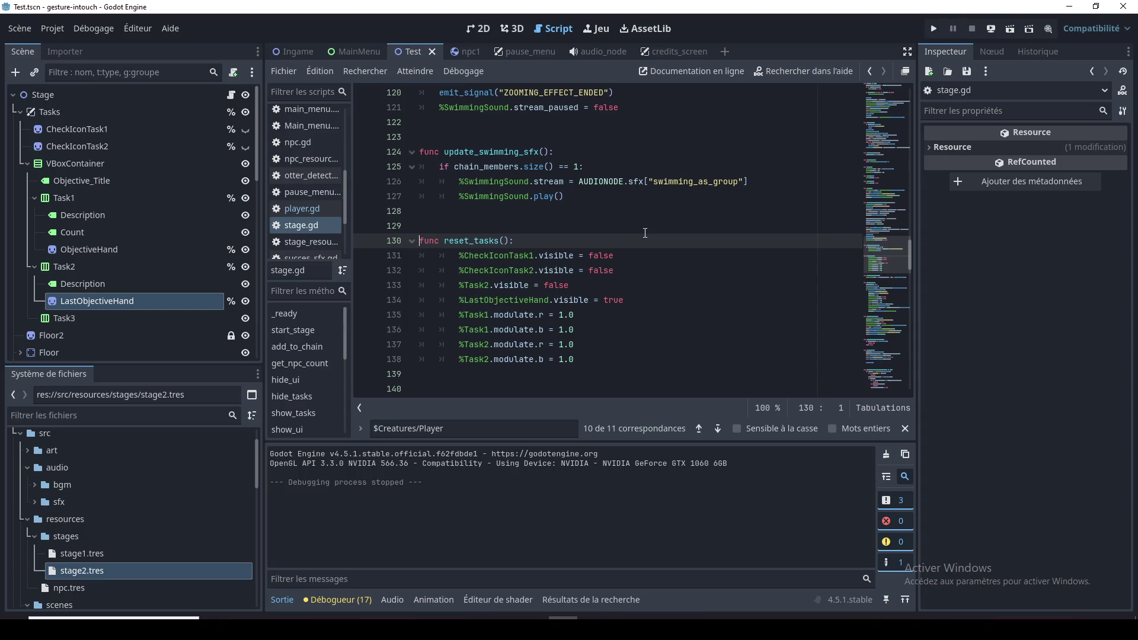
Bring the top of stage.gd into view and inspect the spawning zone lines 28–30
mouse_move(867, 223)
mouse_down()
mouse_move(884, 224)
mouse_move(891, 94)
mouse_up()
click(615, 274)
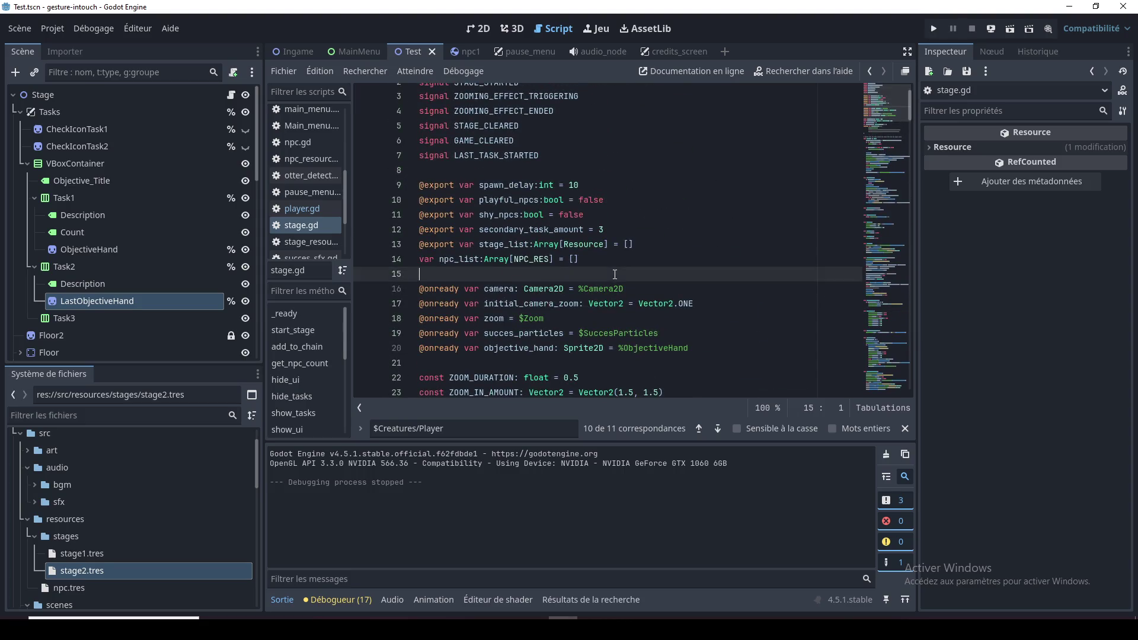
scroll(615, 274, down, 5)
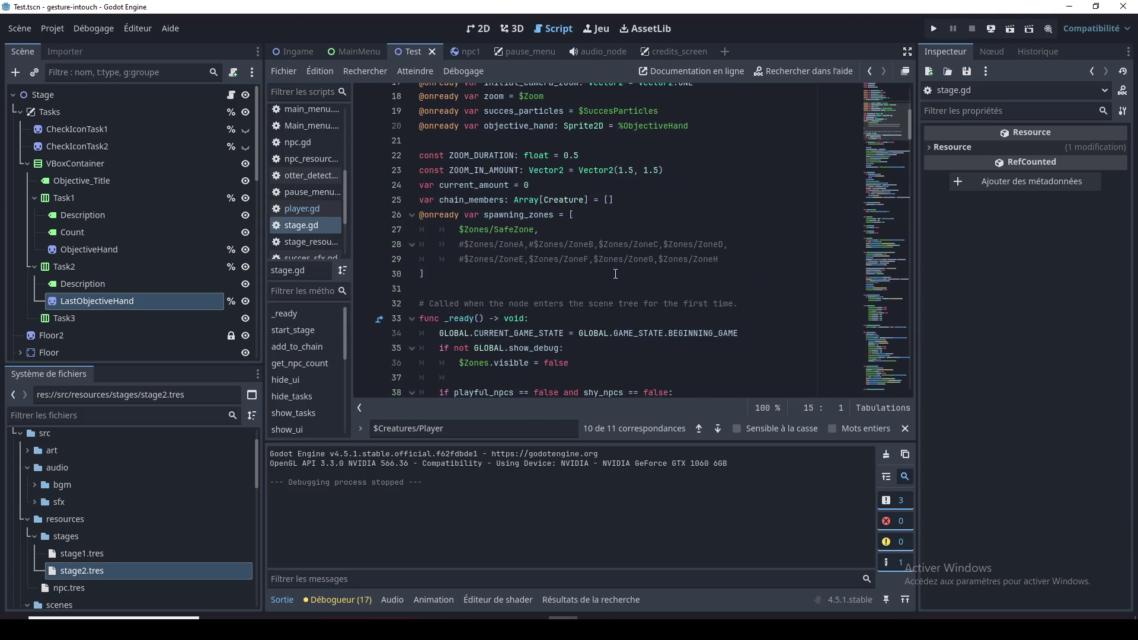
scroll(615, 273, down, 2)
scroll(616, 274, up, 2)
click(616, 273)
click(616, 291)
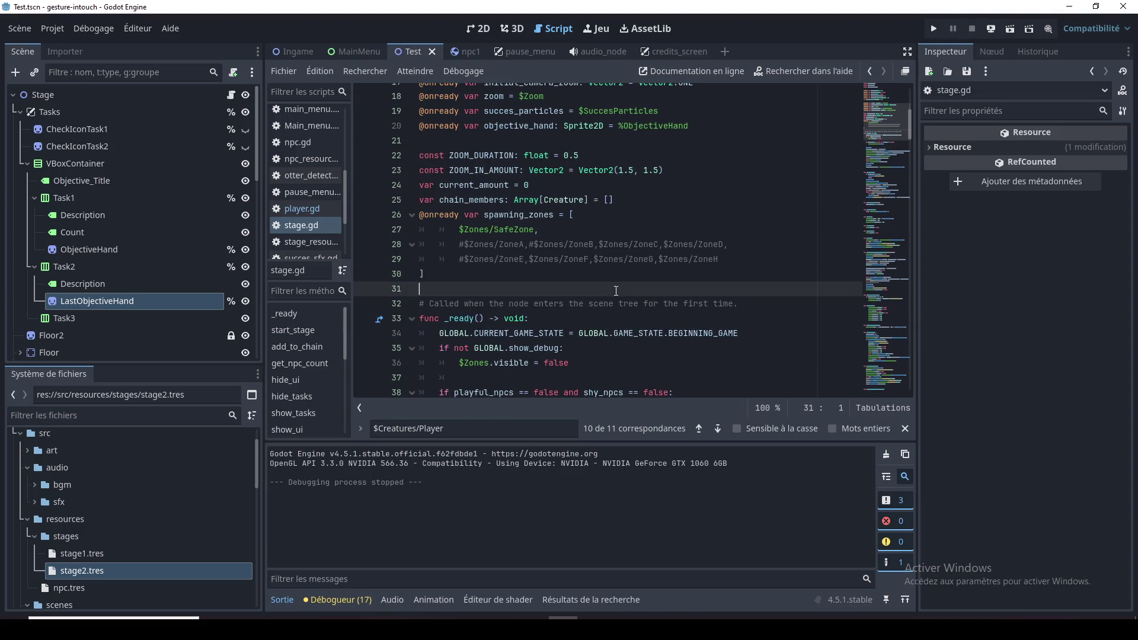
double_click(616, 244)
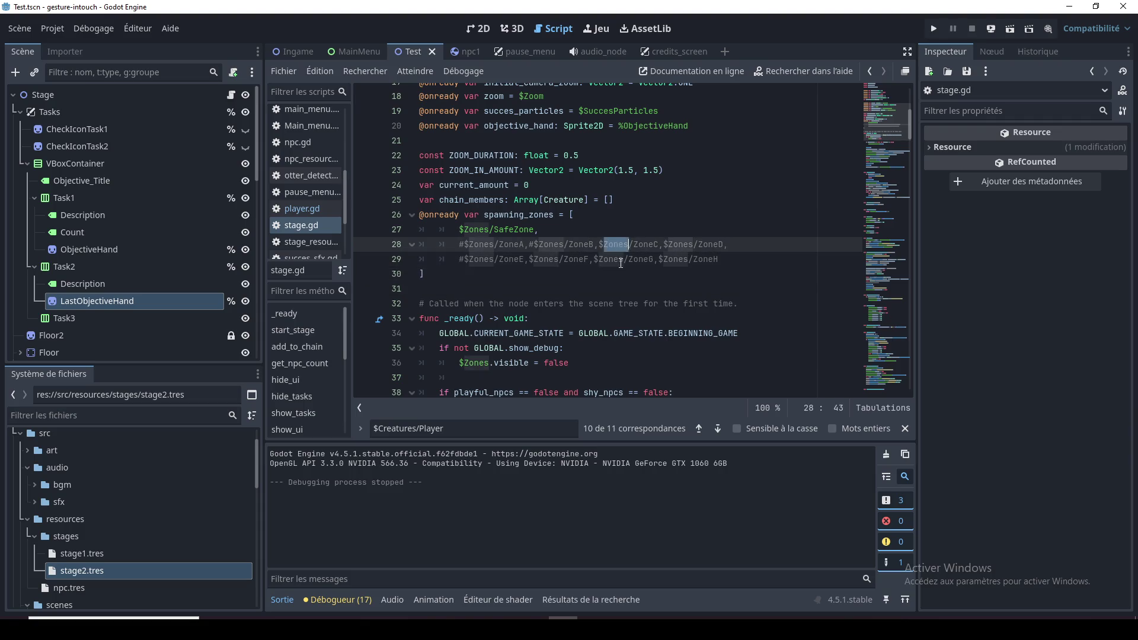
click(621, 277)
Change the start_stage() call on line 50 to start_stage(false)
scroll(621, 298, down, 2)
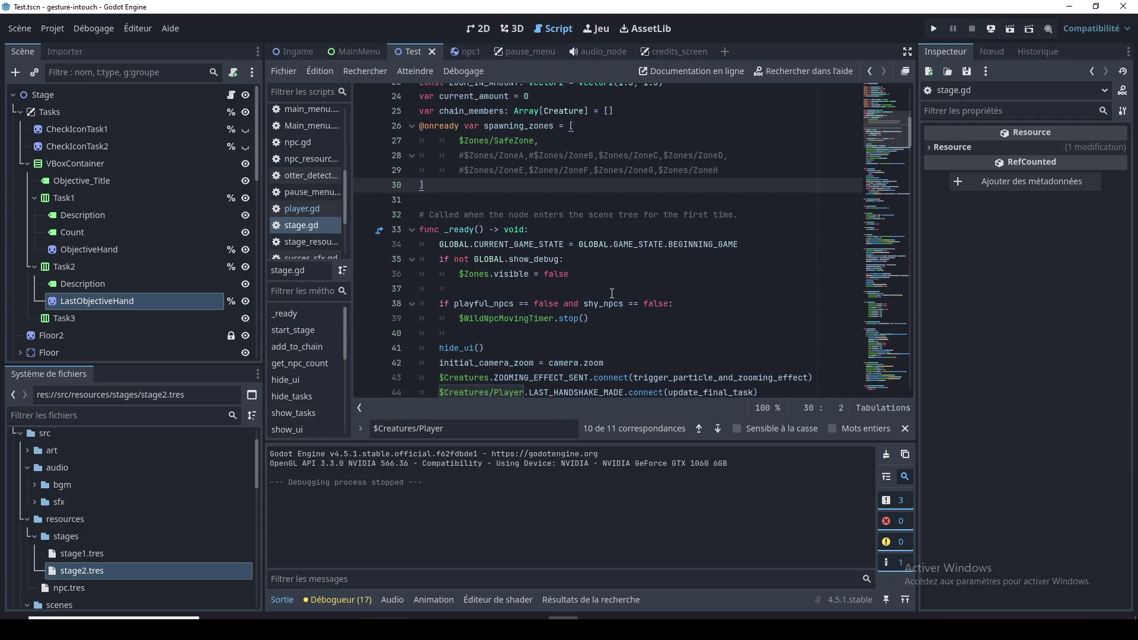
scroll(611, 293, down, 2)
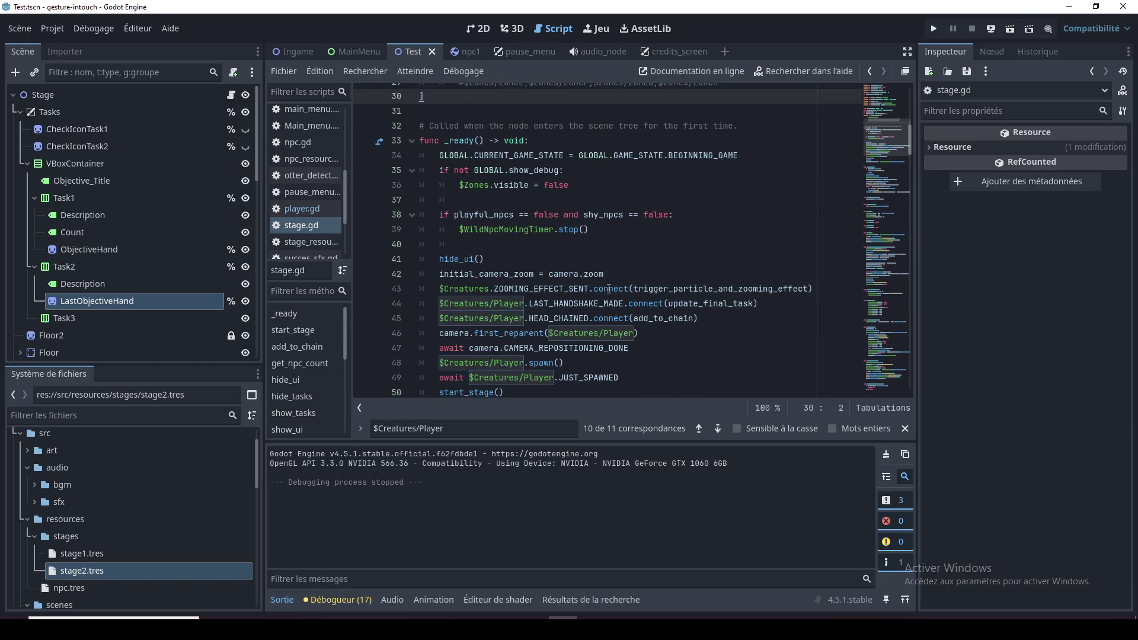
scroll(610, 288, down, 3)
scroll(606, 286, up, 1)
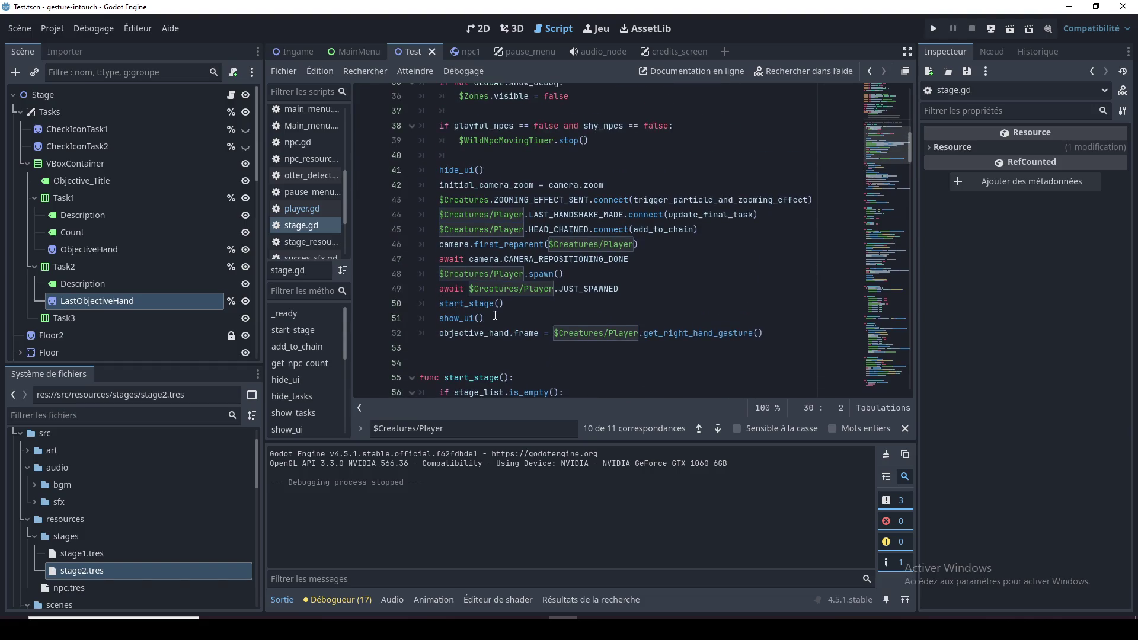
double_click(472, 318)
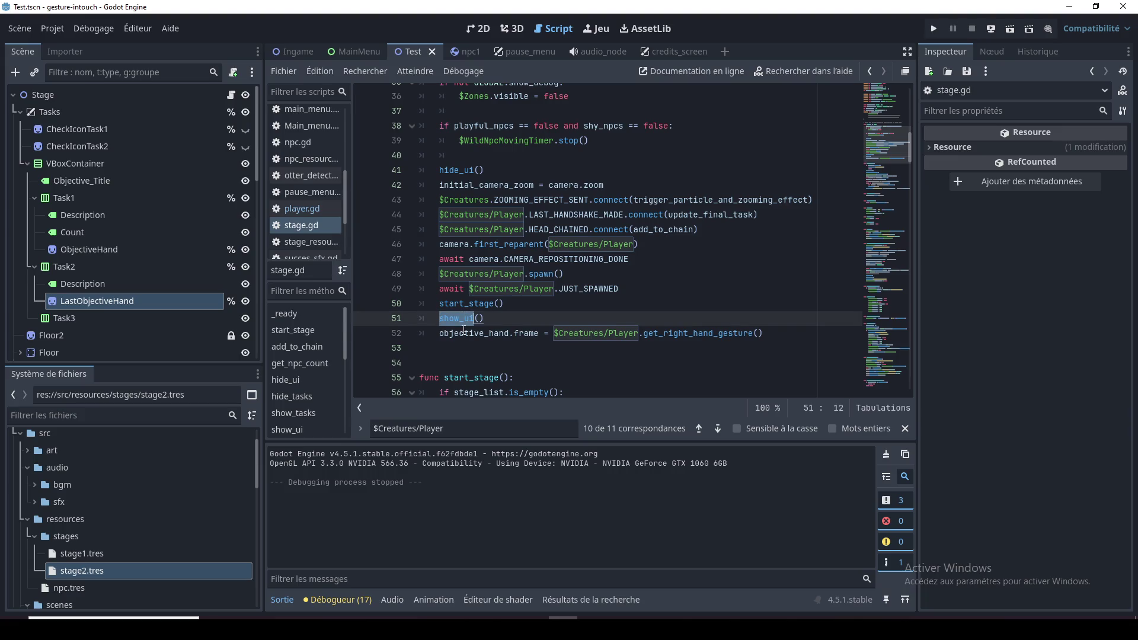
click(500, 304)
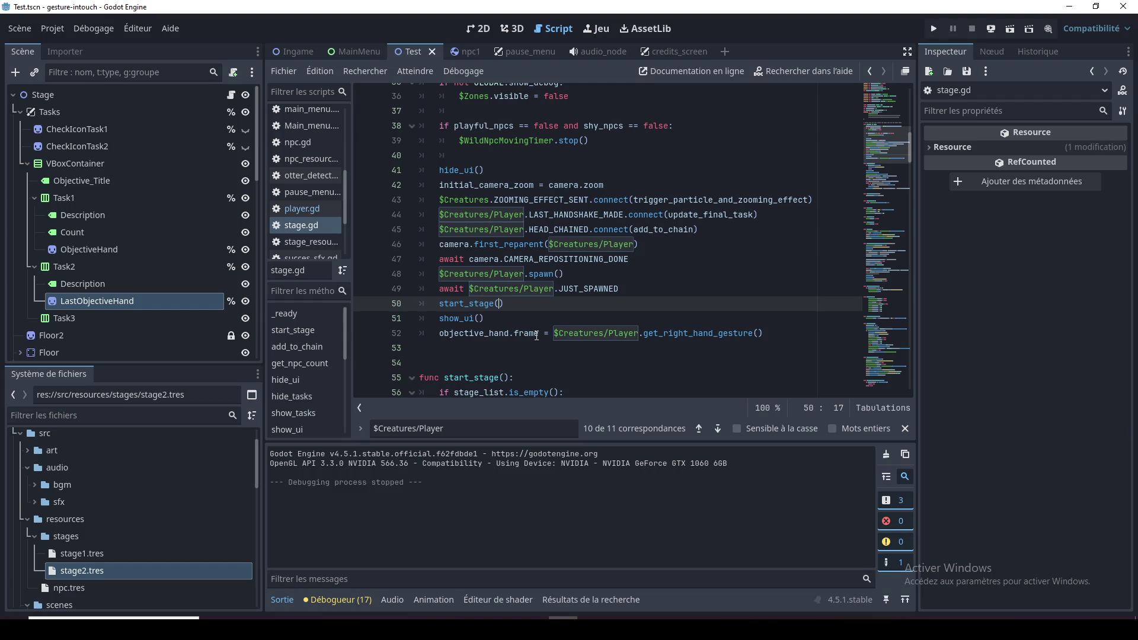
text(false)
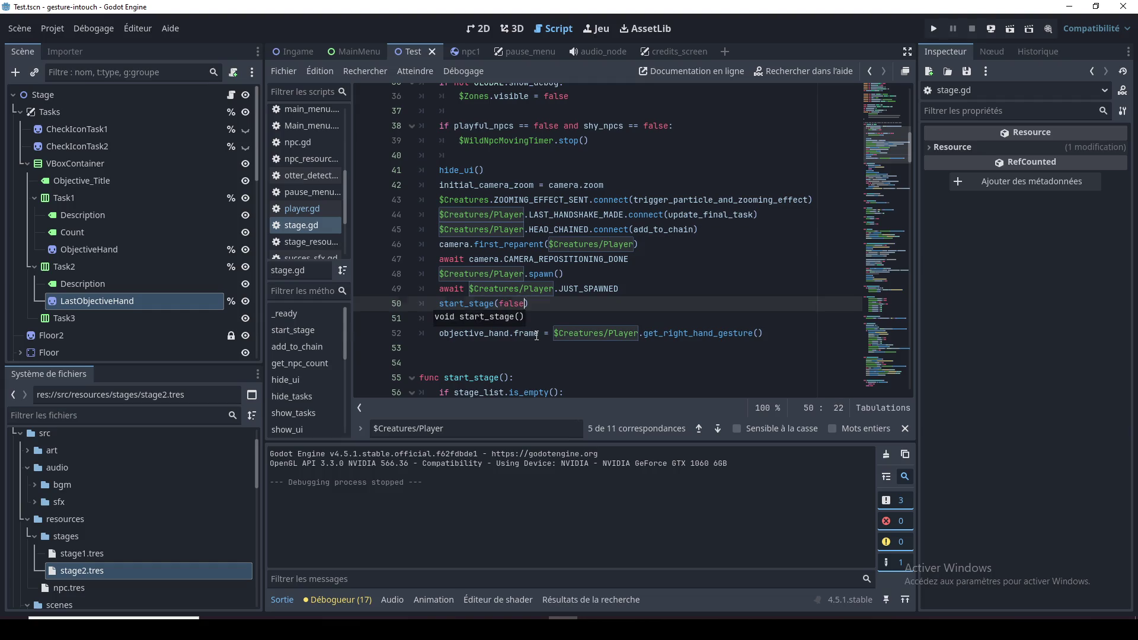
click(537, 336)
scroll(537, 336, down, 1)
click(502, 345)
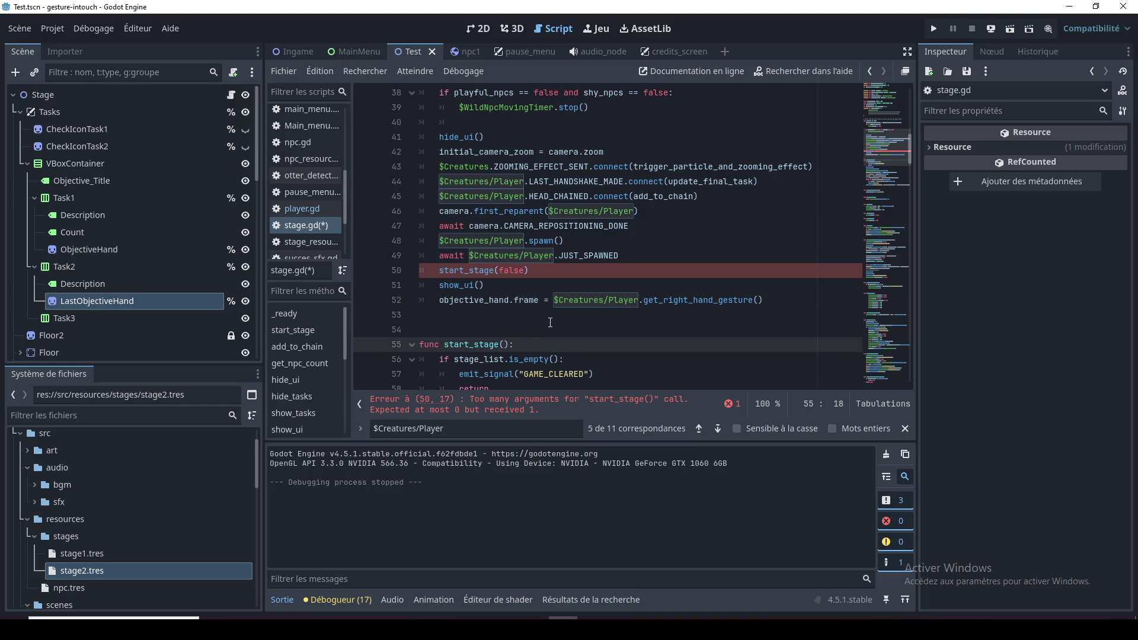
double_click(515, 271)
text(true)
key(alt+Left)
double_click(512, 270)
key(BackSpace)
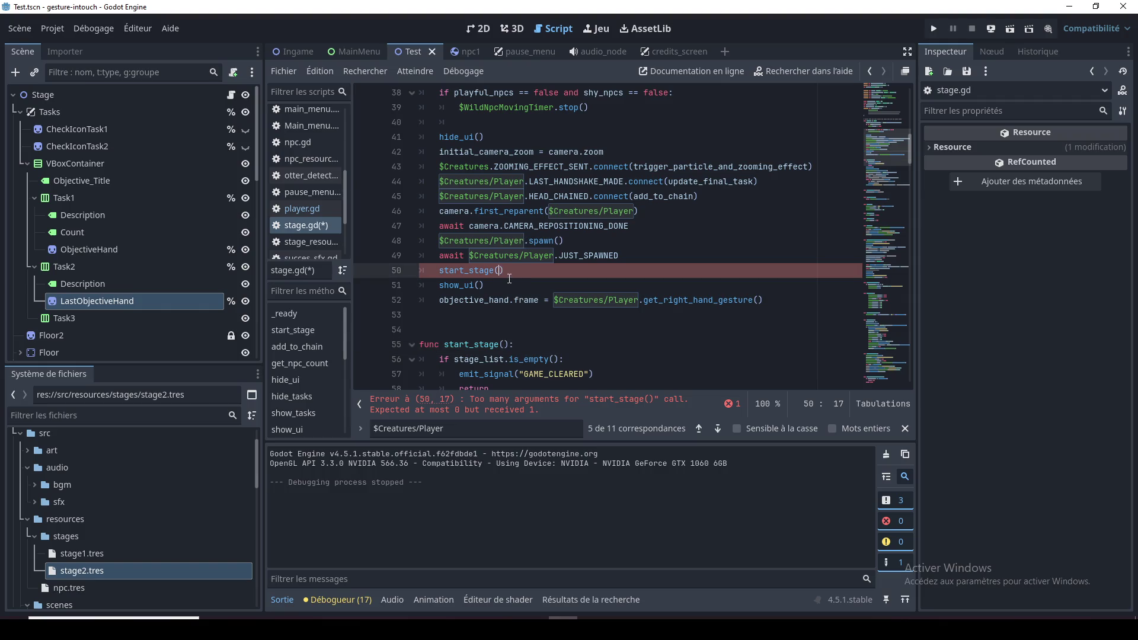
scroll(509, 278, up, 3)
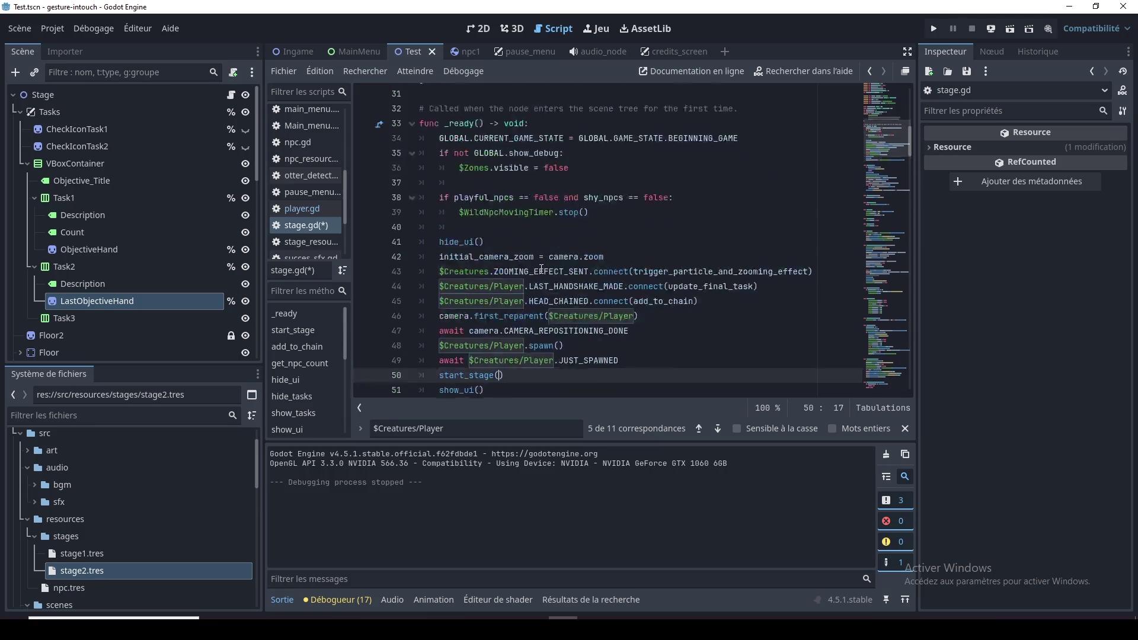
Write if not GLOBAL.CURRENT_GAME_STATE == GLOBAL.GAME_STATE.BEGINNING_GAME: on line 59
double_click(687, 167)
scroll(511, 226, down, 7)
click(511, 227)
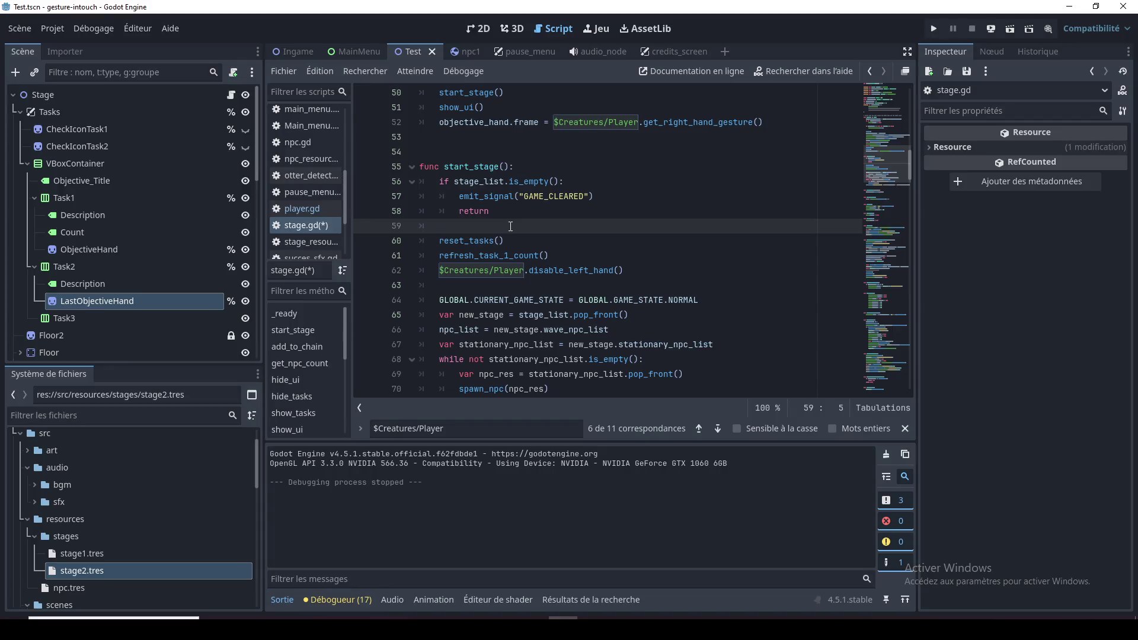
text(if not)
text(GLOBAL.CURRENT_GAME_STATE = GLOBAL.GAME_STATE.BEGINNING_GAME)
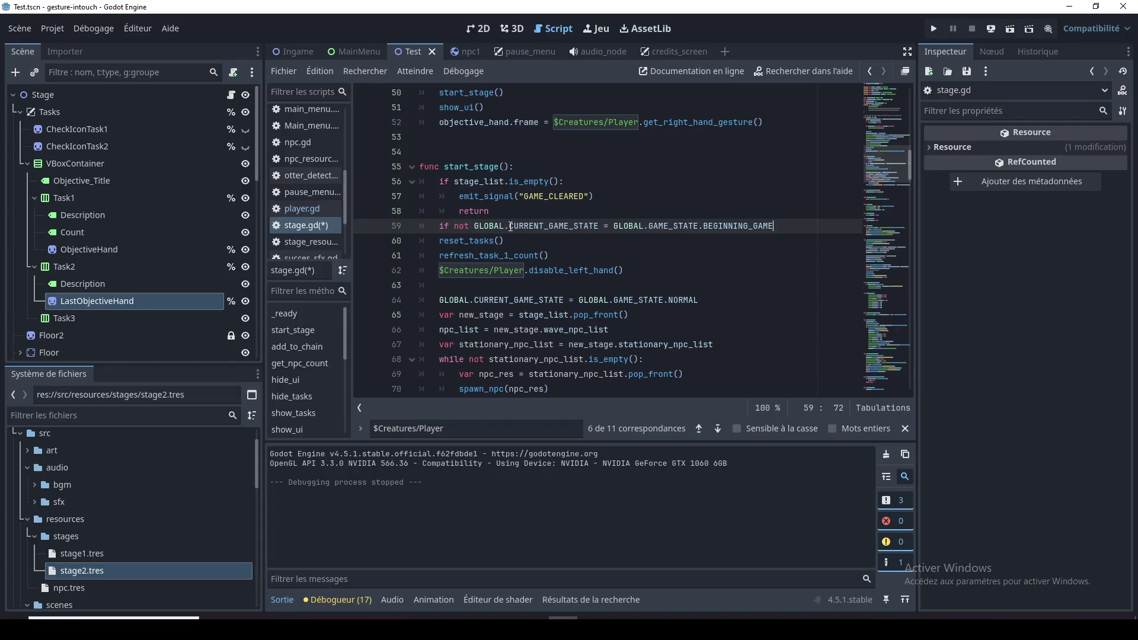
click(605, 226)
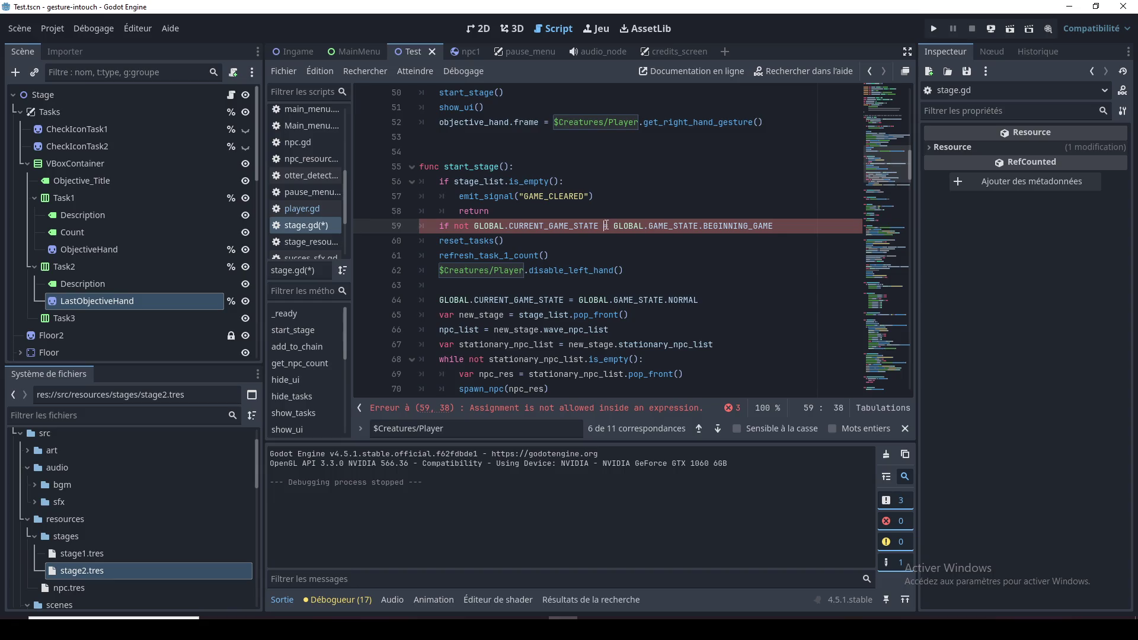
text(=)
click(798, 224)
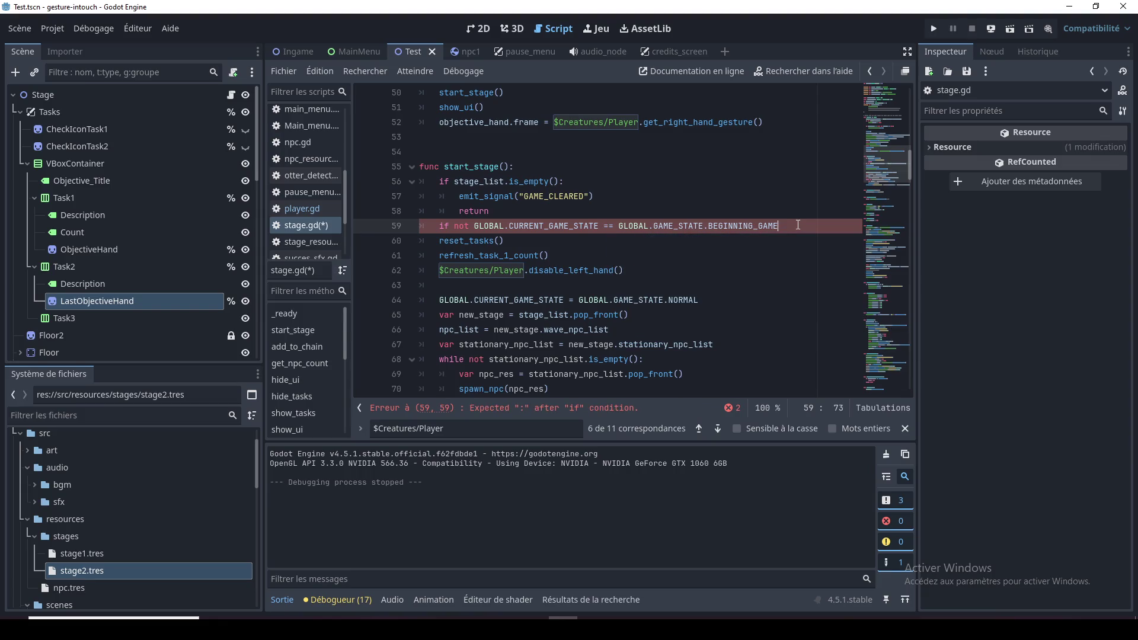
Indent reset_tasks, refresh_task_1_count and disable_left_hand under the if, then save
drag(628, 271, 420, 241)
key(Tab)
click(557, 285)
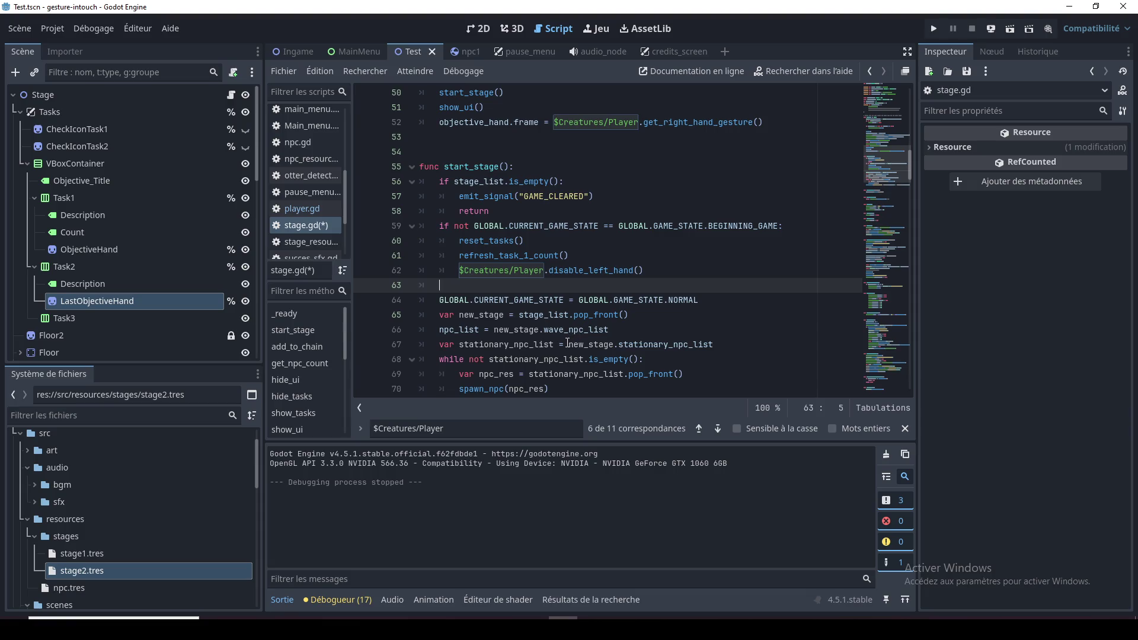
click(552, 270)
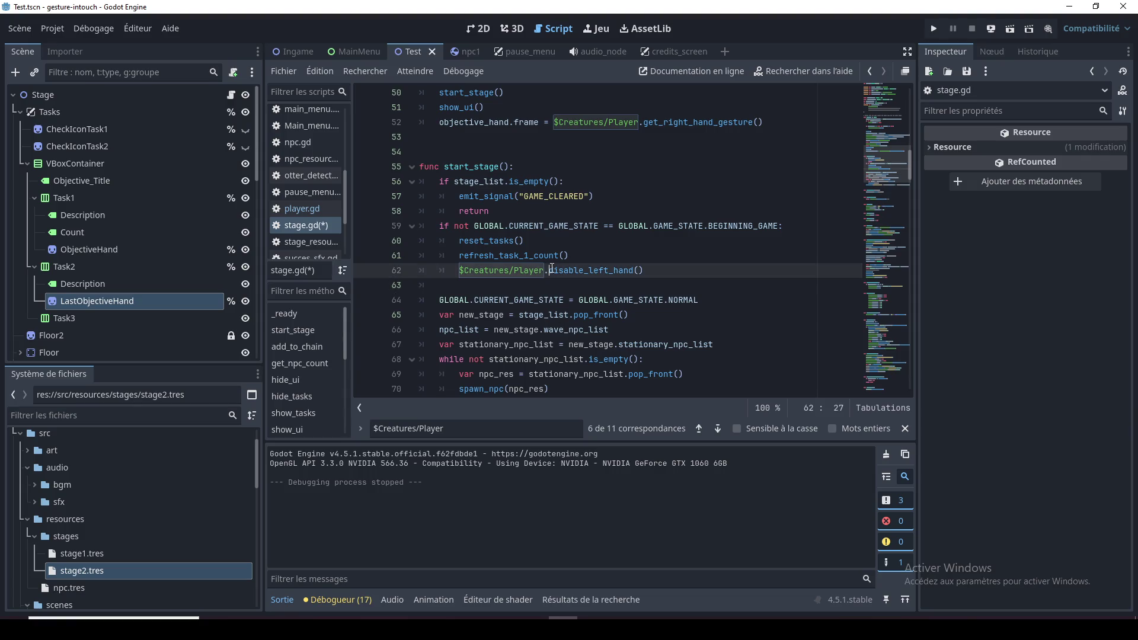
click(550, 296)
click(555, 290)
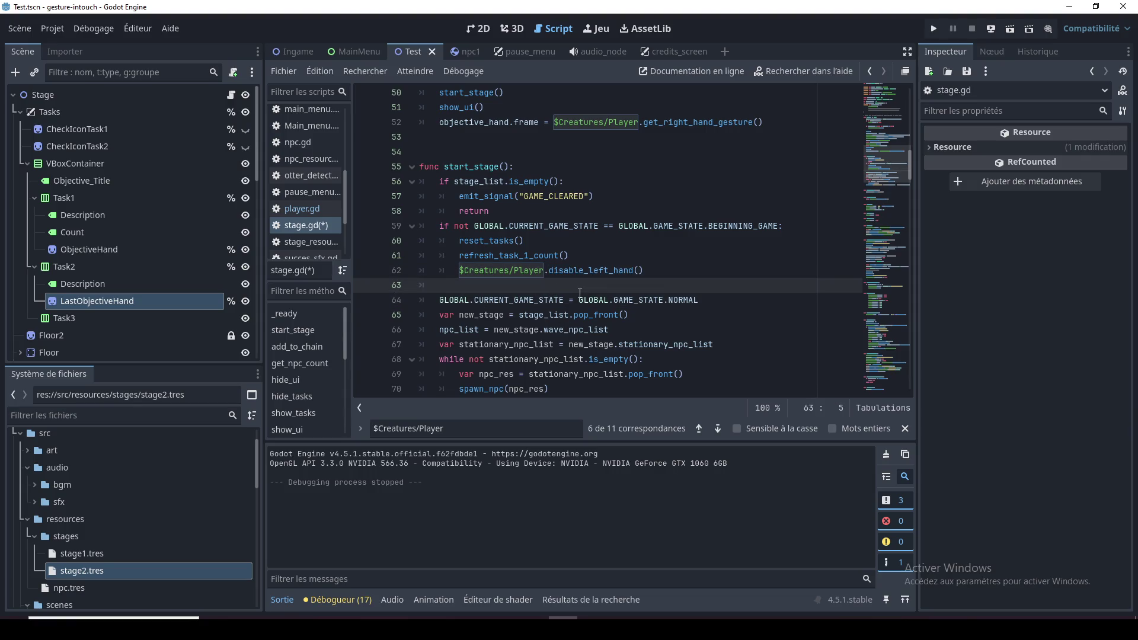
click(584, 271)
click(556, 270)
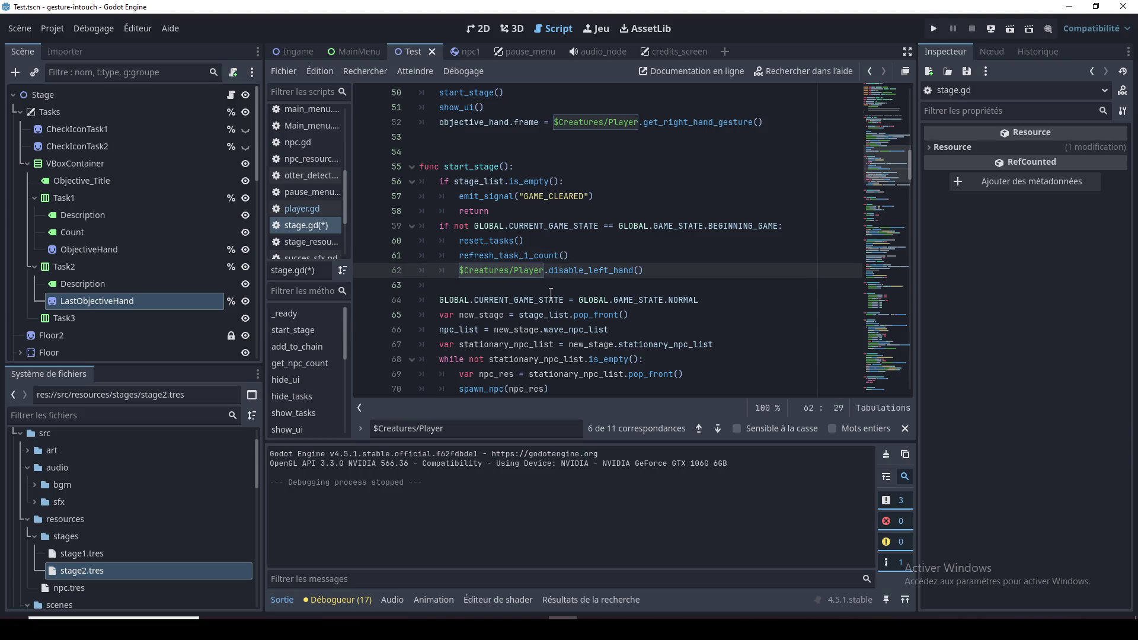
key(ctrl+s)
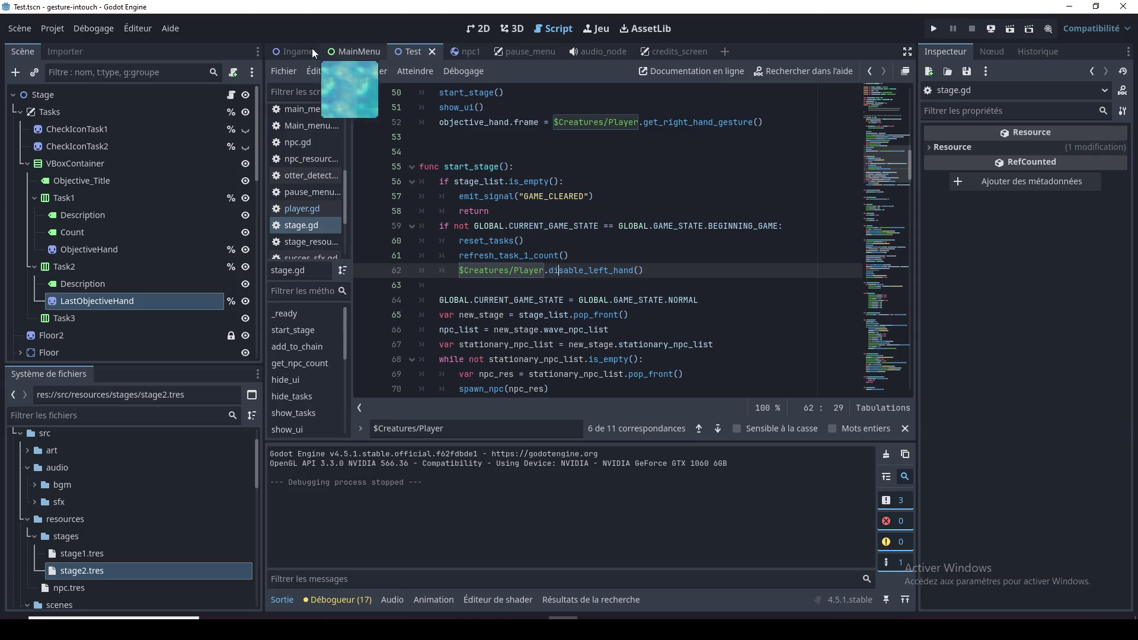
Run the Ingame scene with F6 to check the fix, then stop it
click(292, 48)
key(F6)
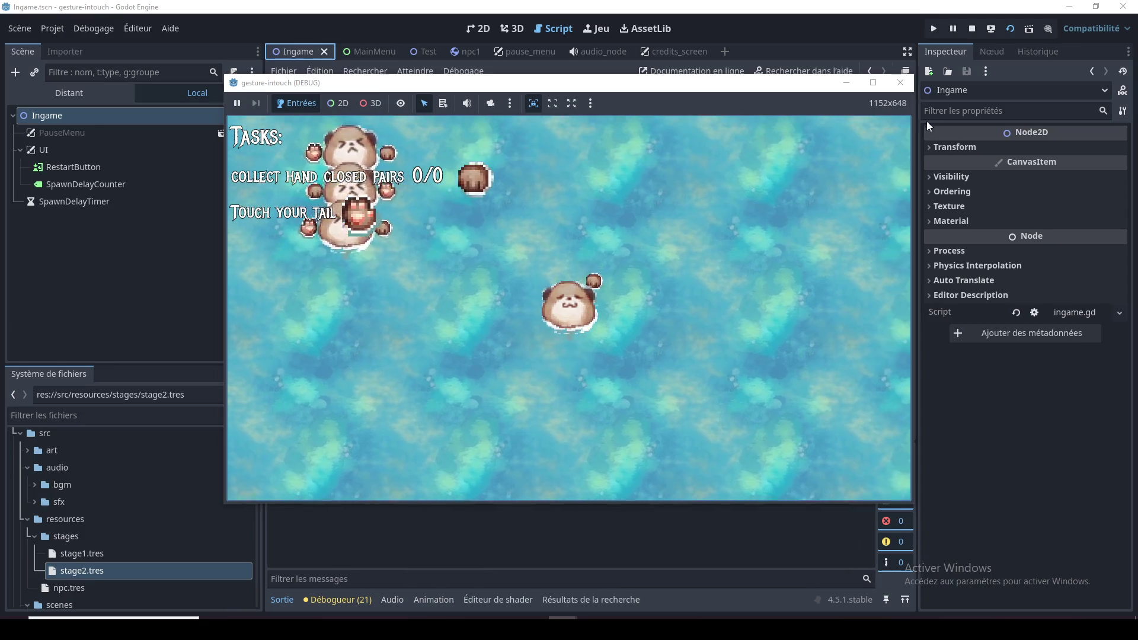
click(900, 82)
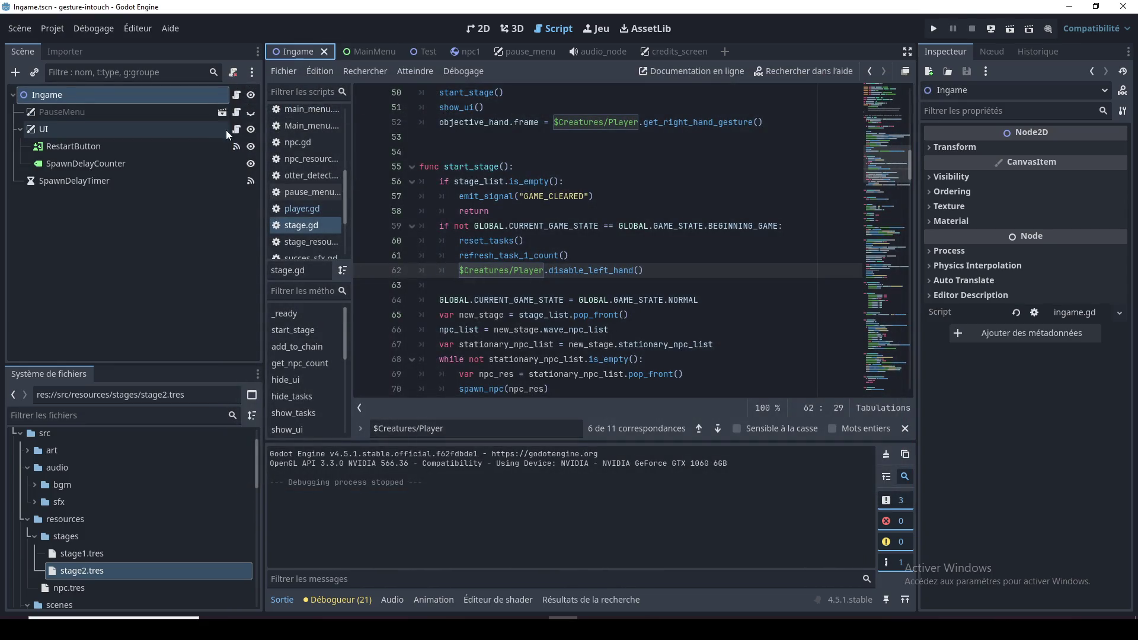
Hide Task2 in the Test scene, then rerun and stop the Ingame scene
click(419, 51)
click(245, 266)
click(294, 52)
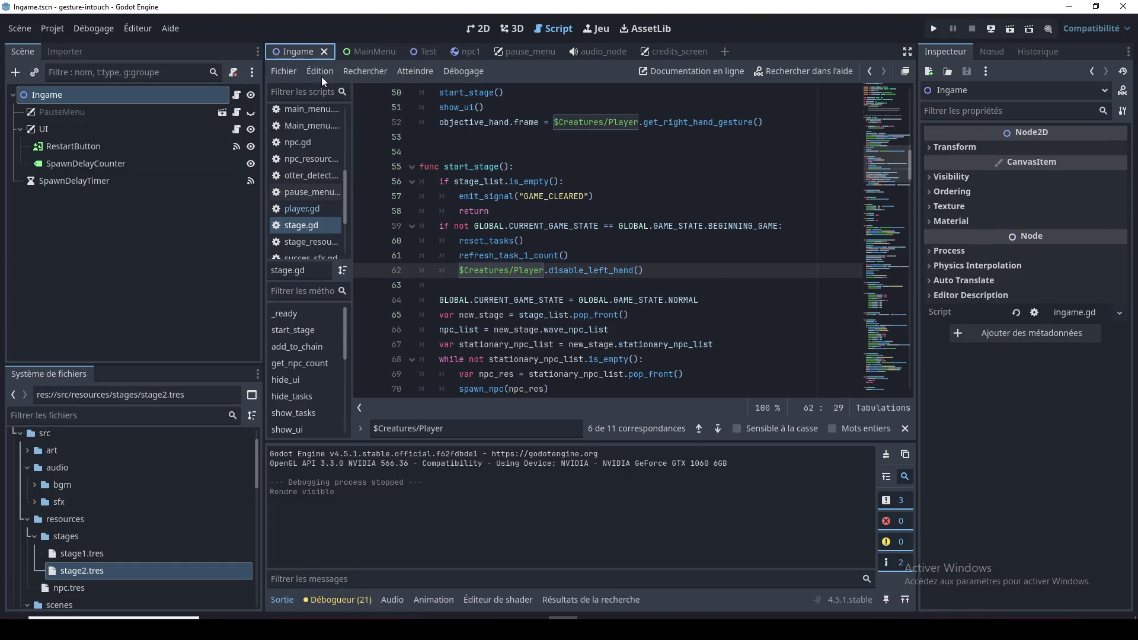
key(F6)
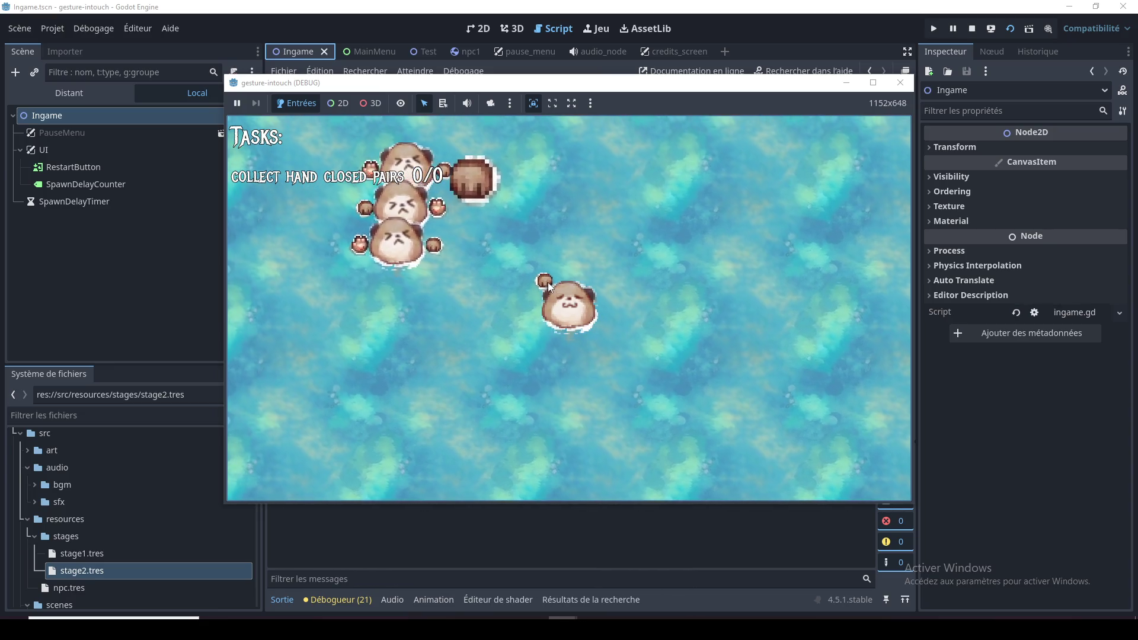
click(900, 82)
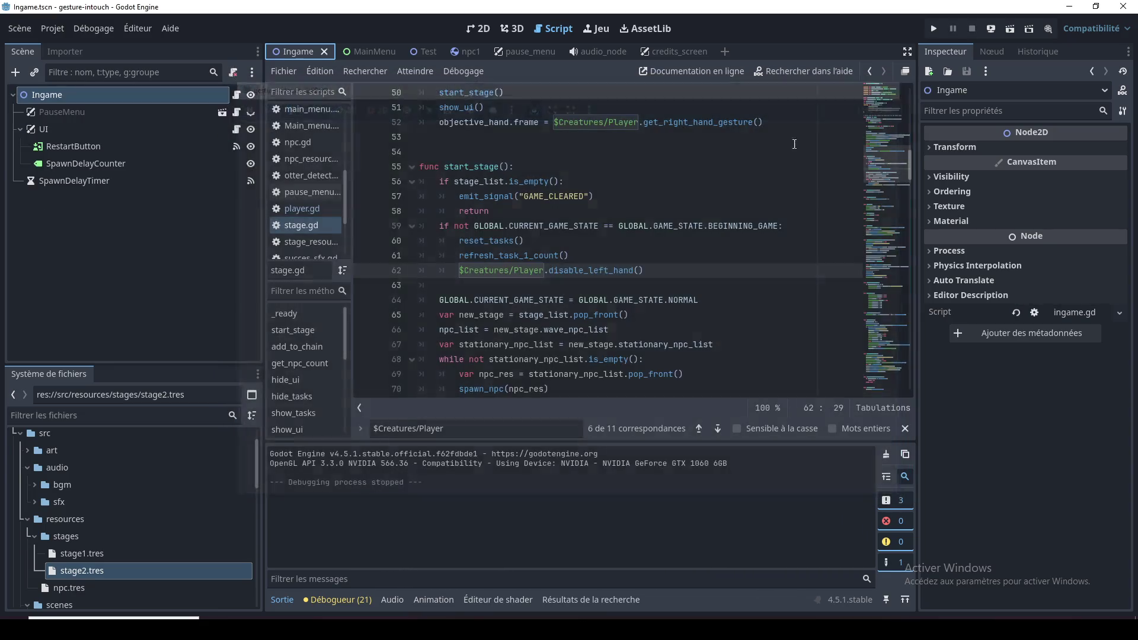
click(516, 259)
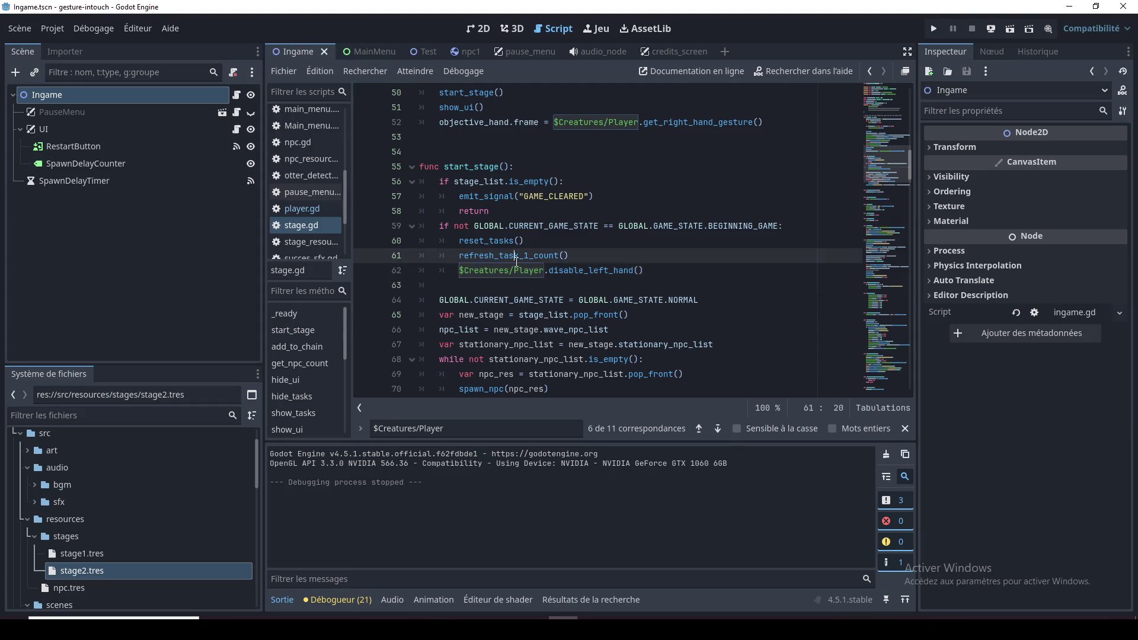
Move refresh_task_1_count() out of the if block, unindented, and run the game
triple_click(574, 256)
key(BackSpace)
click(570, 269)
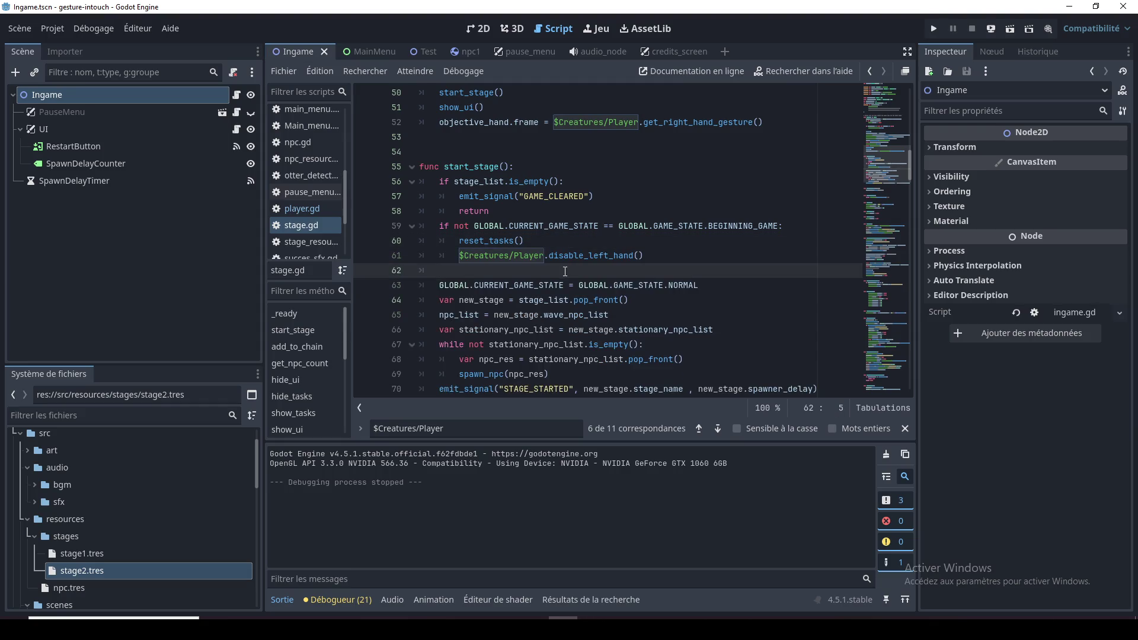
key(Return)
text(refresh_task_1_count())
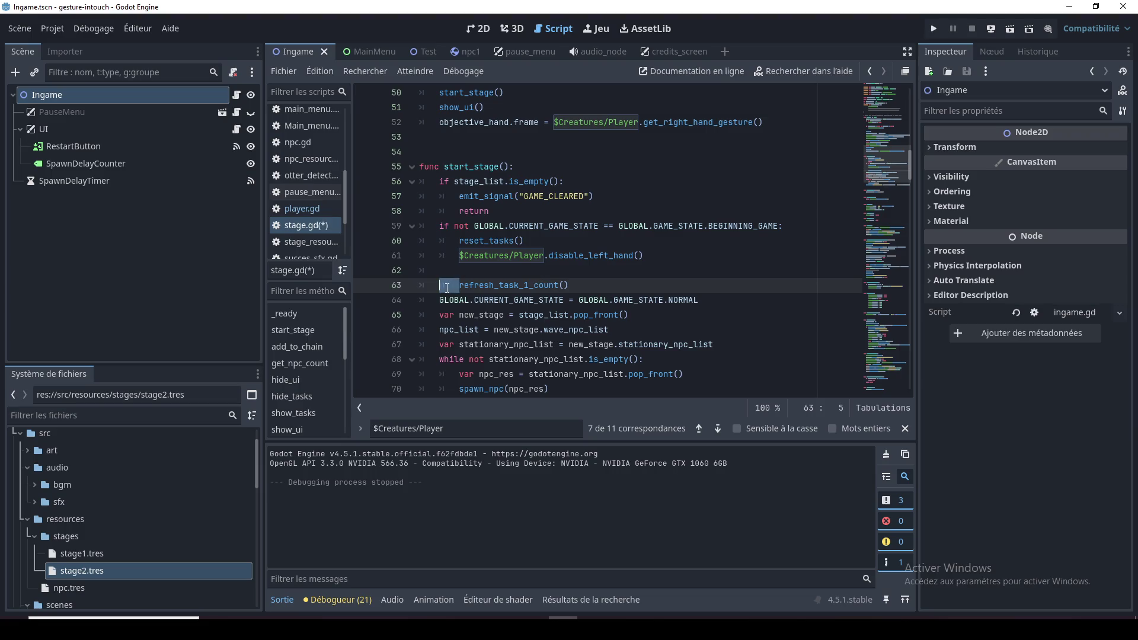
key(BackSpace)
click(473, 270)
key(BackSpace)
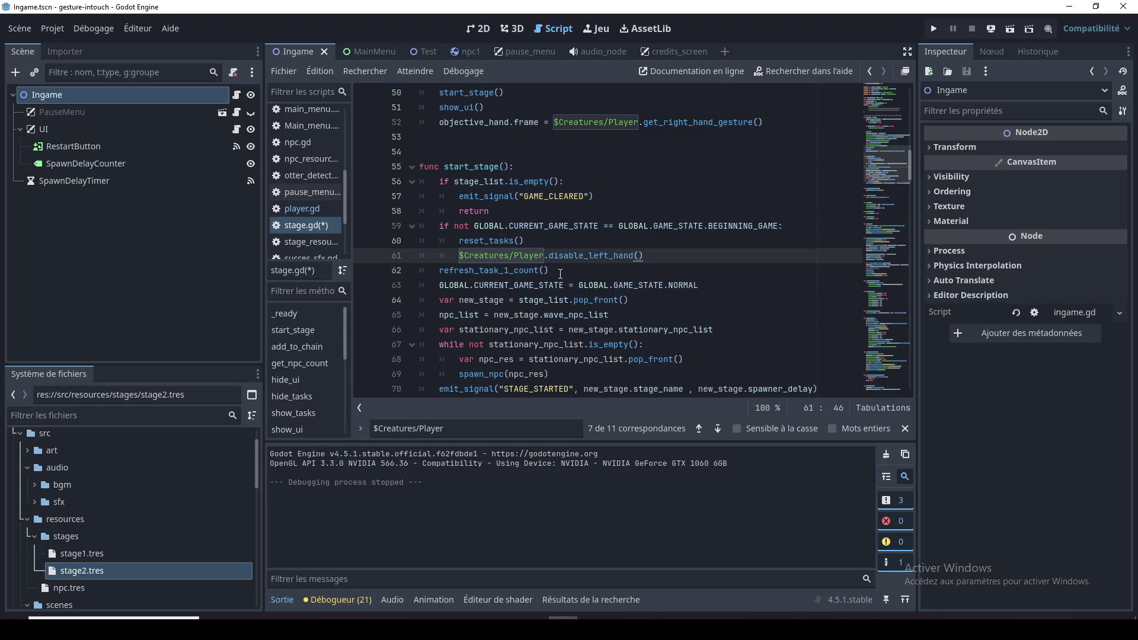
key(F6)
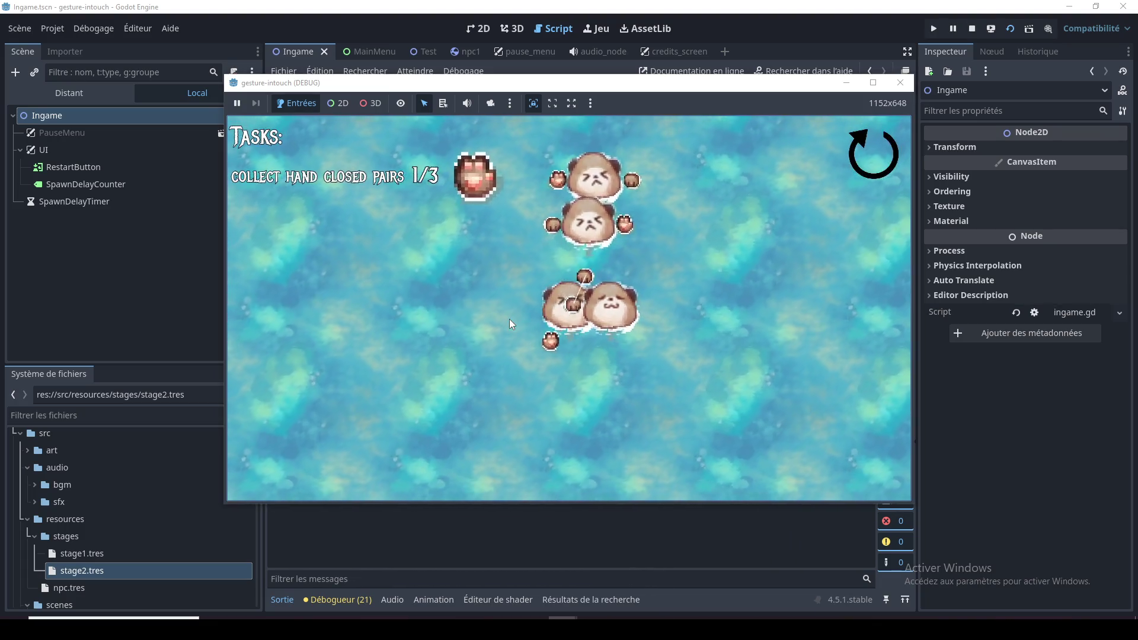
Stop the game, rerun it showing the pair count at 0/0, then stop it
key(F8)
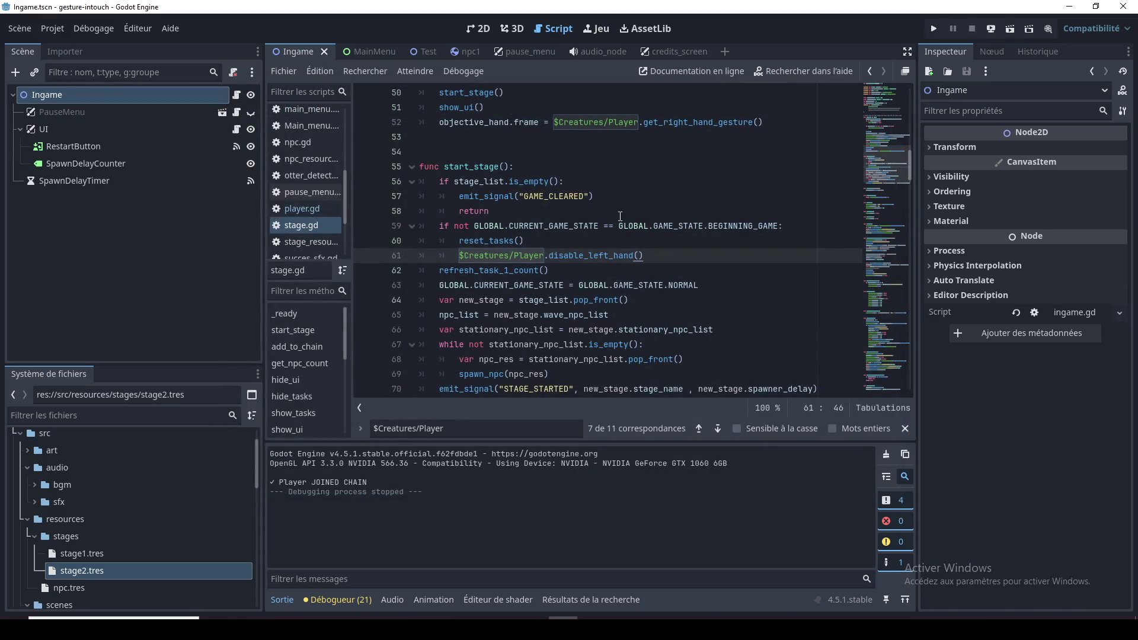
key(F5)
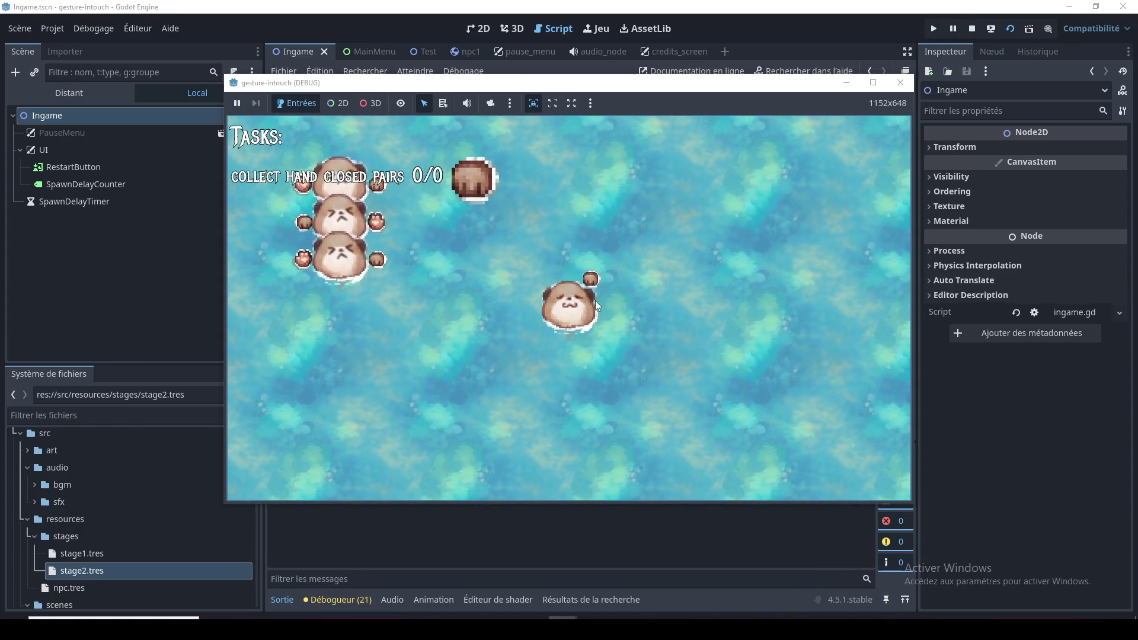
click(901, 82)
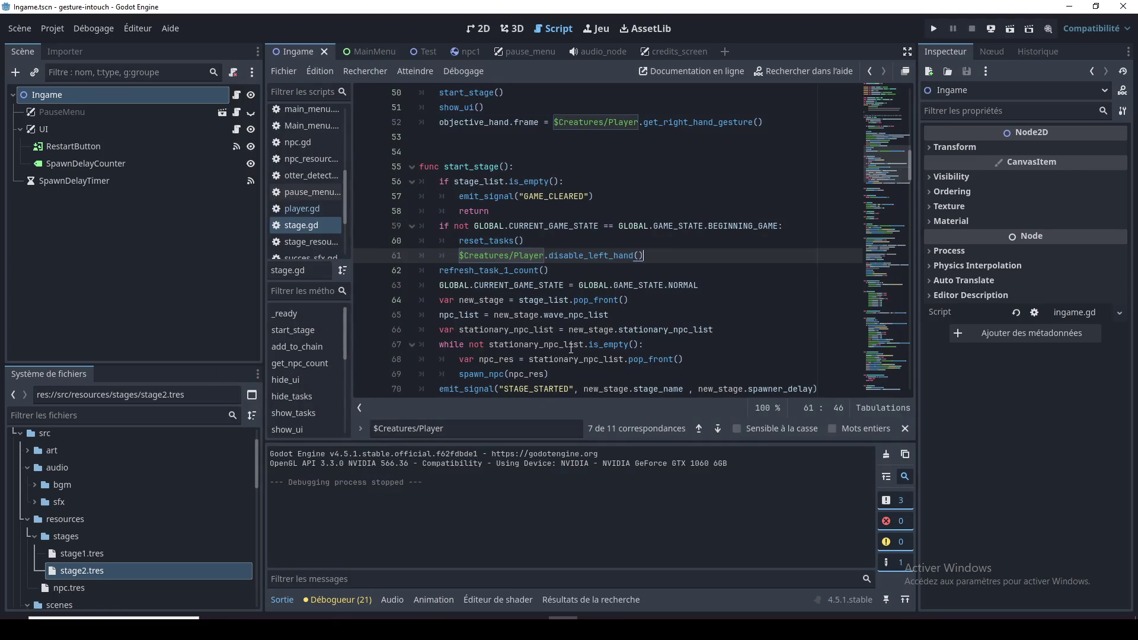
click(578, 276)
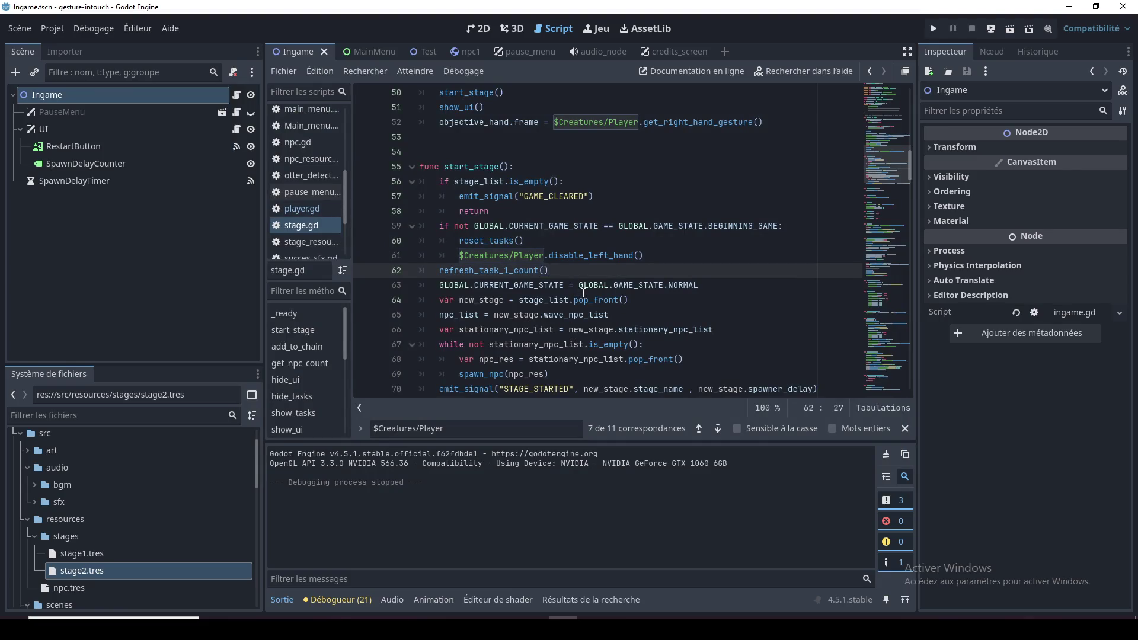
scroll(541, 268, down, 1)
Move the refresh_task_1_count() call from line 62 to just after spawn_npc(npc_res)
double_click(514, 223)
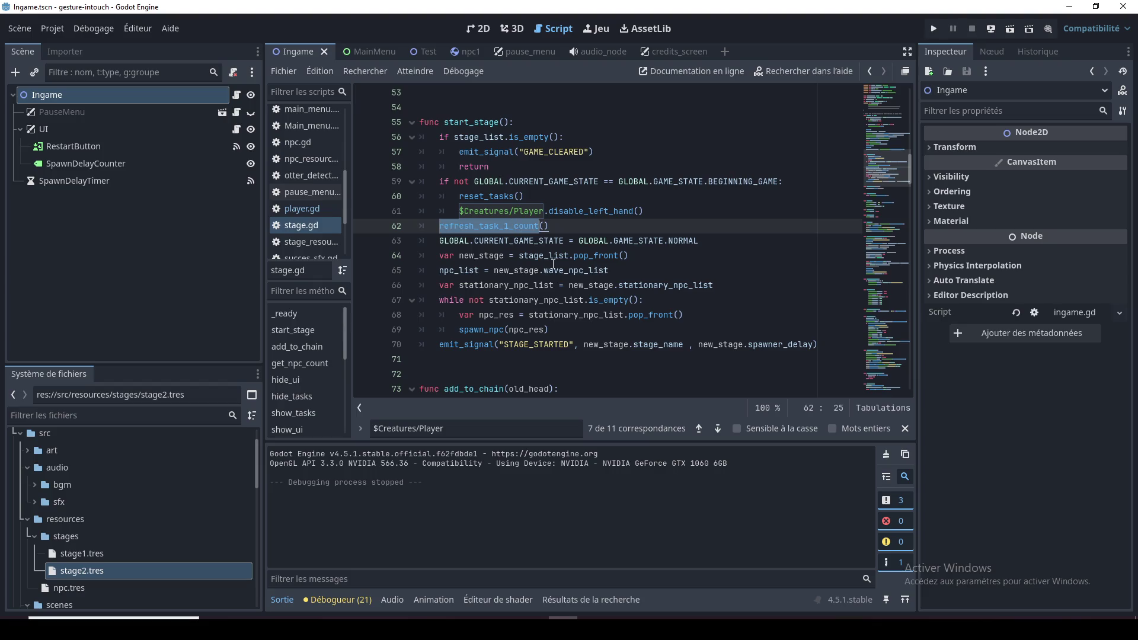
click(501, 242)
drag(546, 227, 439, 230)
key(ctrl+x)
click(561, 330)
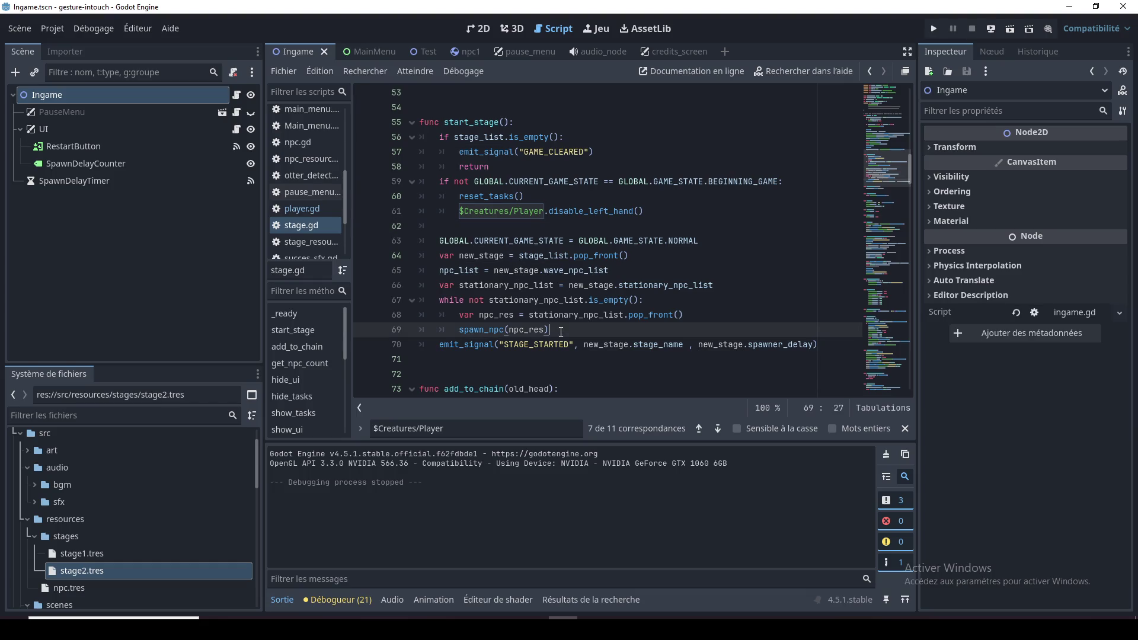
key(Return)
key(ctrl+v)
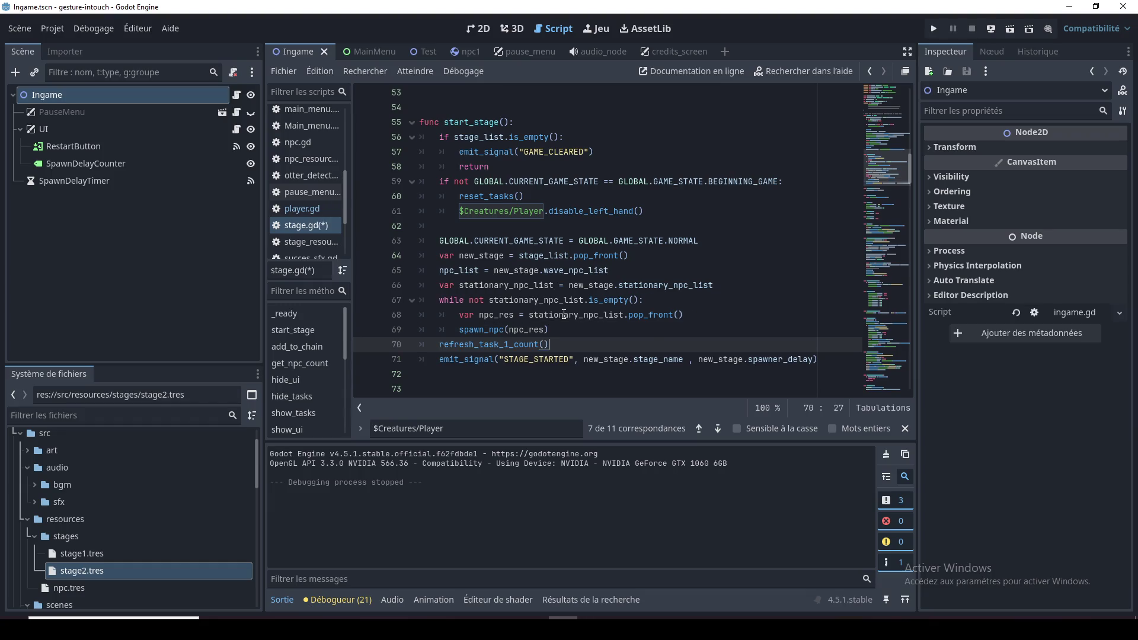
Delete the leftover empty line 62, save stage.gd, and run the game with F5
double_click(482, 330)
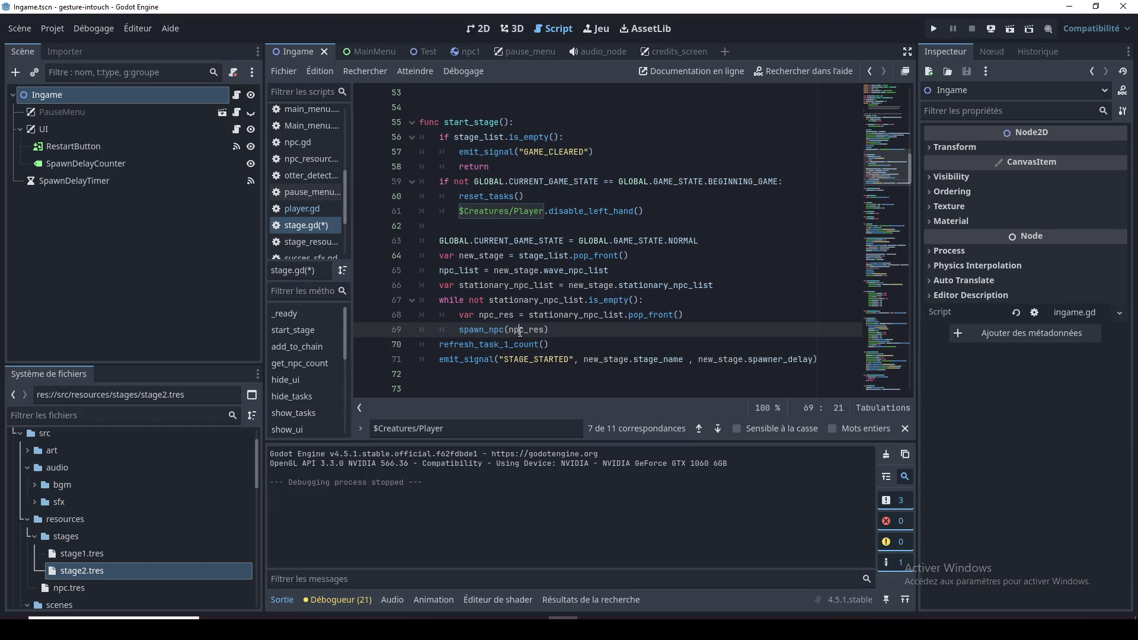
click(545, 344)
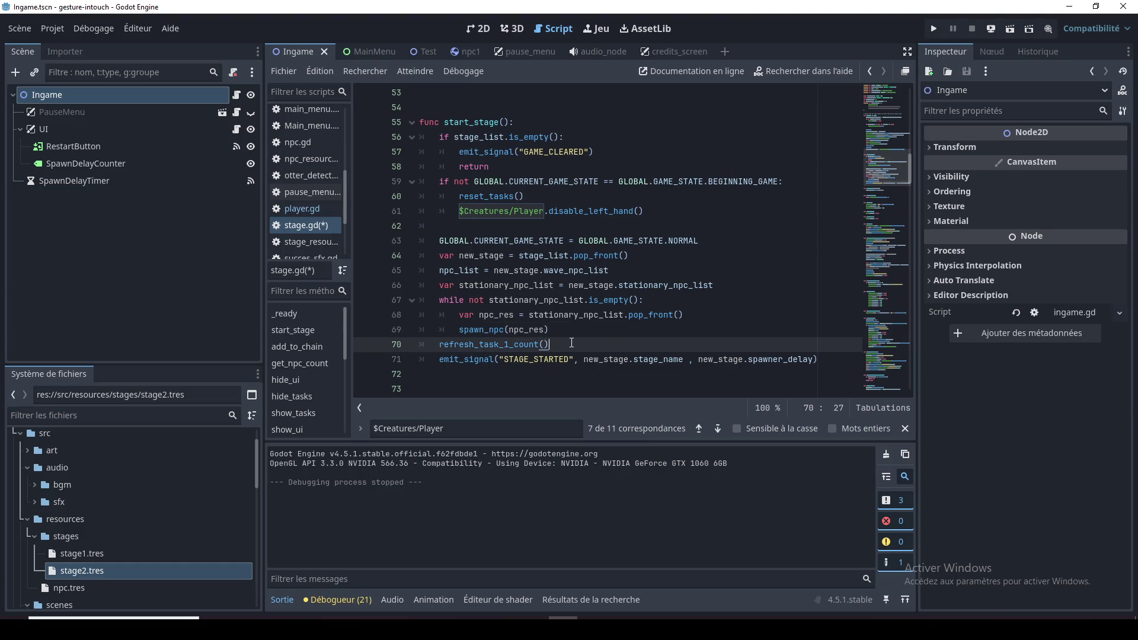
click(527, 226)
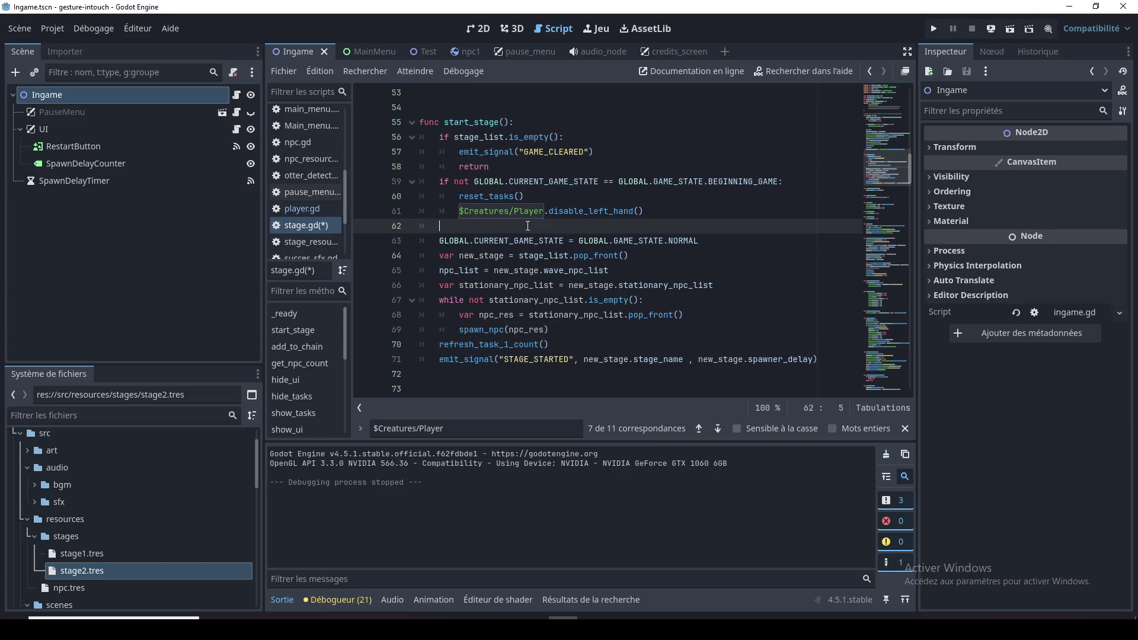
key(BackSpace)
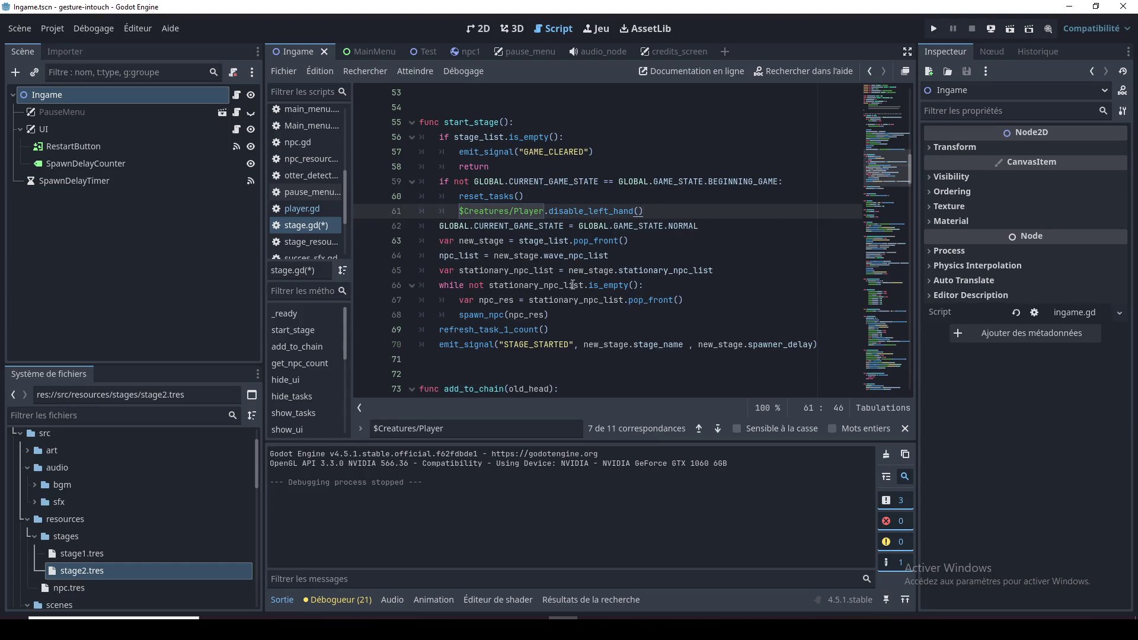
key(ctrl+s)
click(493, 353)
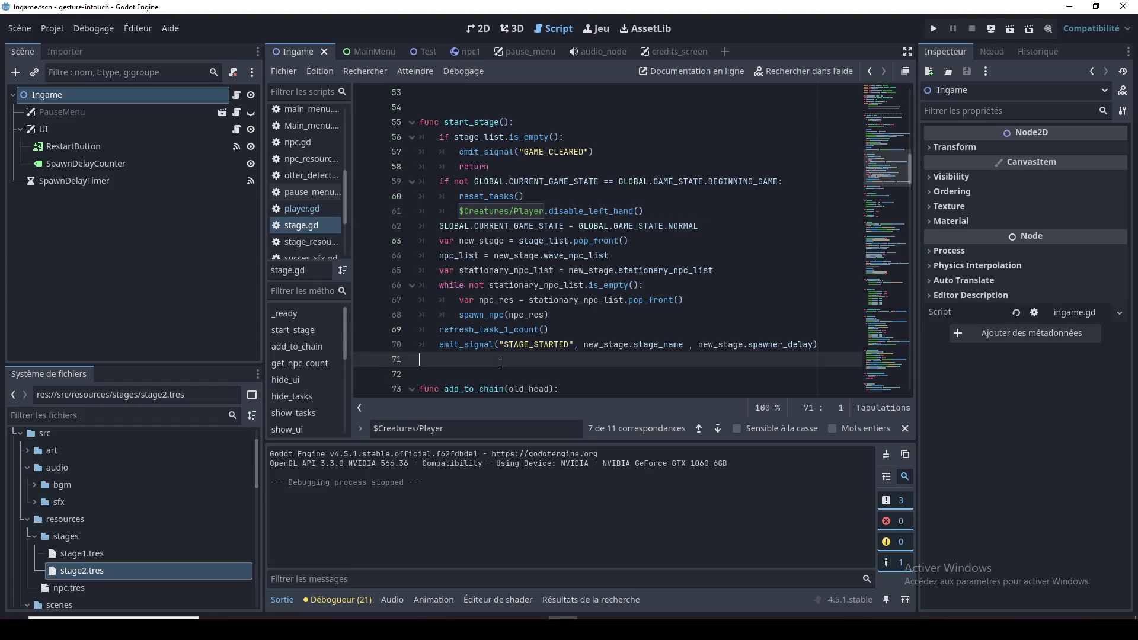
key(F5)
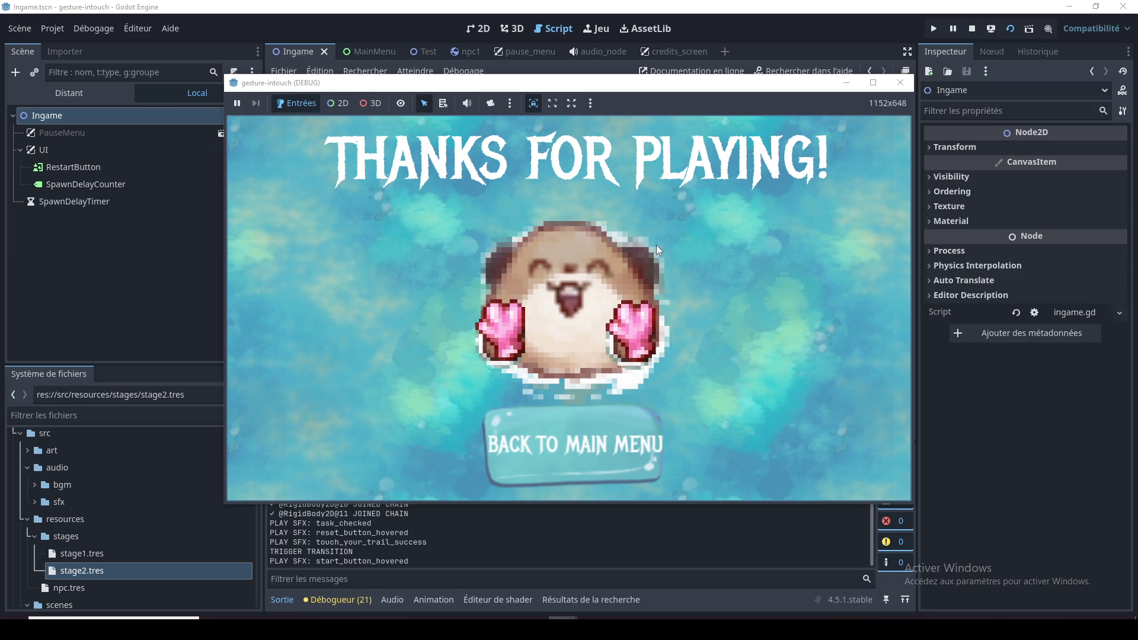
Minimize the game window once the THANKS FOR PLAYING! end screen is reached
click(855, 84)
Review start_stage around reset_tasks(), then scroll the minimap down to update_final_task near line 170
click(570, 164)
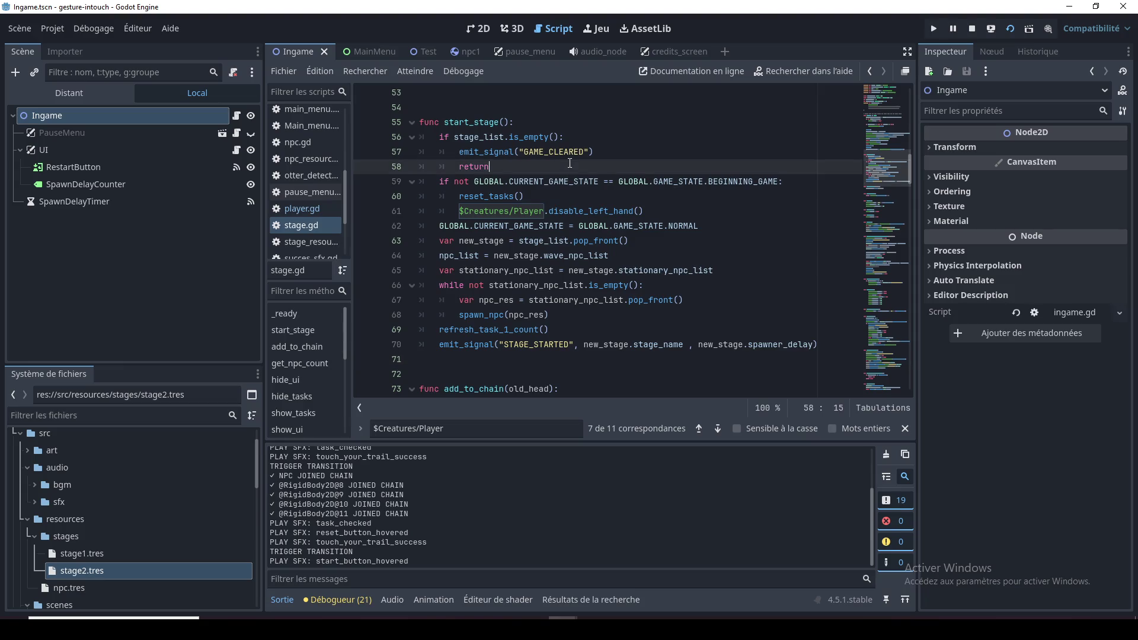
click(607, 207)
click(592, 194)
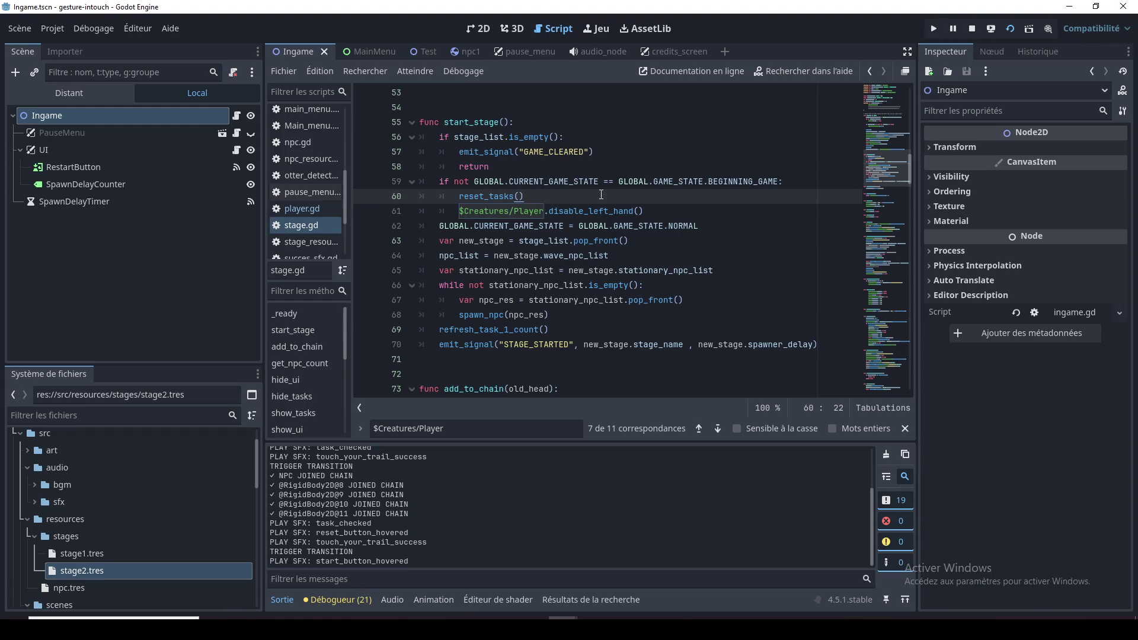
click(567, 168)
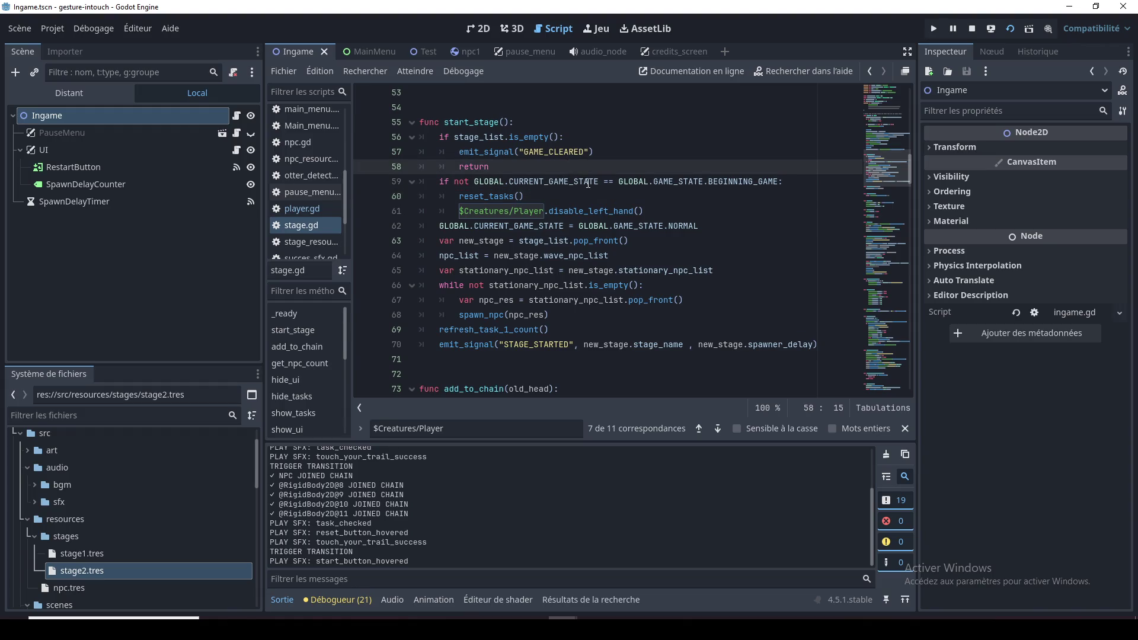
mouse_move(885, 173)
mouse_down()
mouse_move(904, 315)
mouse_move(896, 310)
mouse_move(895, 384)
mouse_move(895, 326)
mouse_move(890, 379)
mouse_move(881, 306)
mouse_up()
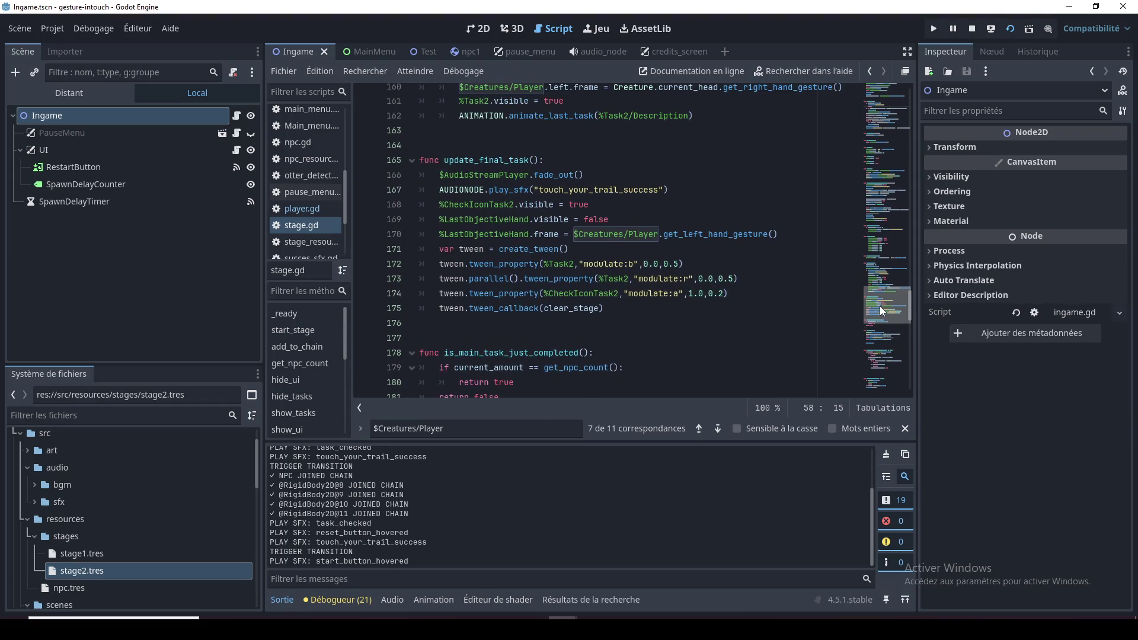
double_click(686, 233)
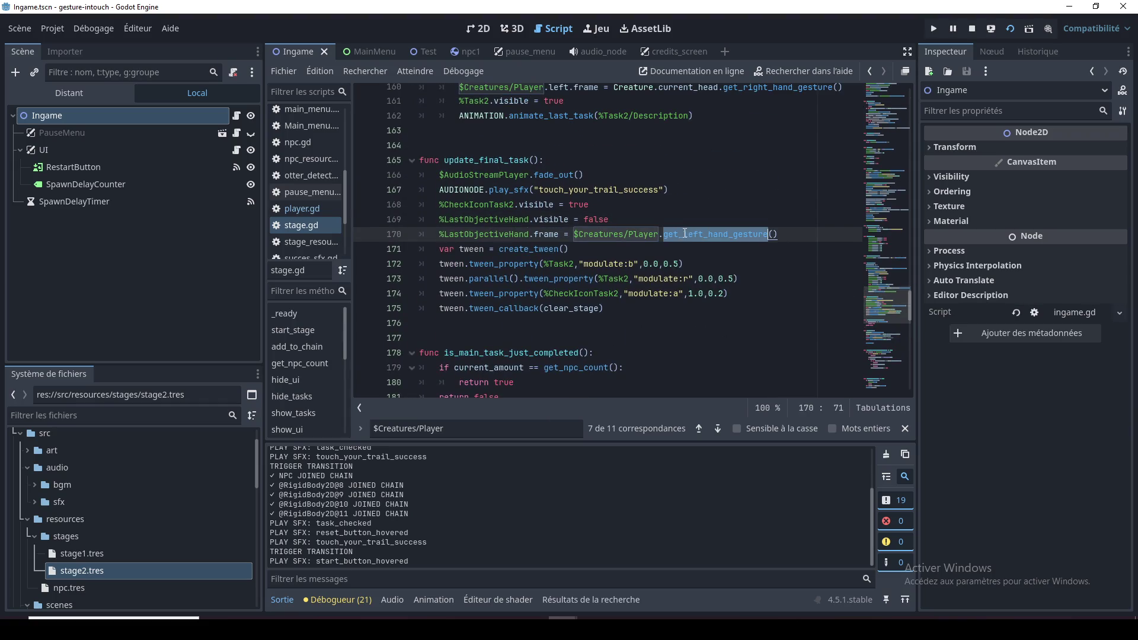
double_click(643, 234)
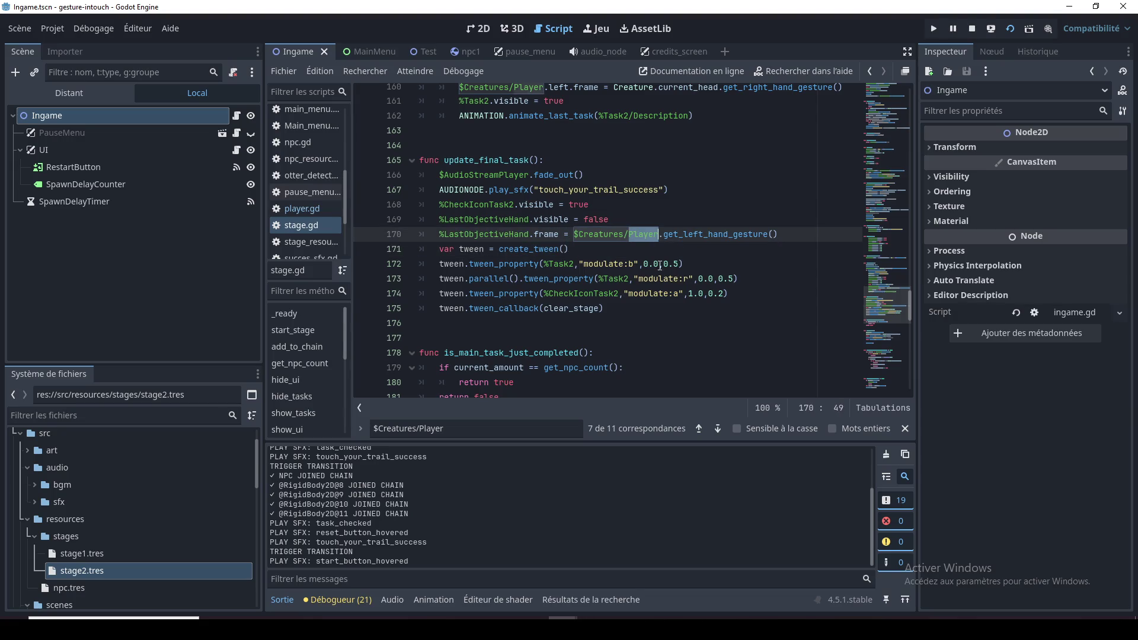
click(618, 252)
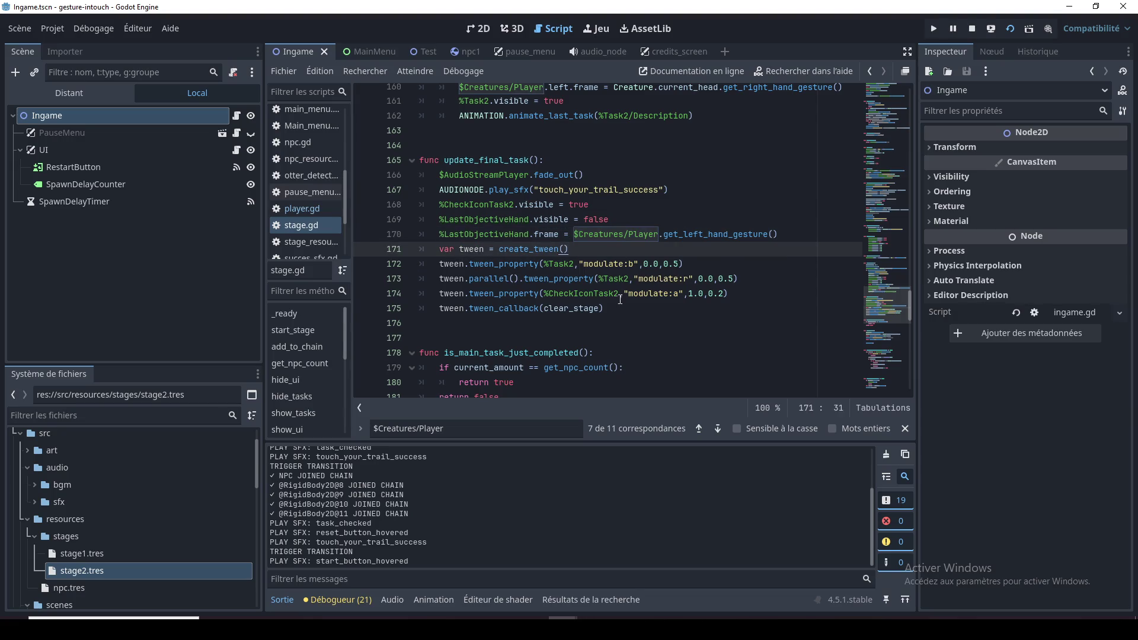
click(656, 234)
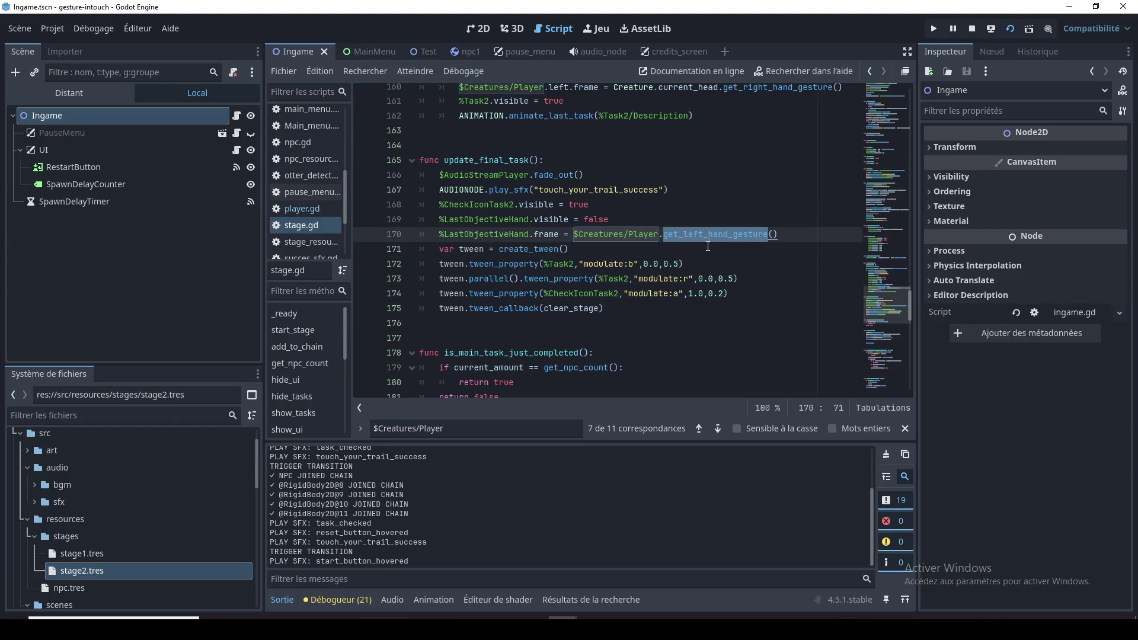
click(729, 235)
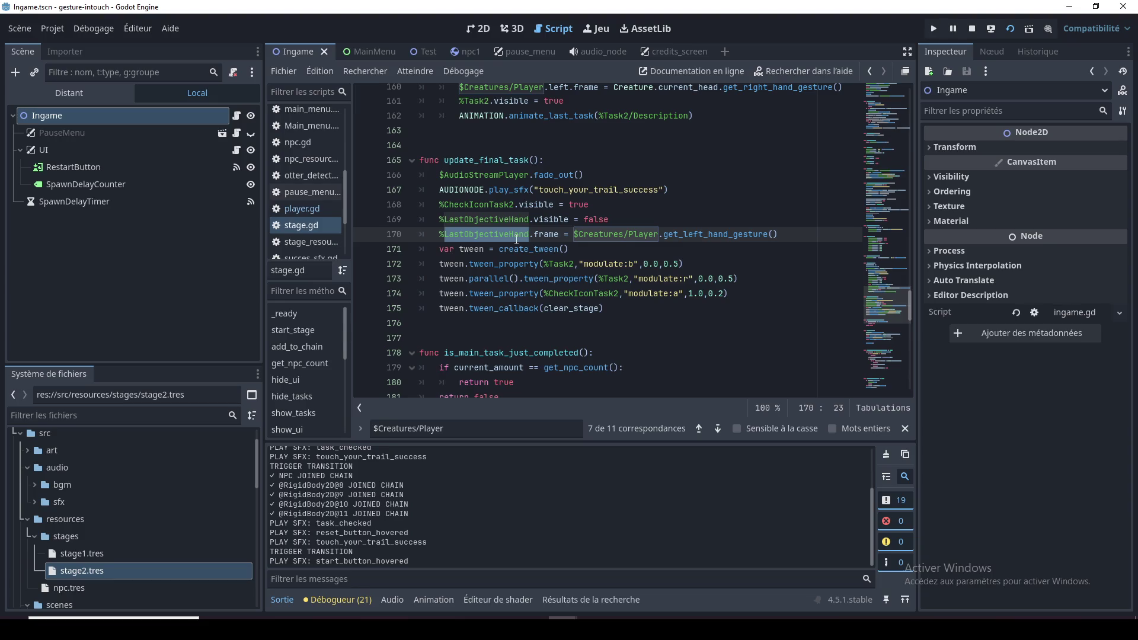
click(545, 309)
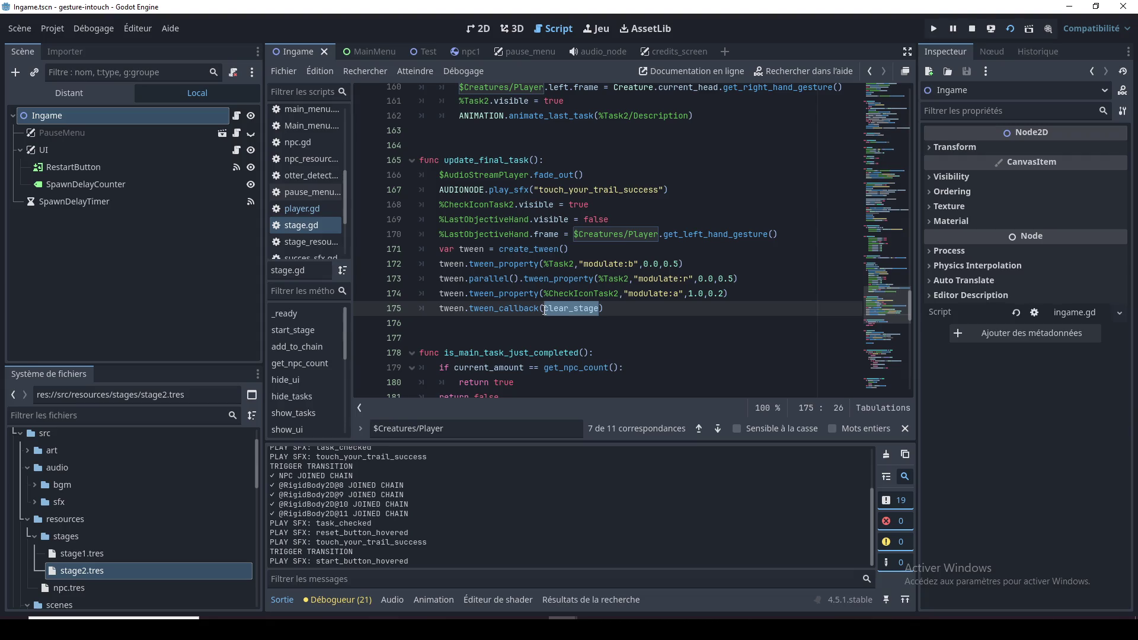
click(545, 323)
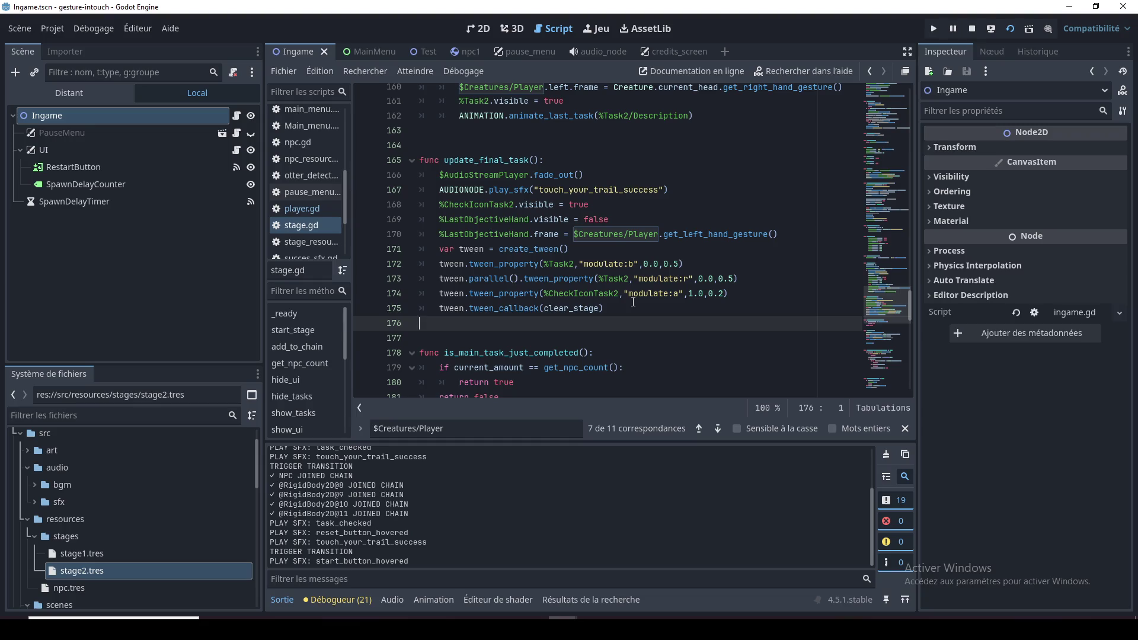
click(590, 311)
key(Left)
scroll(615, 319, up, 2)
click(623, 279)
key(Up)
key(Up)
key(Up)
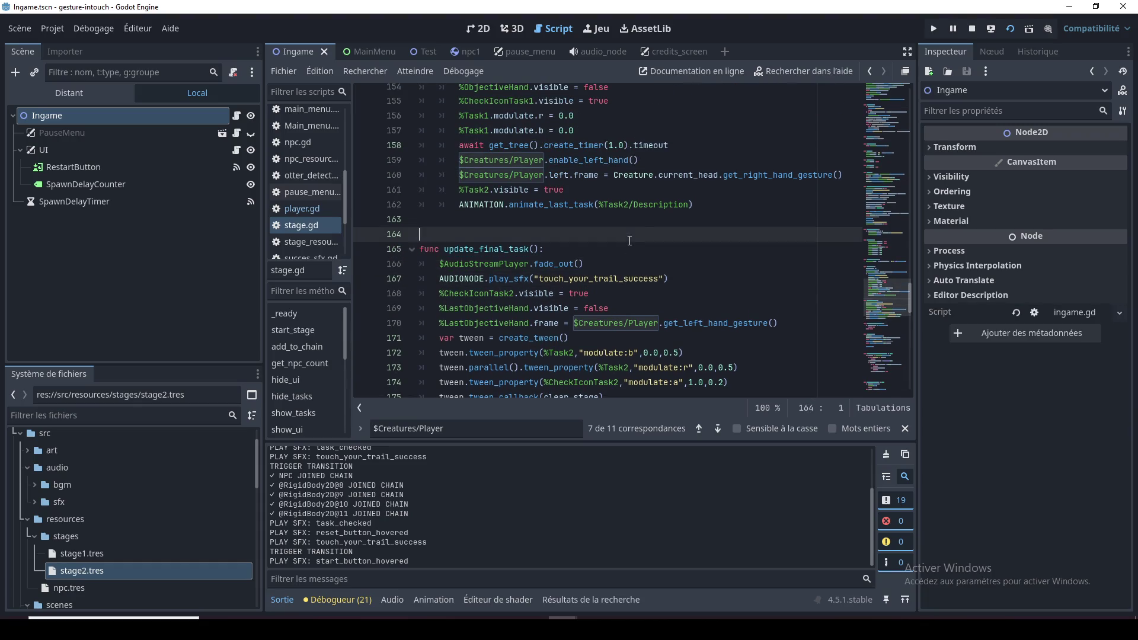
scroll(627, 259, up, 2)
click(663, 282)
key(Up)
key(Up)
key(Up)
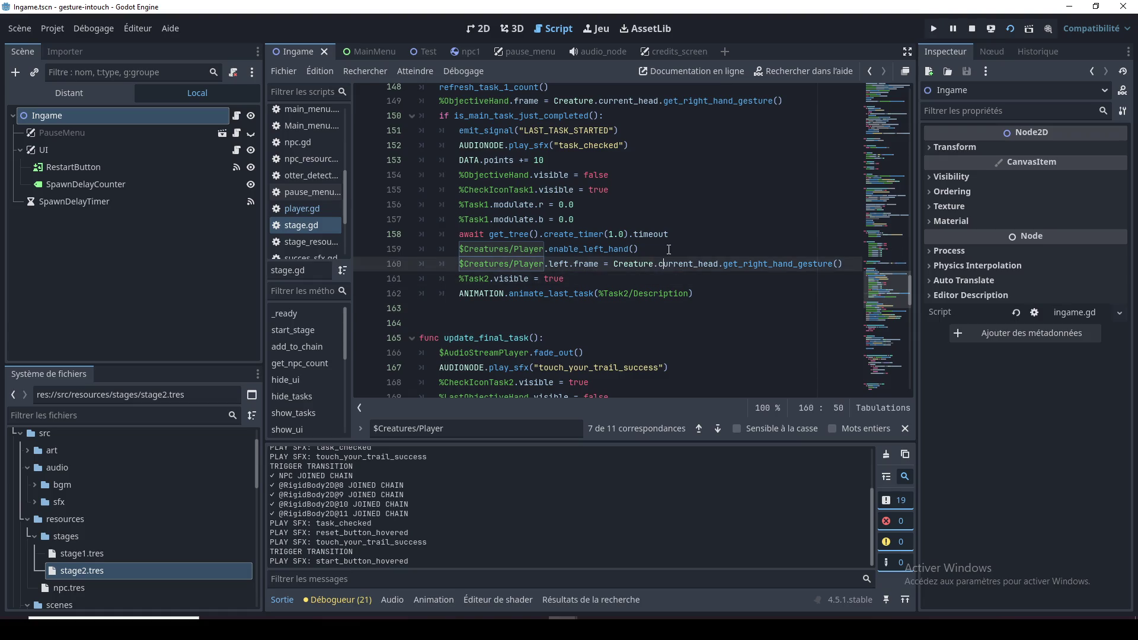
key(End)
scroll(666, 228, up, 2)
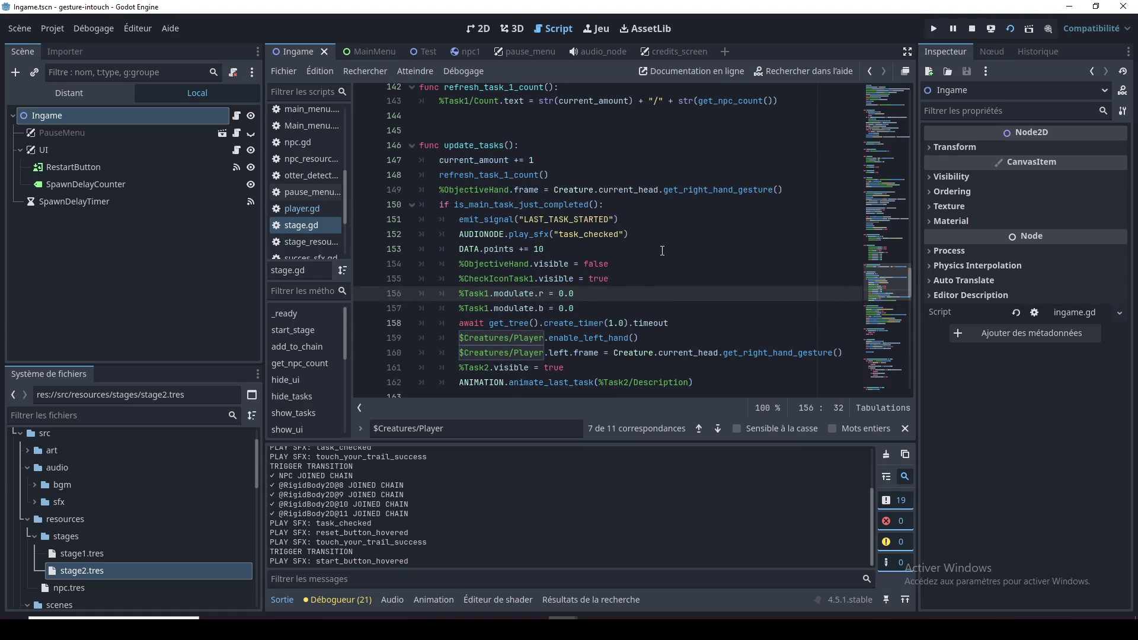
scroll(662, 250, up, 3)
scroll(663, 251, down, 9)
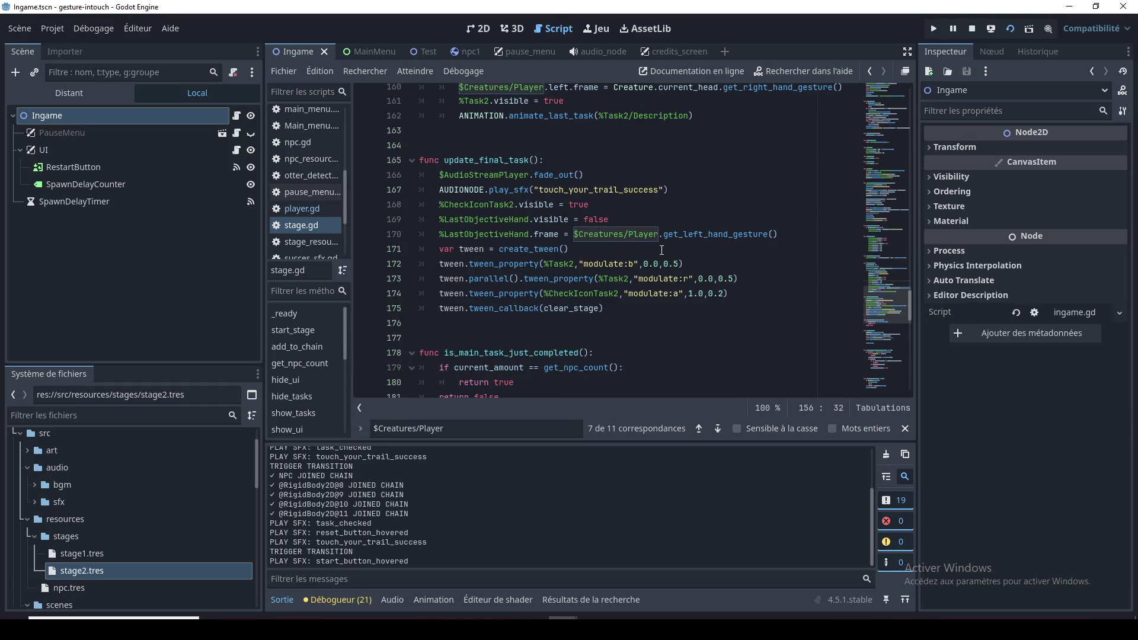
click(568, 217)
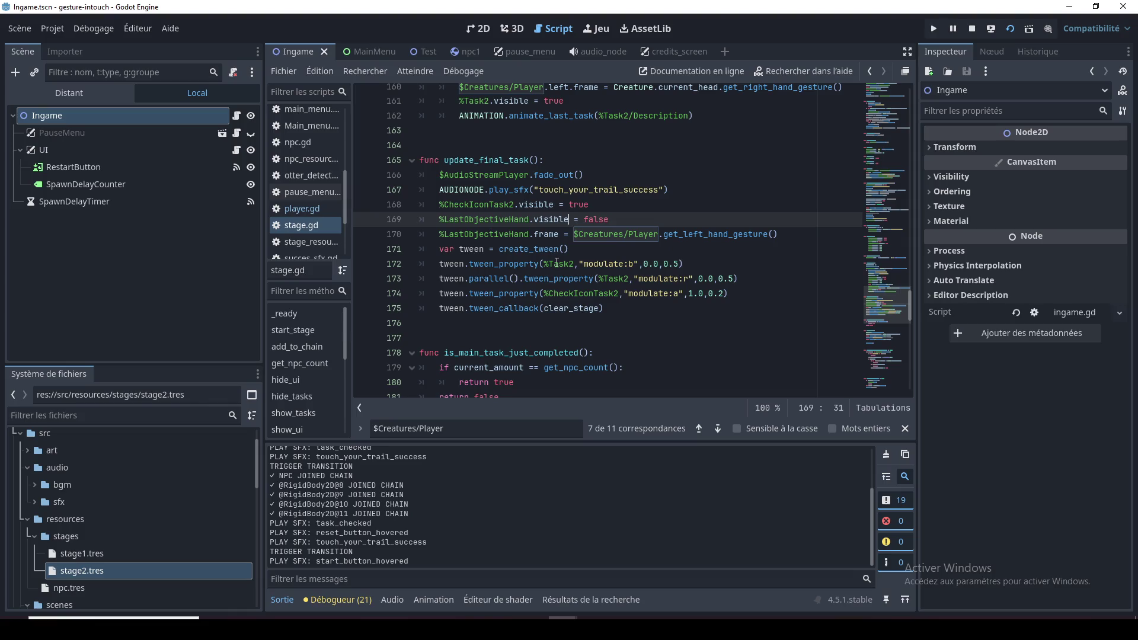
double_click(604, 295)
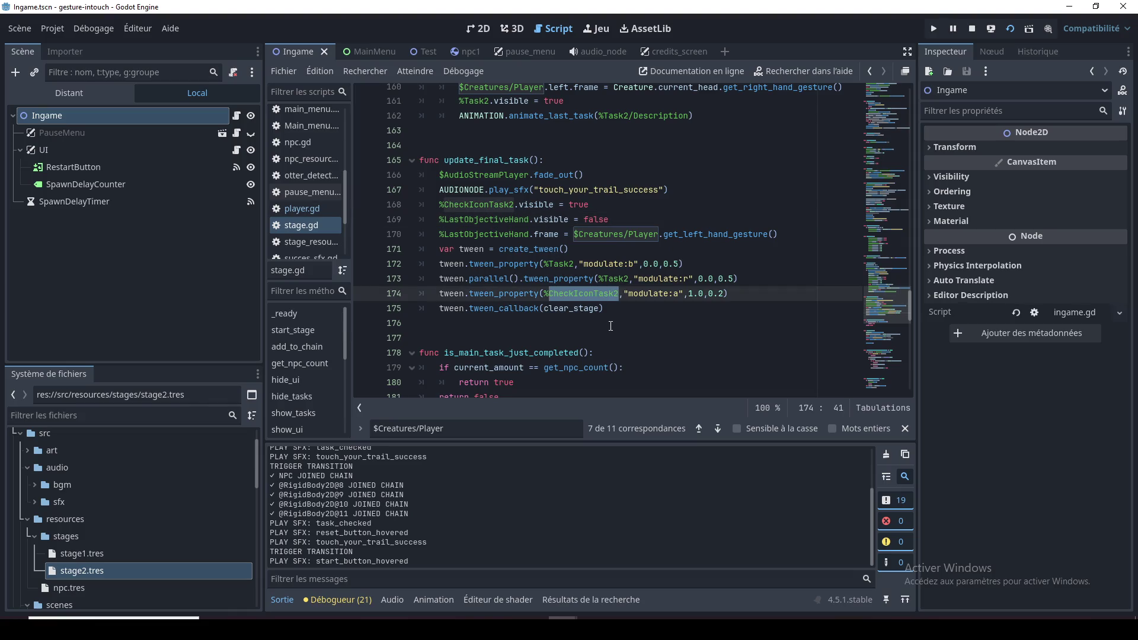
drag(619, 294, 543, 296)
double_click(581, 295)
double_click(479, 204)
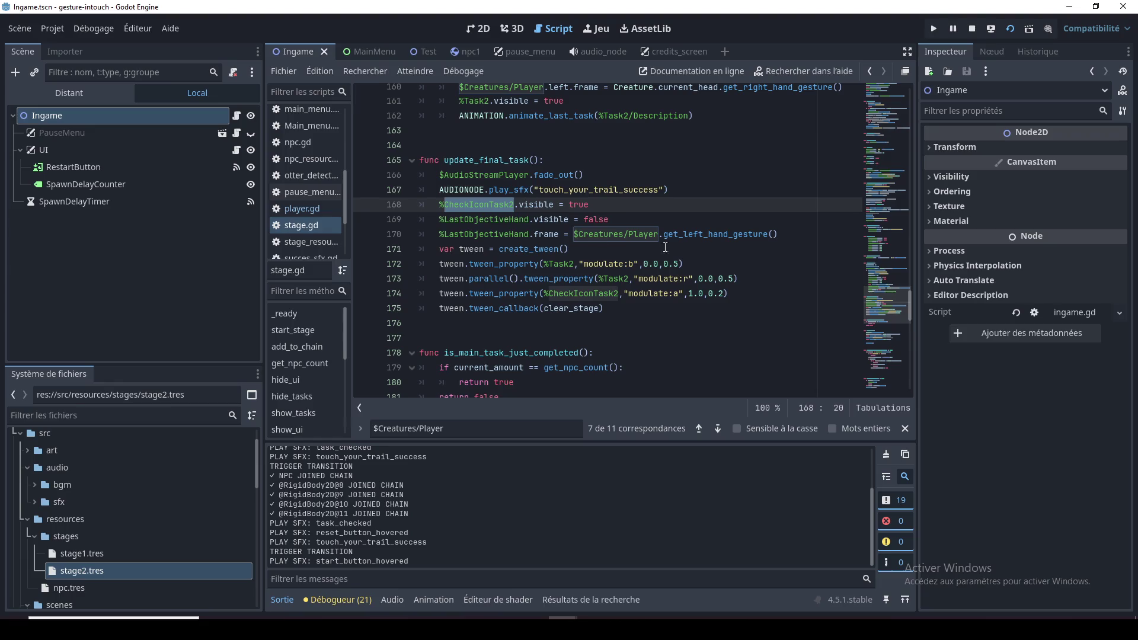
double_click(703, 234)
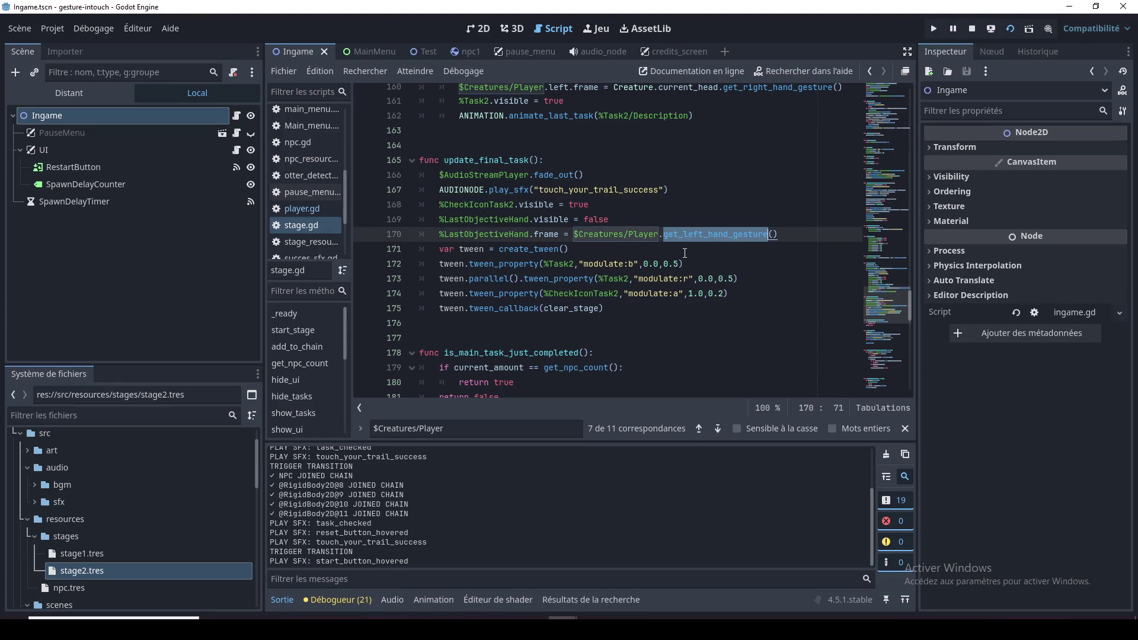
click(698, 294)
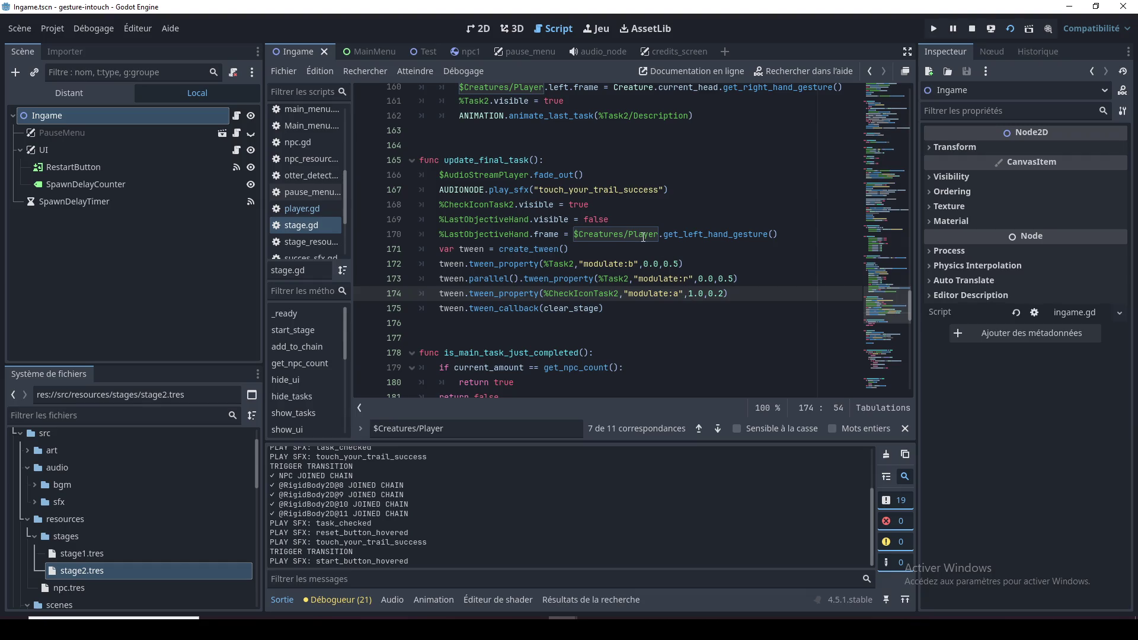
double_click(553, 235)
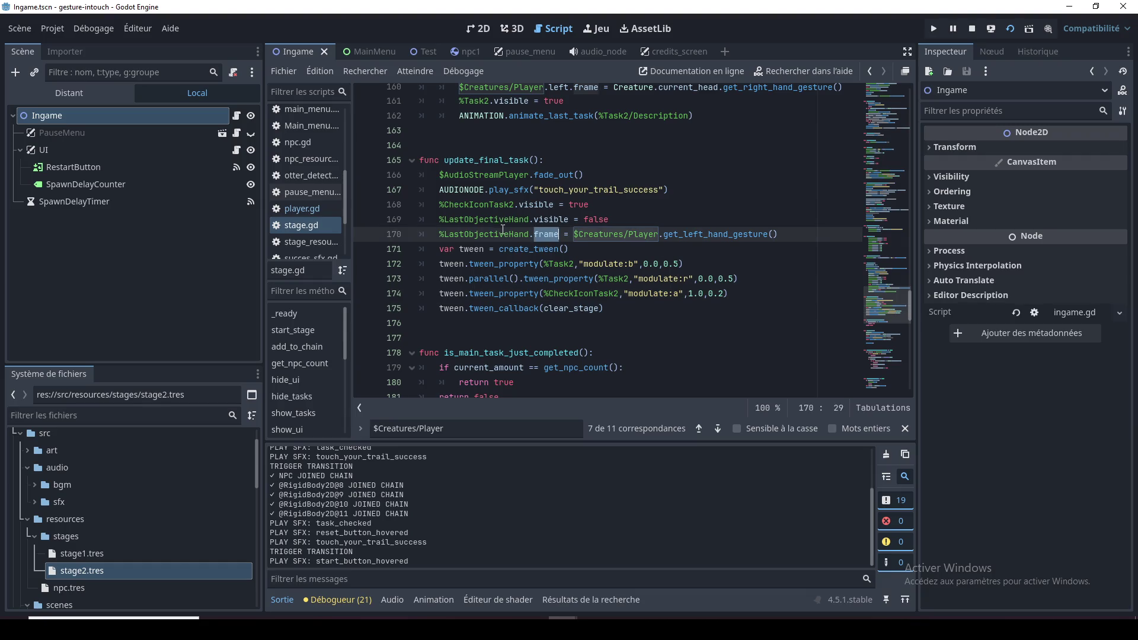
drag(783, 232, 440, 234)
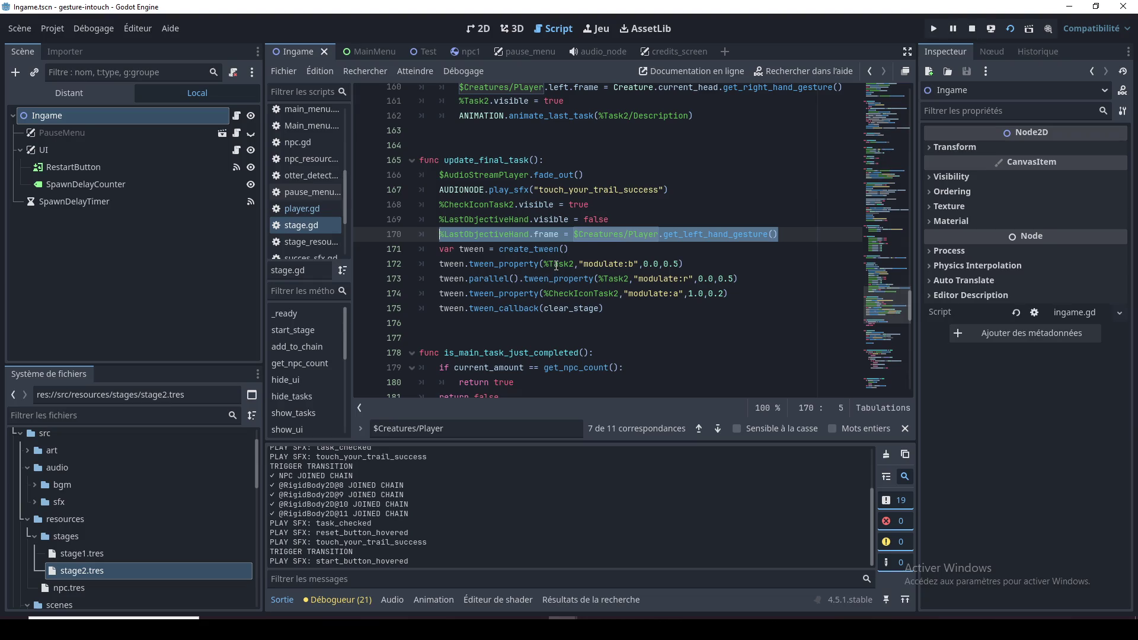
Remove the frame line from update_final_task and add '%LastObjectiveHand.frame = $Creatures/Player.get_left_hand_gesture()' below line 160
key(BackSpace)
key(BackSpace)
key(BackSpace)
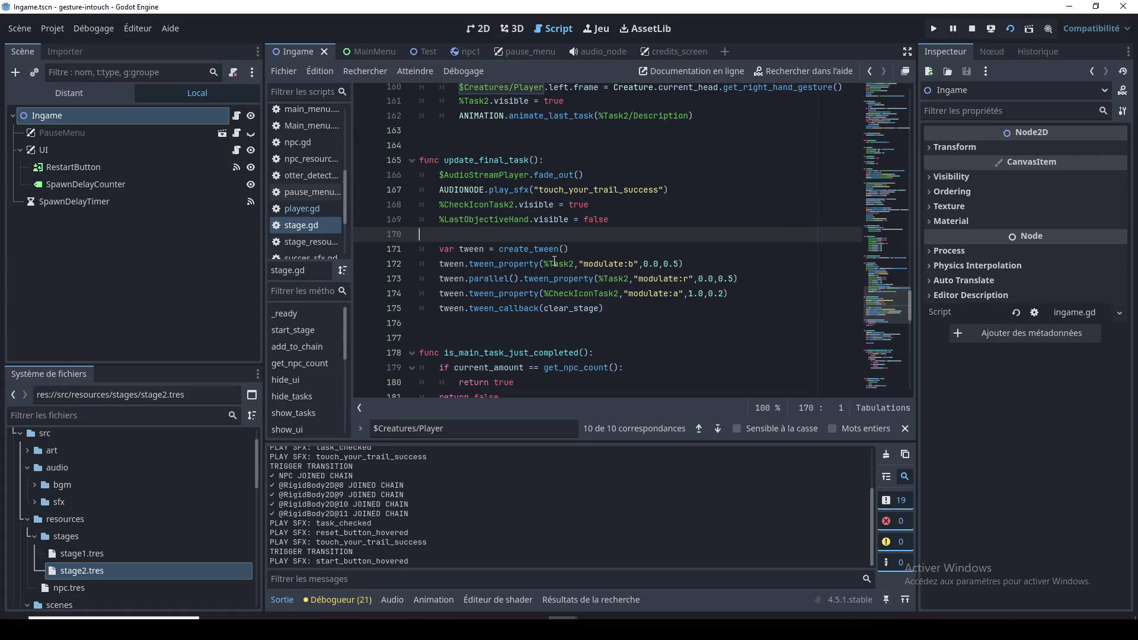
scroll(554, 261, up, 5)
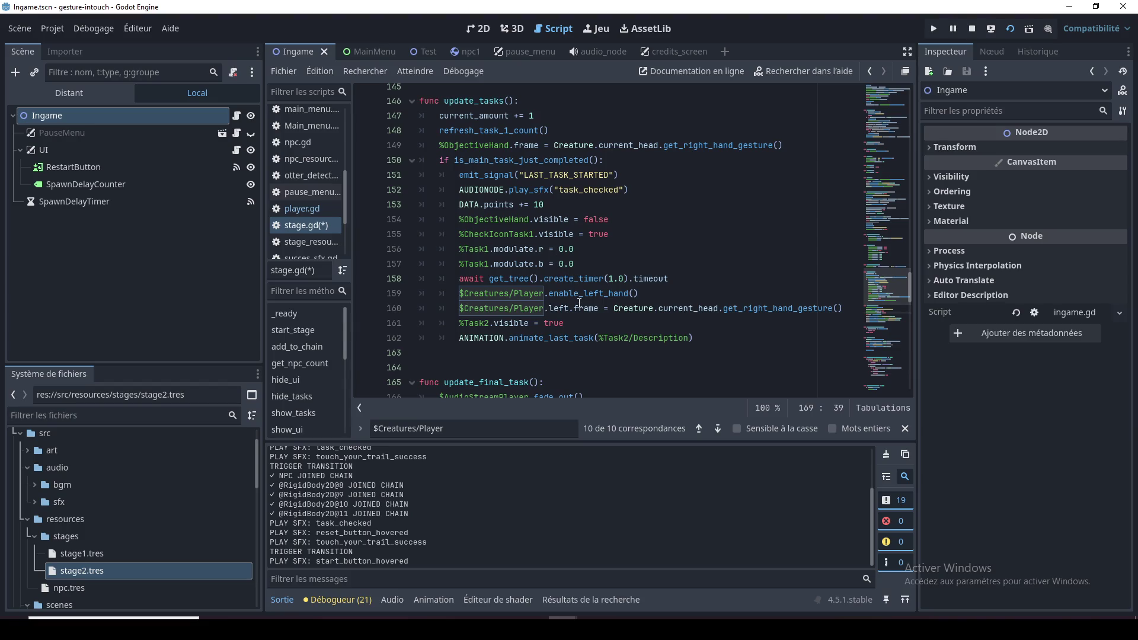
click(586, 324)
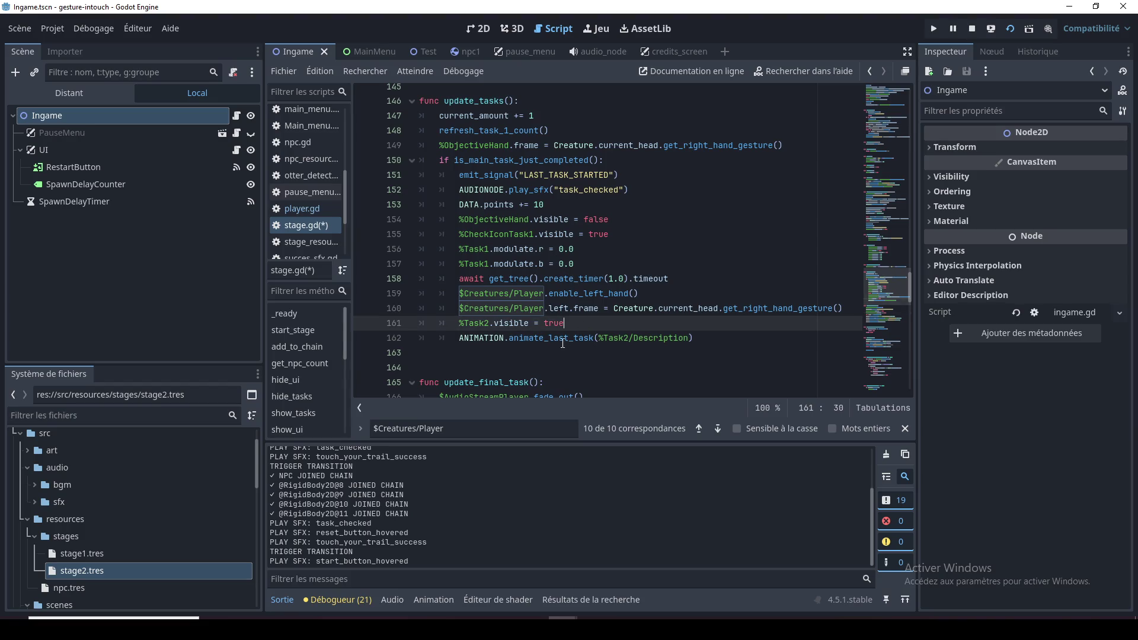
double_click(535, 174)
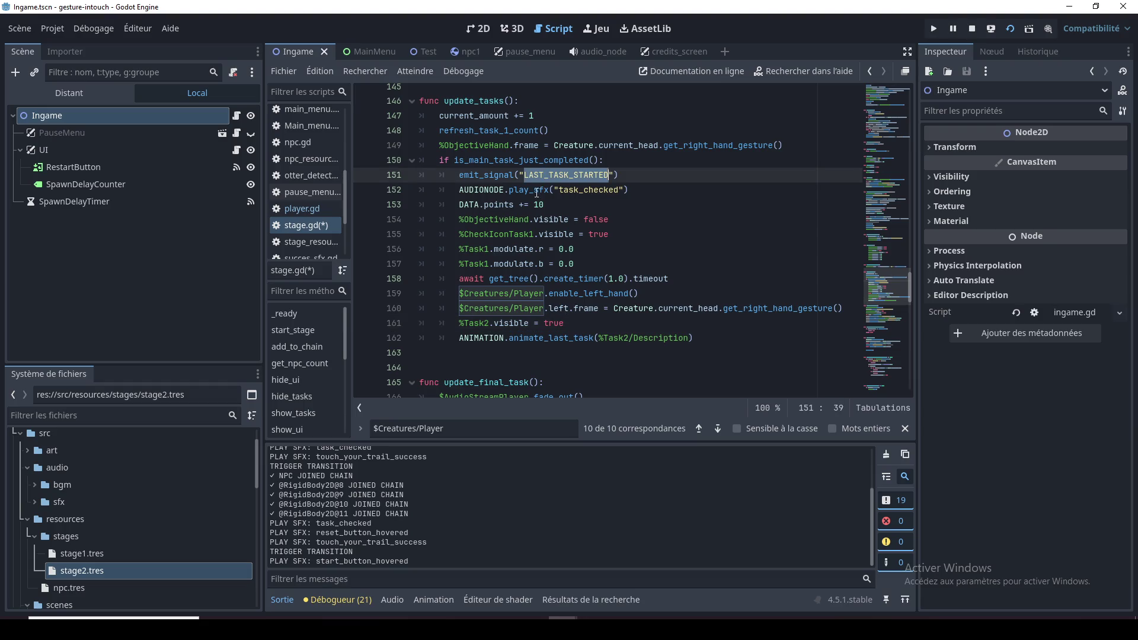
click(534, 191)
double_click(556, 176)
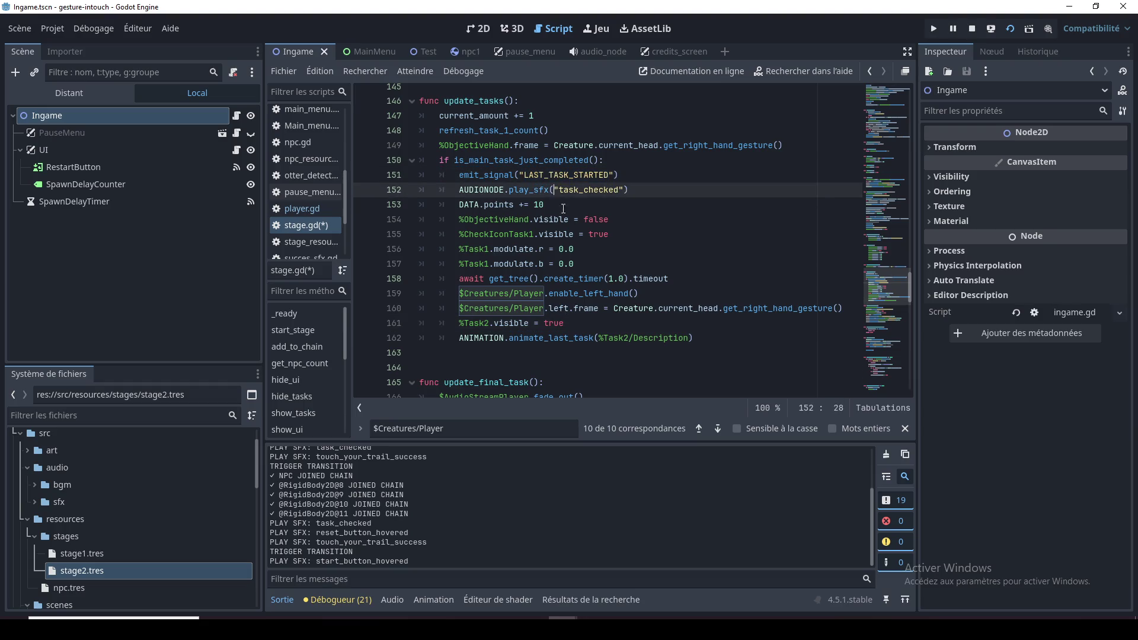
click(596, 309)
click(704, 308)
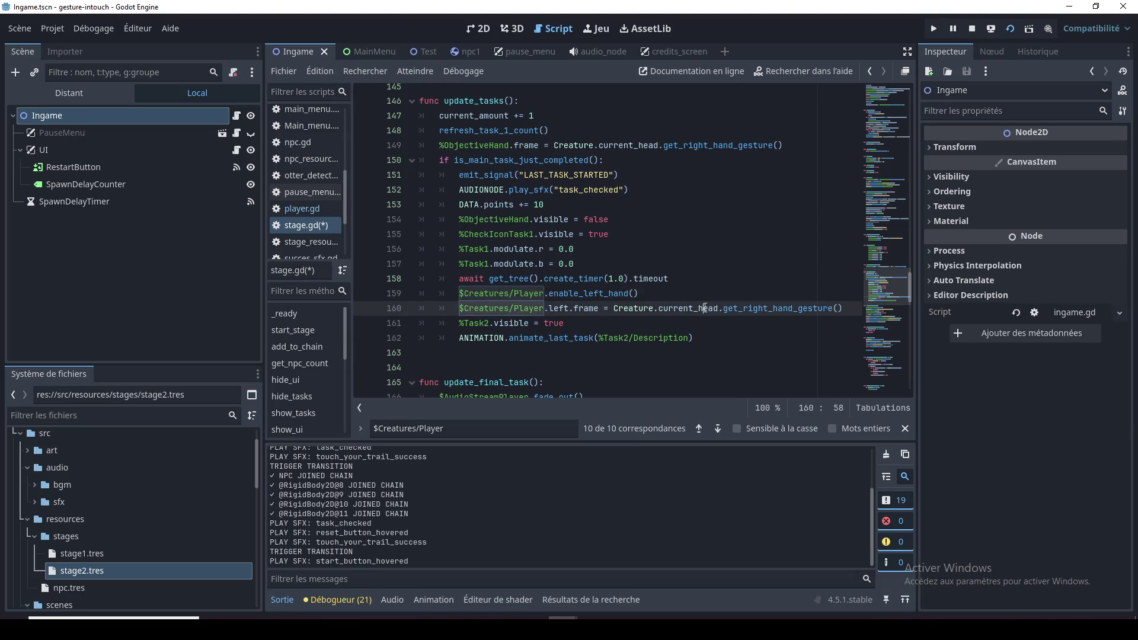
key(End)
key(Return)
text(%LastObjectiveHand.frame = $Creatures/Player.get_left_hand_gesture())
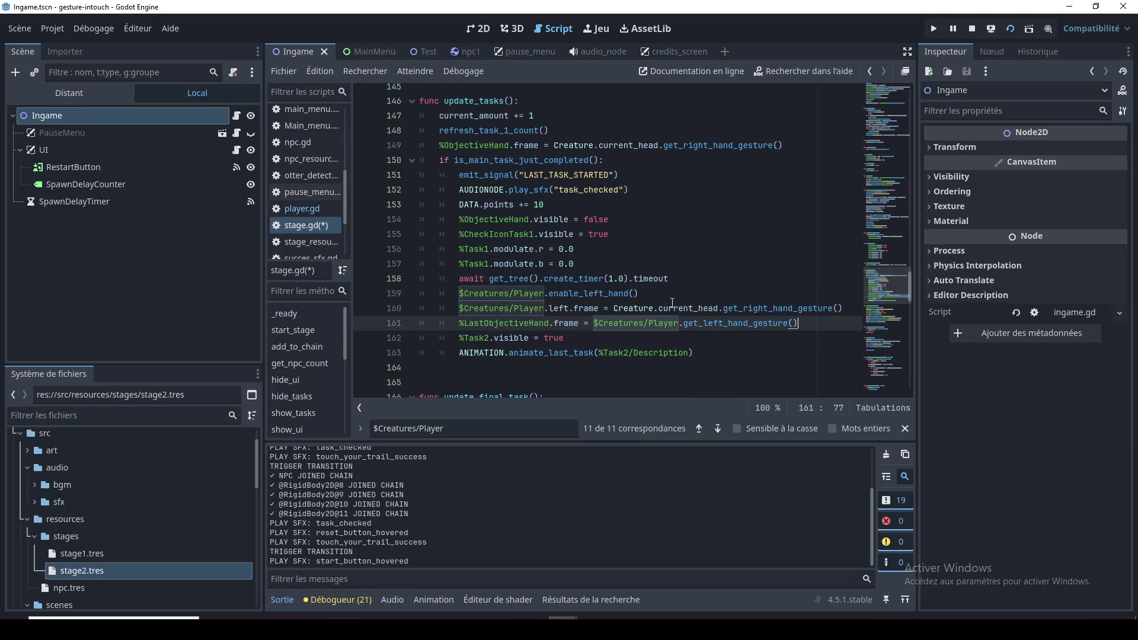
Inspect the CheckIconTask2 visible line 169 in update_final_task
scroll(585, 279, down, 2)
scroll(585, 279, down, 1)
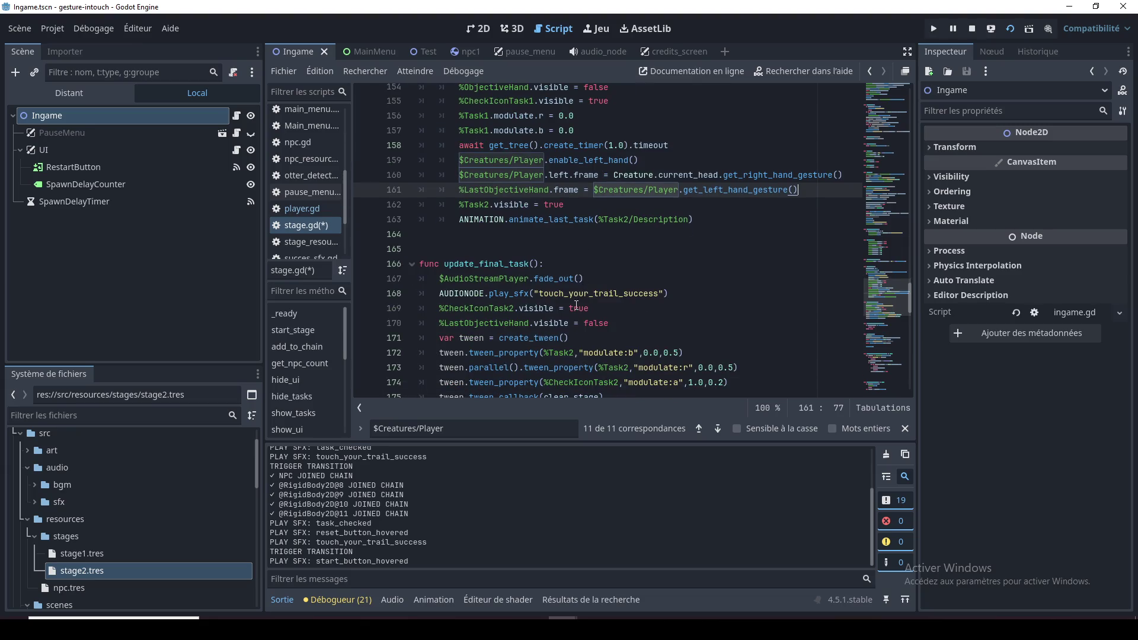
double_click(479, 308)
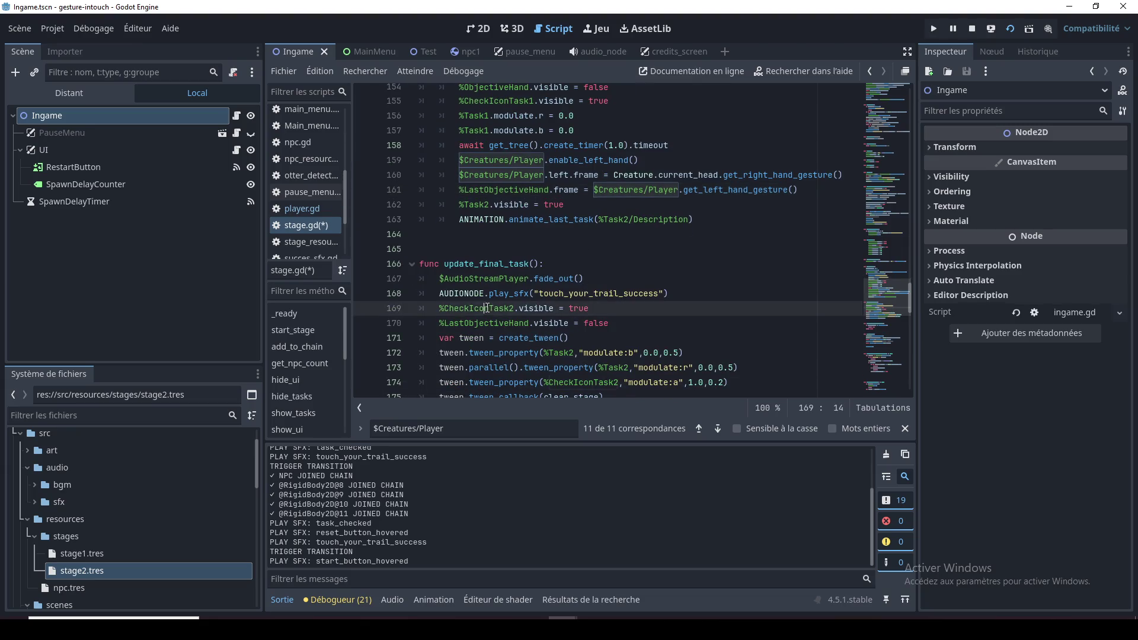
click(590, 308)
drag(599, 308, 438, 309)
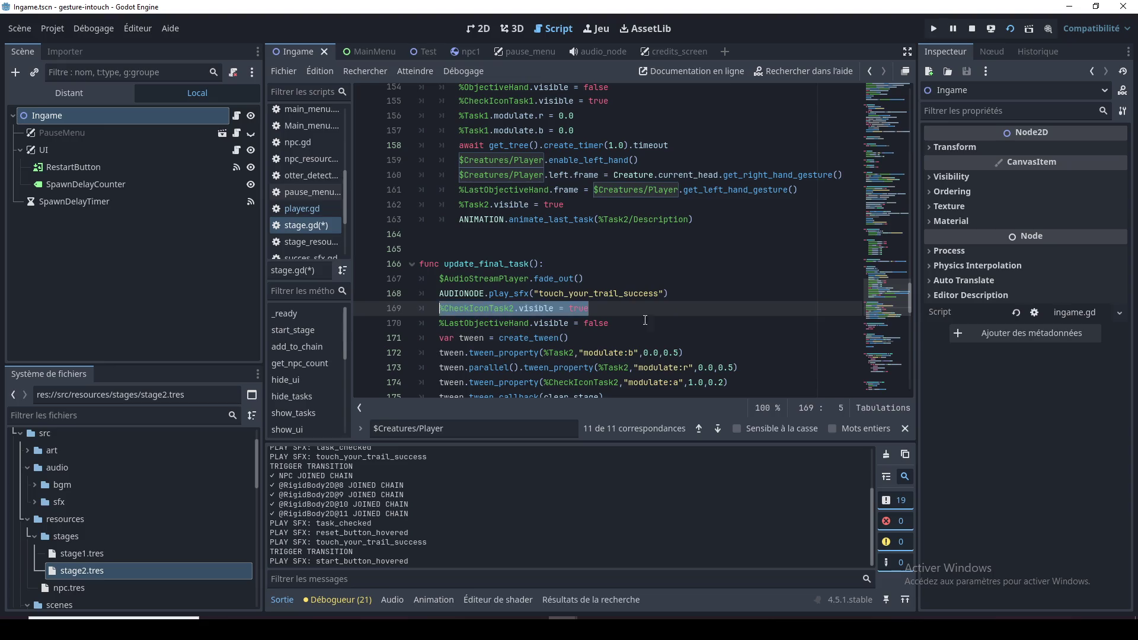
click(625, 323)
scroll(635, 327, up, 1)
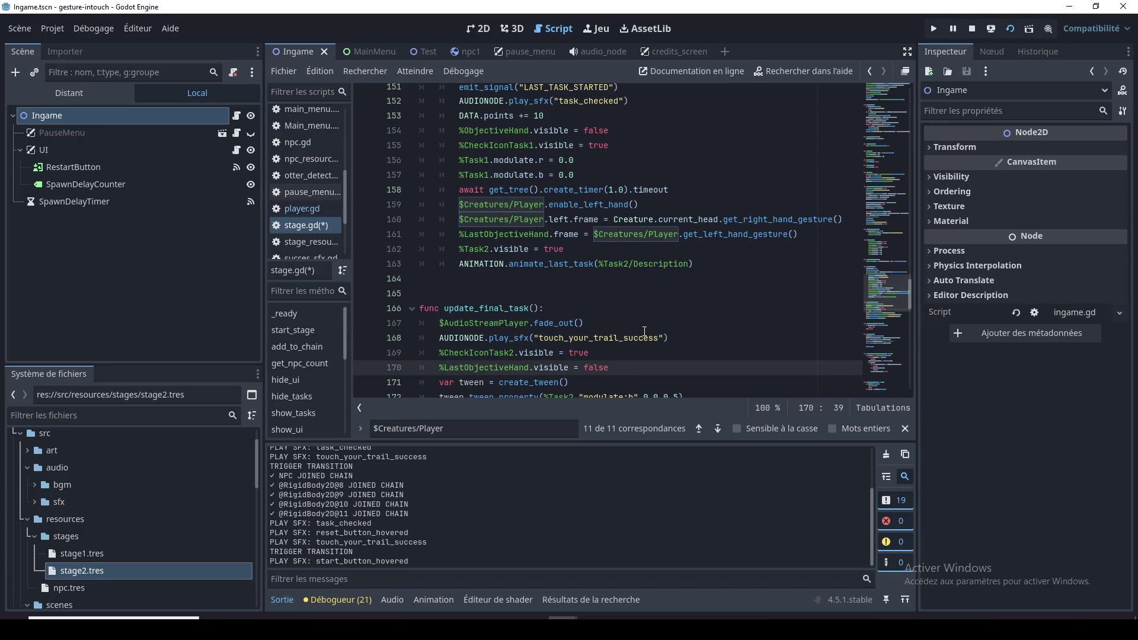
scroll(611, 345, up, 1)
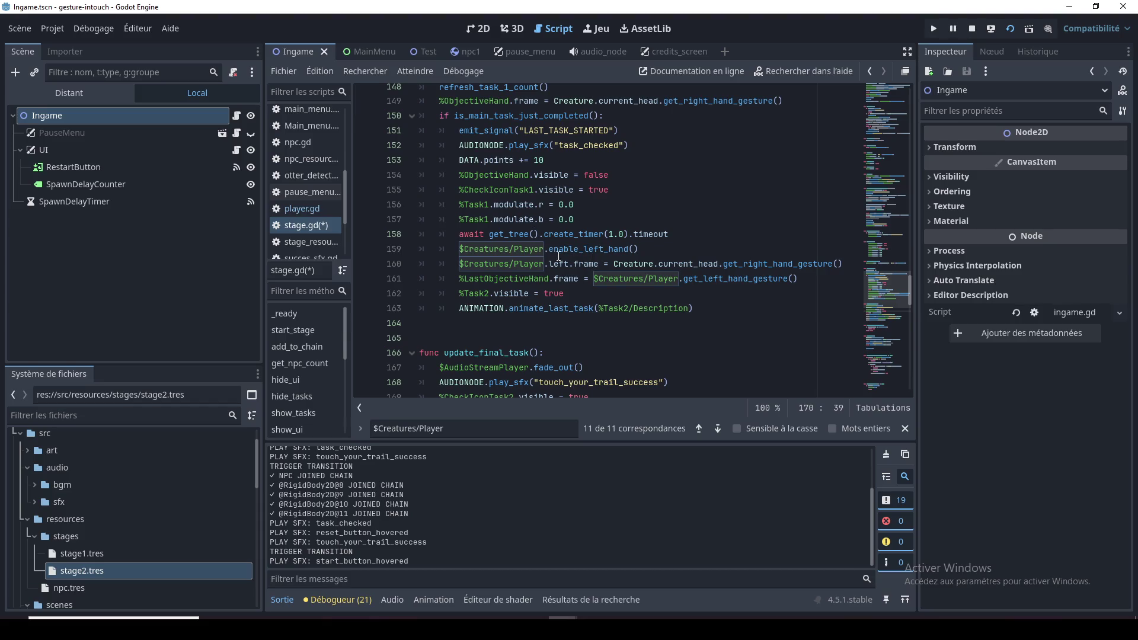
Review the Player frame assignment on line 160 and the two visibility lines in update_final_task
double_click(529, 249)
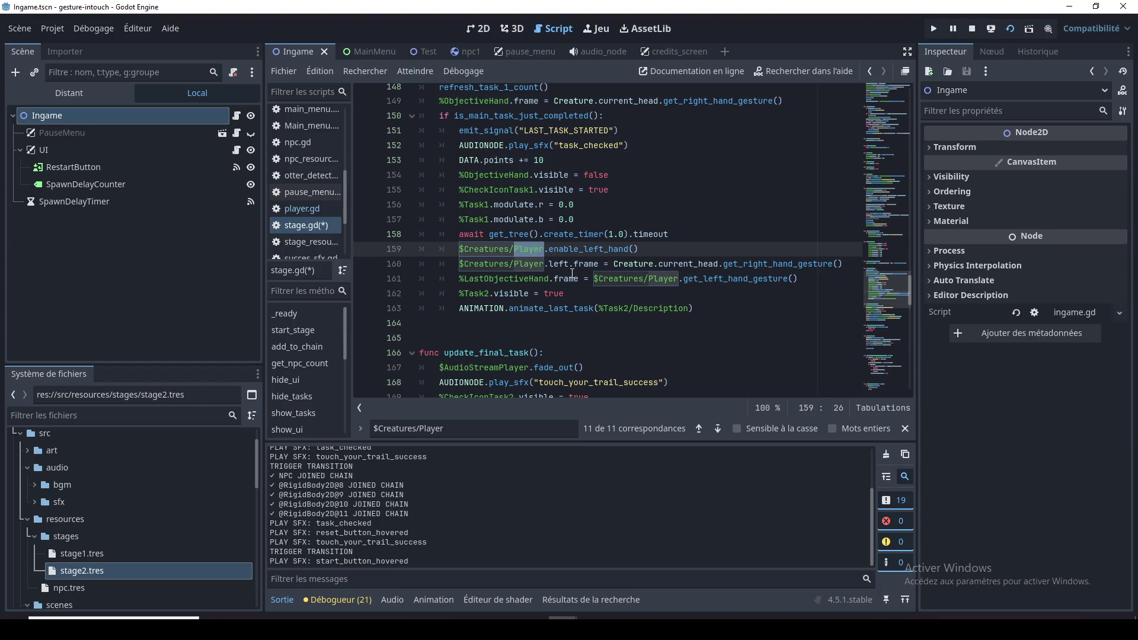
click(590, 267)
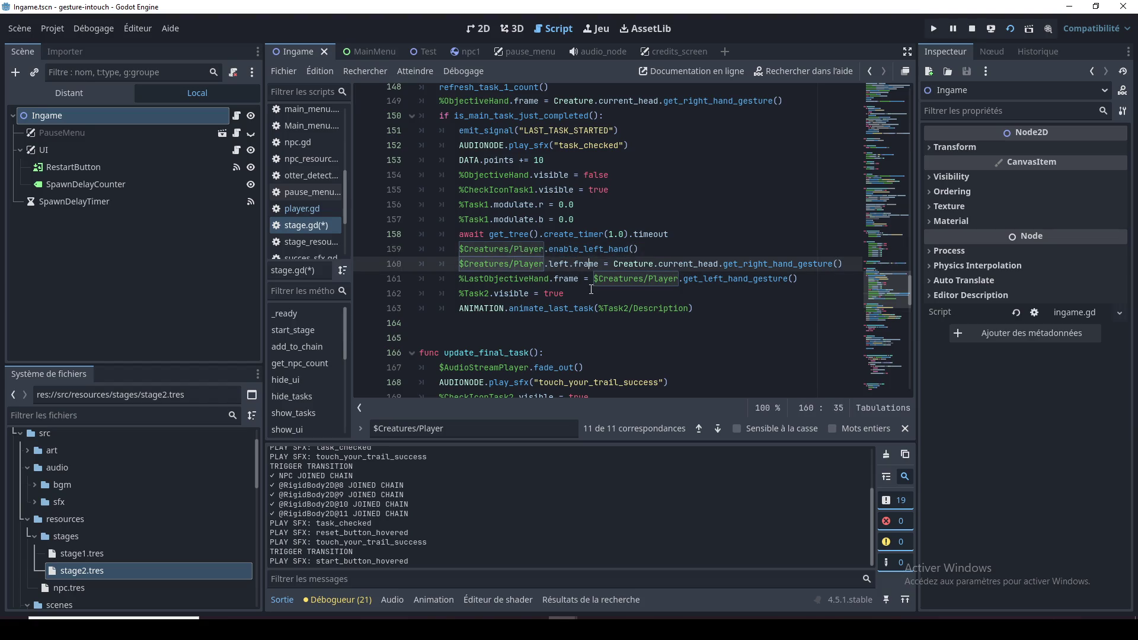
click(562, 279)
click(551, 267)
scroll(619, 297, down, 2)
drag(589, 309, 441, 311)
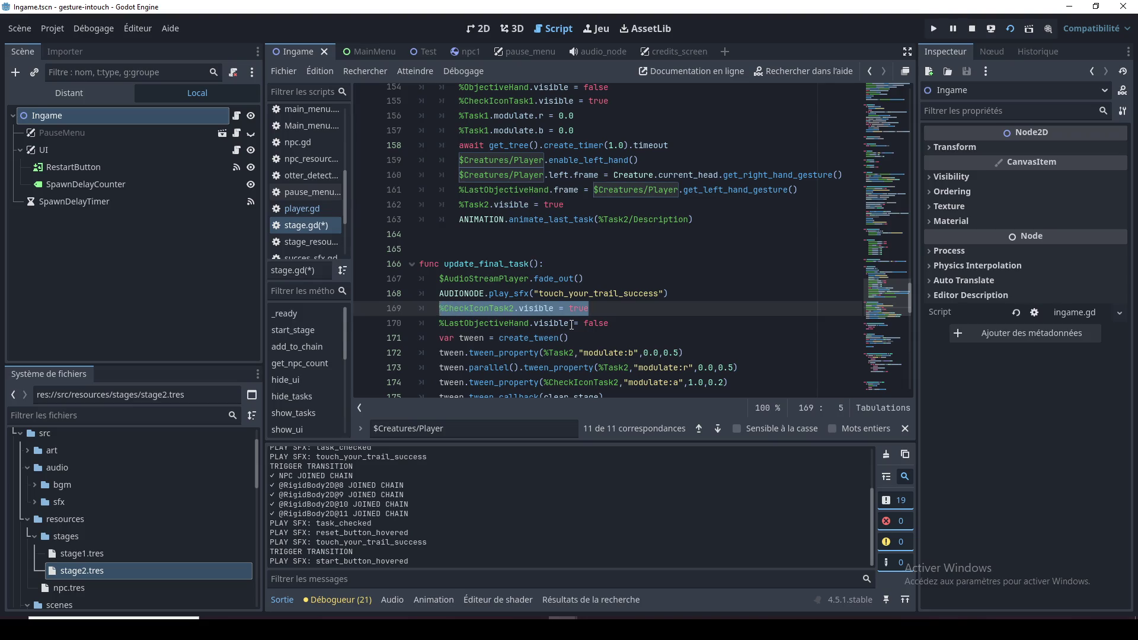
drag(619, 326, 618, 312)
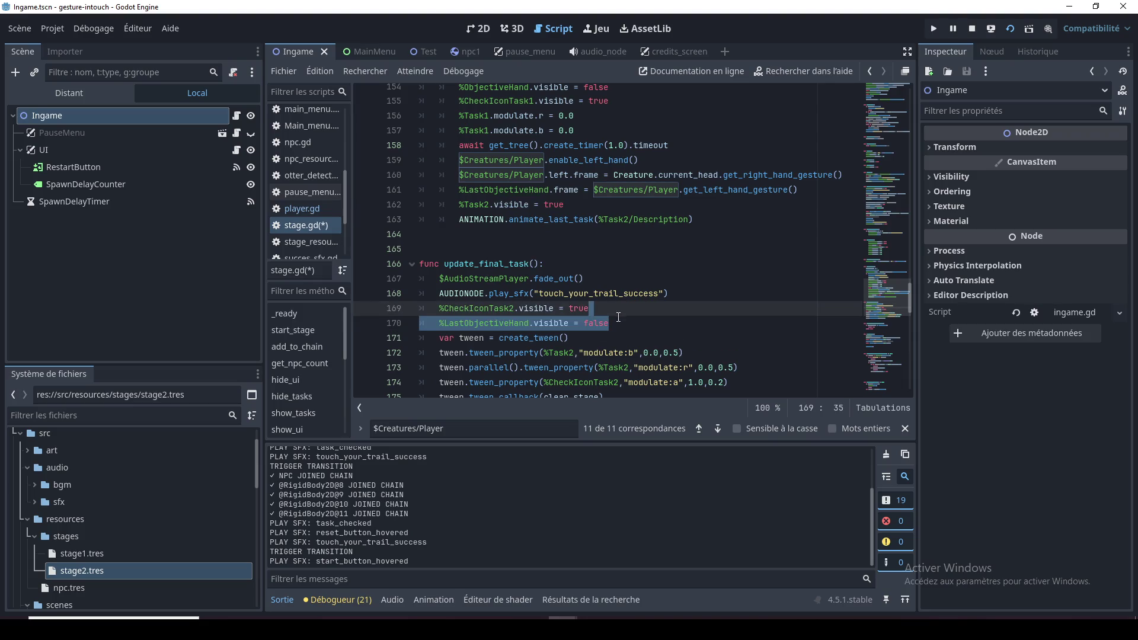
click(619, 323)
click(578, 335)
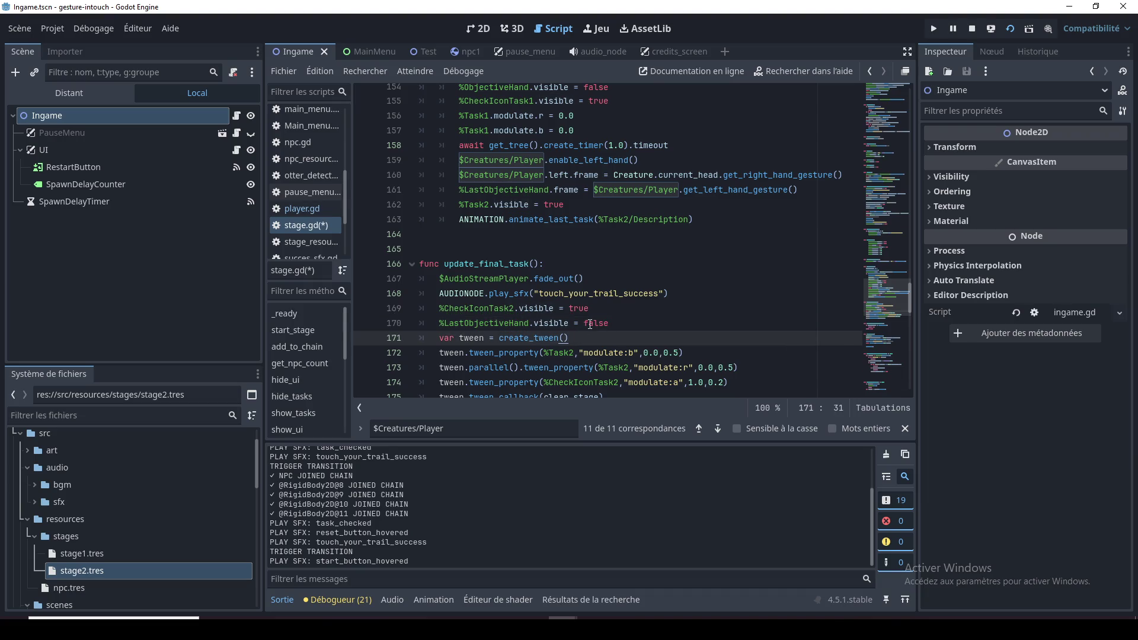
click(563, 323)
double_click(522, 323)
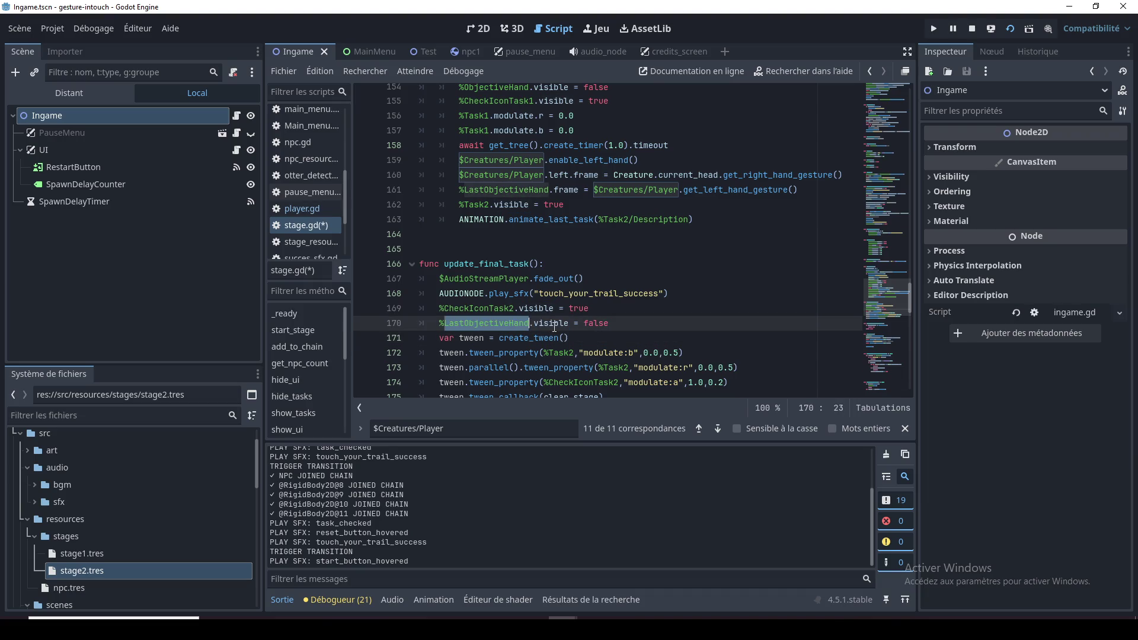
Search the script for %LastObjectiveHand.visible and jump to its earlier occurrence on line 135
scroll(560, 332, up, 3)
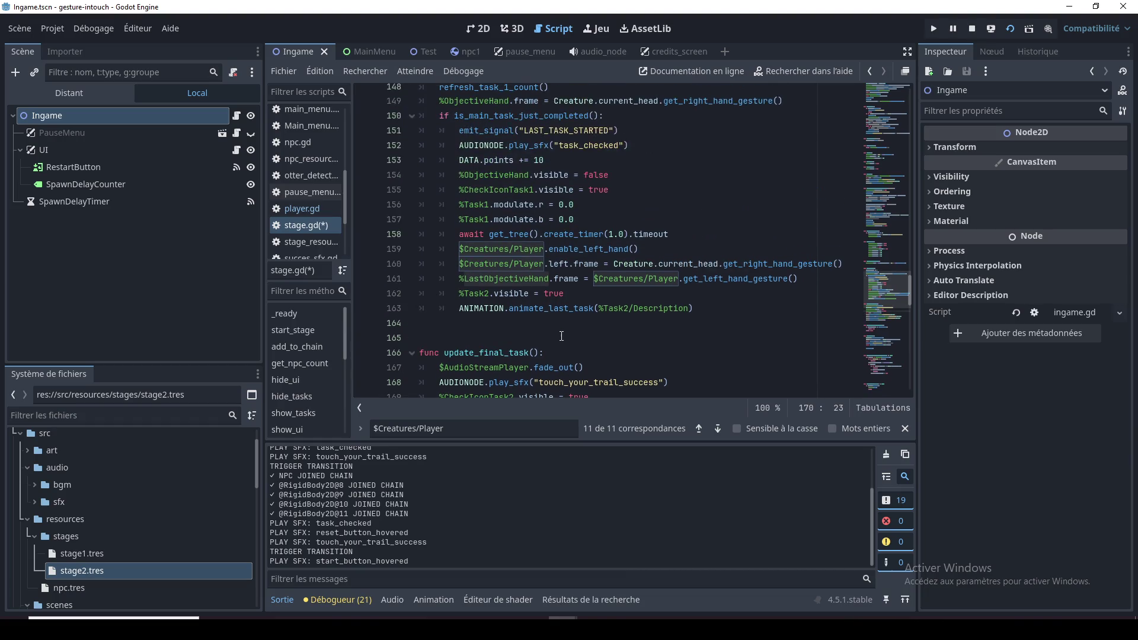
scroll(561, 336, down, 2)
scroll(561, 336, up, 2)
scroll(563, 336, down, 3)
click(560, 340)
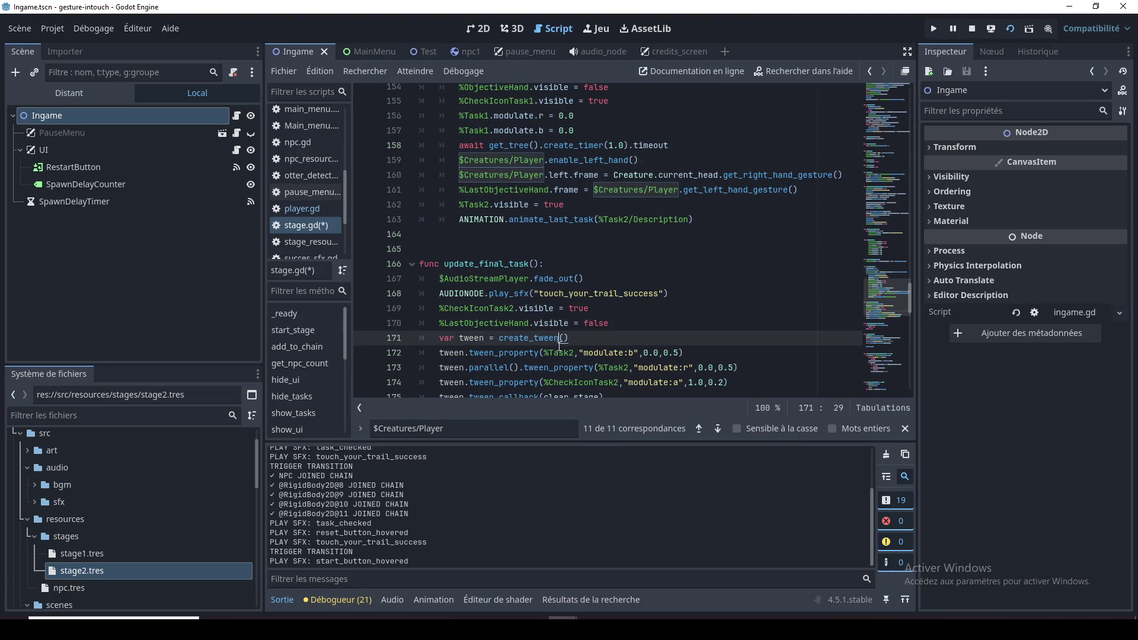
drag(440, 323, 569, 323)
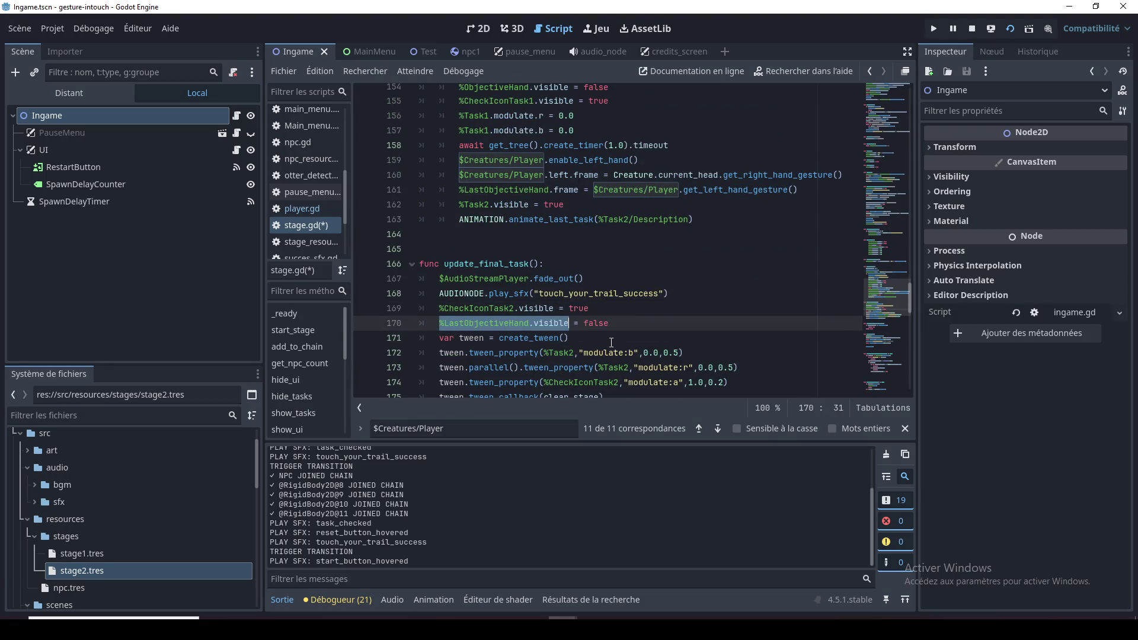
key(ctrl+f)
click(699, 428)
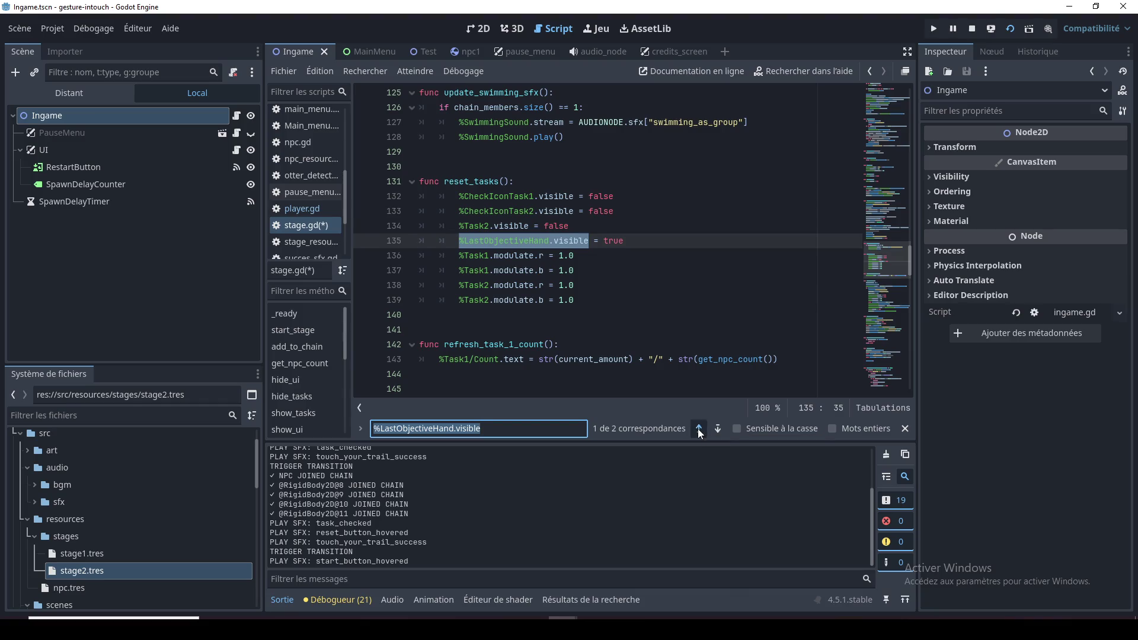
click(698, 429)
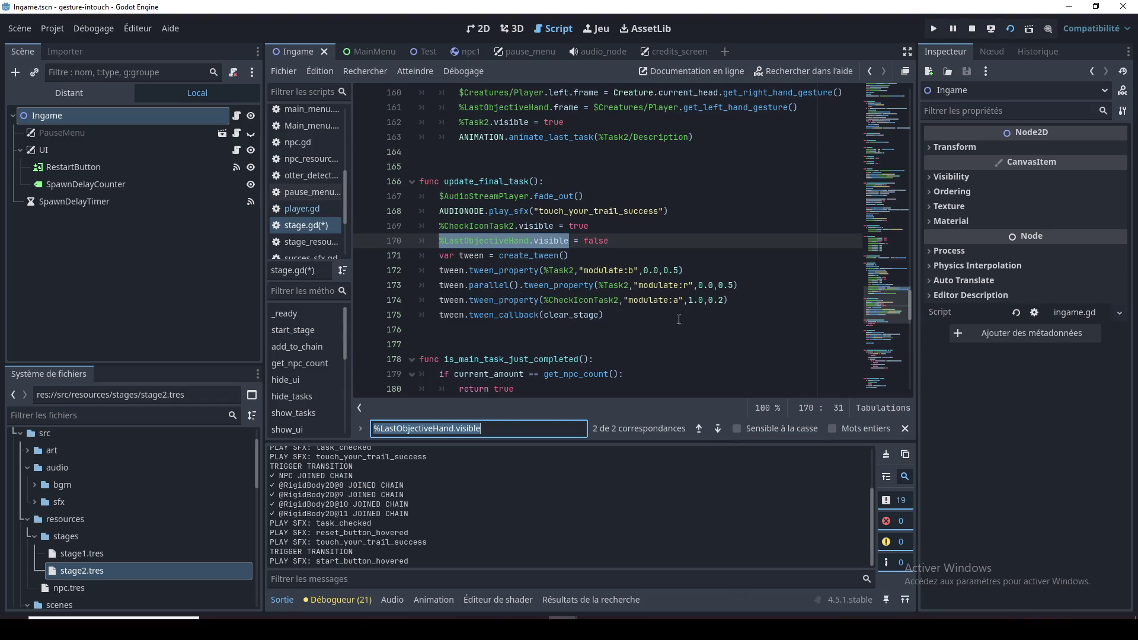
click(699, 428)
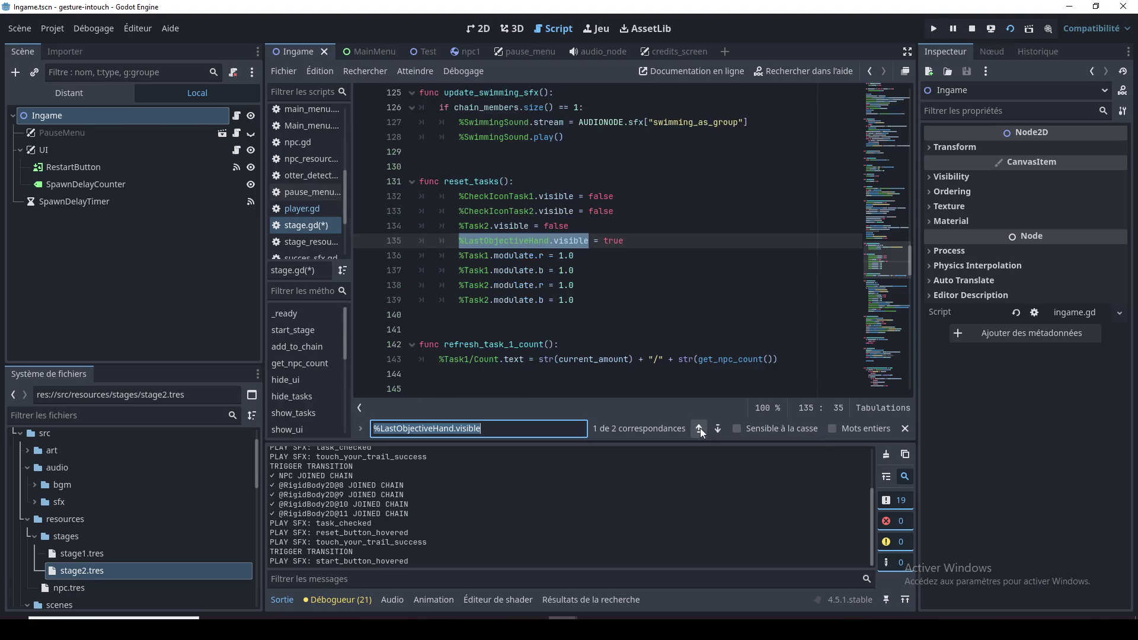
click(699, 428)
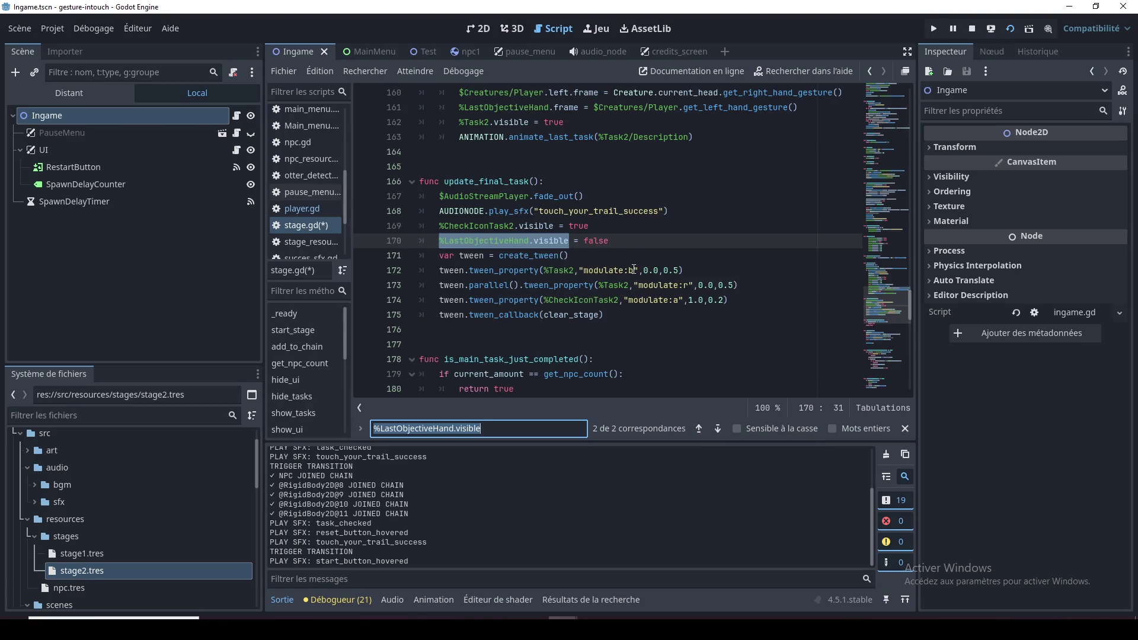
scroll(633, 251, up, 2)
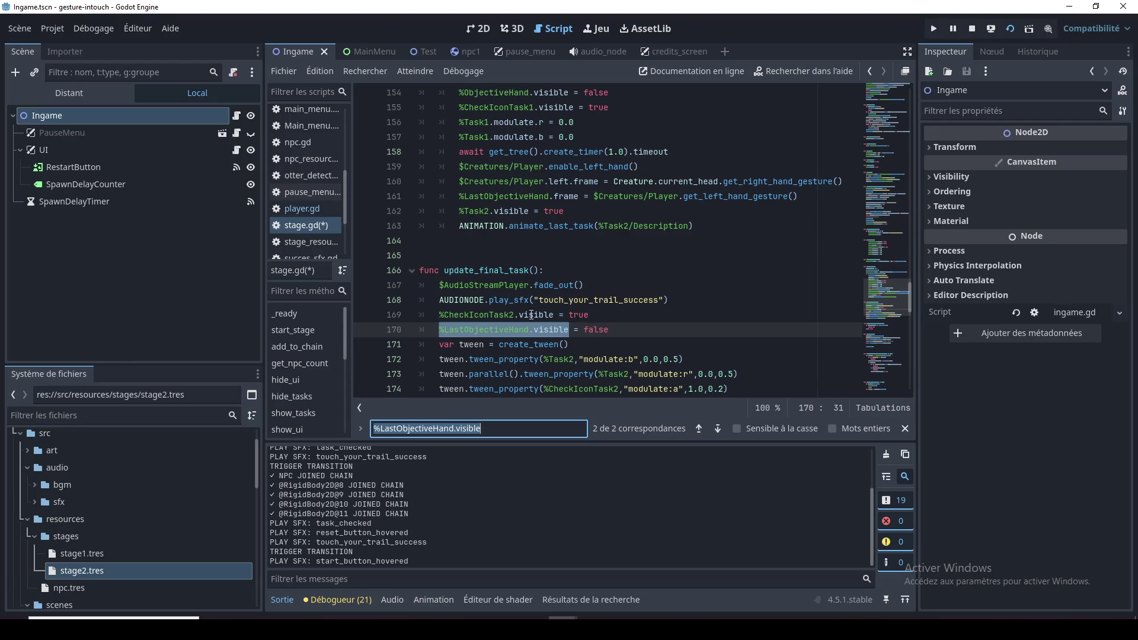
double_click(496, 273)
scroll(554, 296, up, 4)
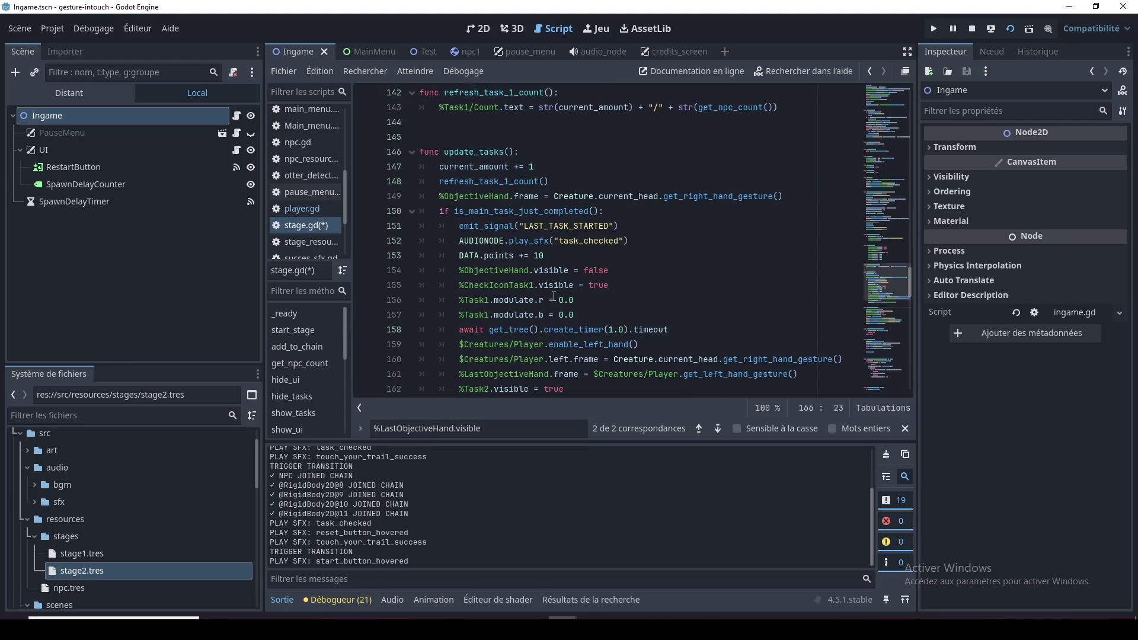
scroll(553, 296, down, 8)
scroll(556, 290, up, 5)
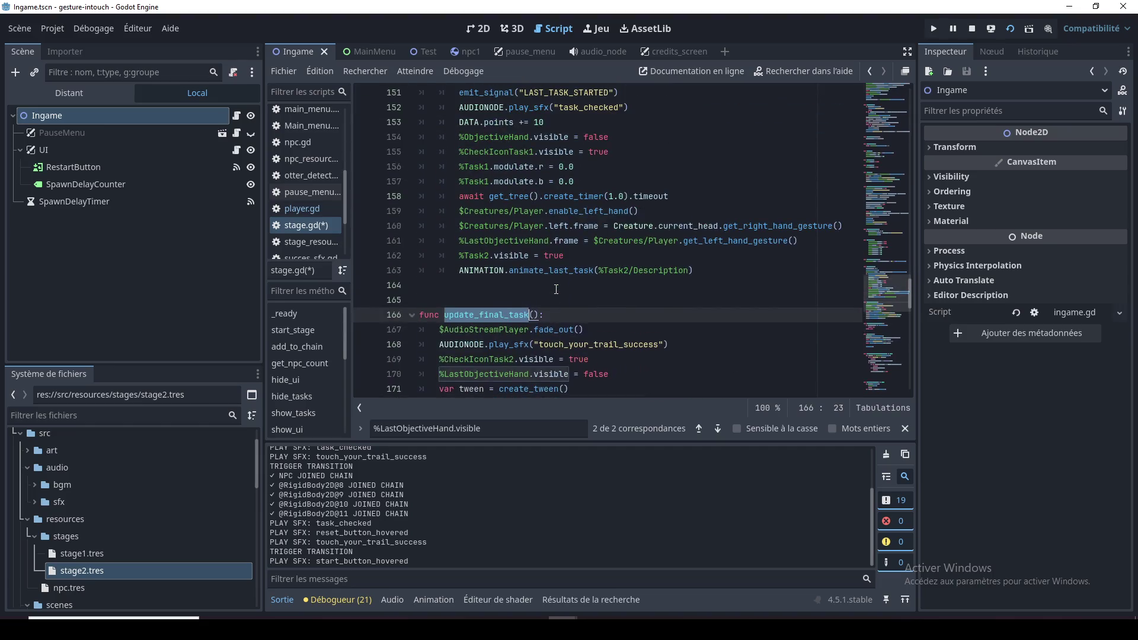
click(555, 290)
click(581, 270)
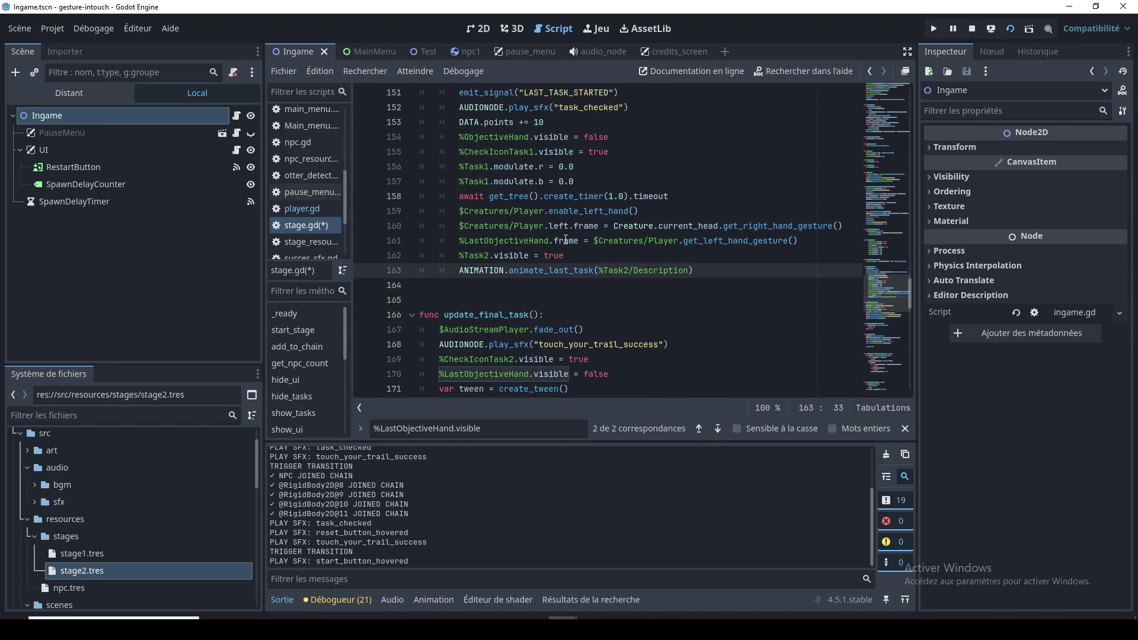
scroll(518, 241, down, 1)
click(623, 301)
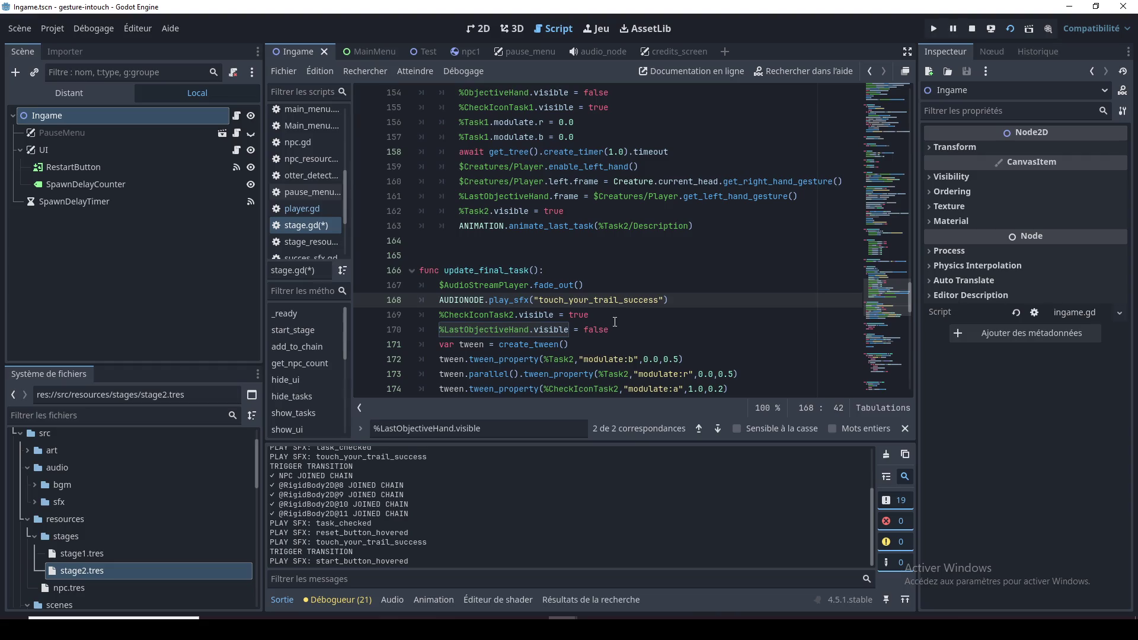
double_click(501, 196)
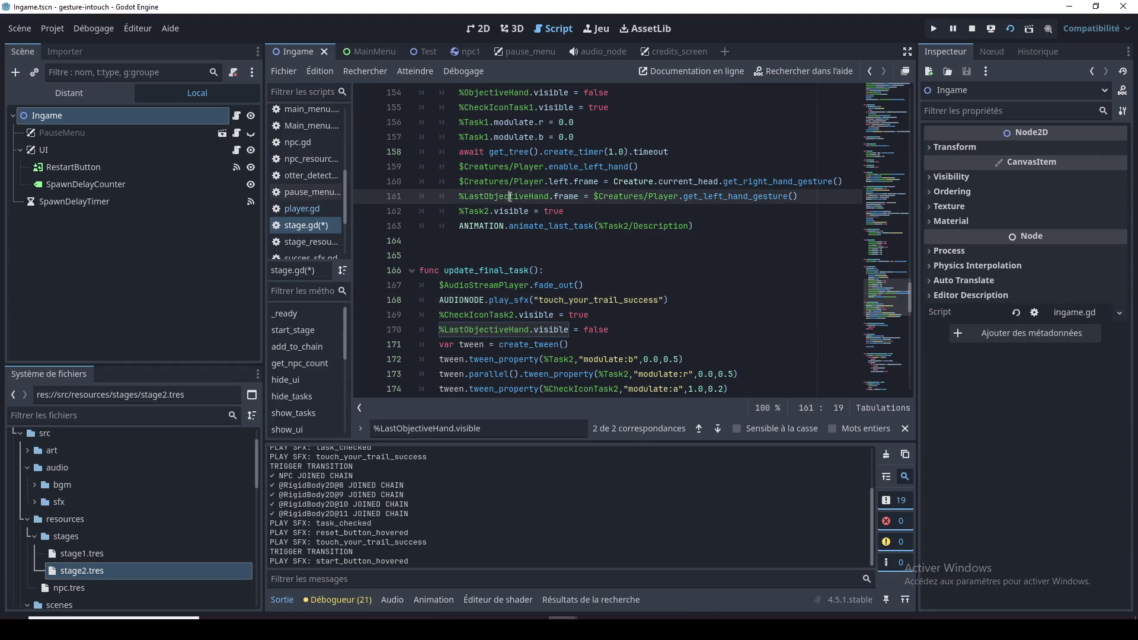
Pick out $Creatures/Player.left.frame on line 160 as the replacement for the getter call
click(579, 198)
double_click(661, 196)
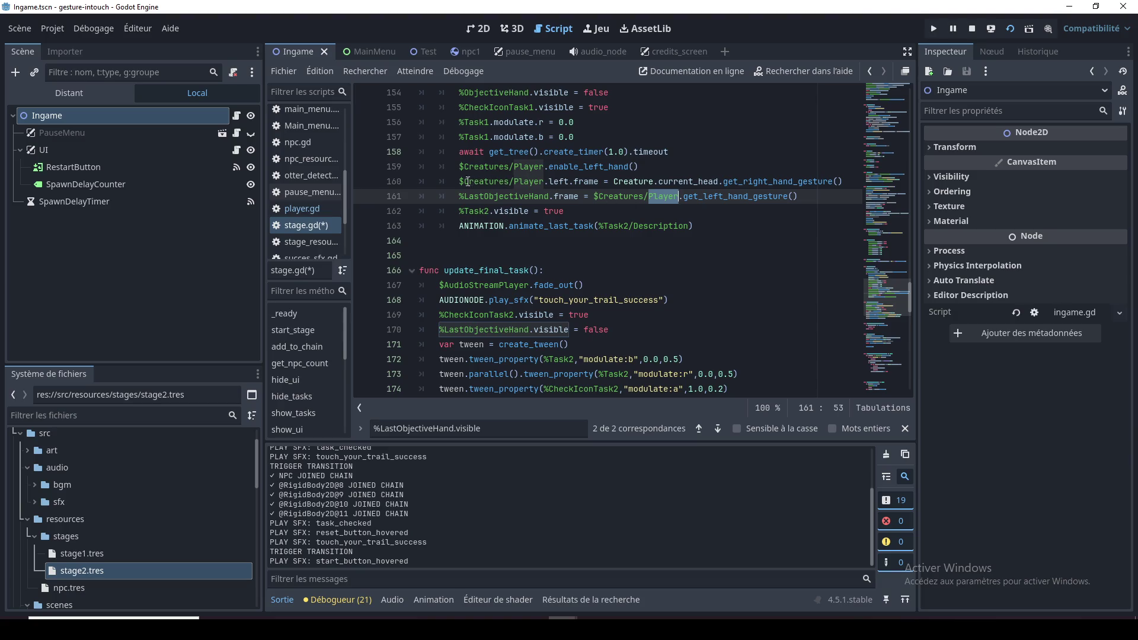
double_click(750, 198)
click(614, 196)
drag(460, 181, 600, 182)
key(ctrl+c)
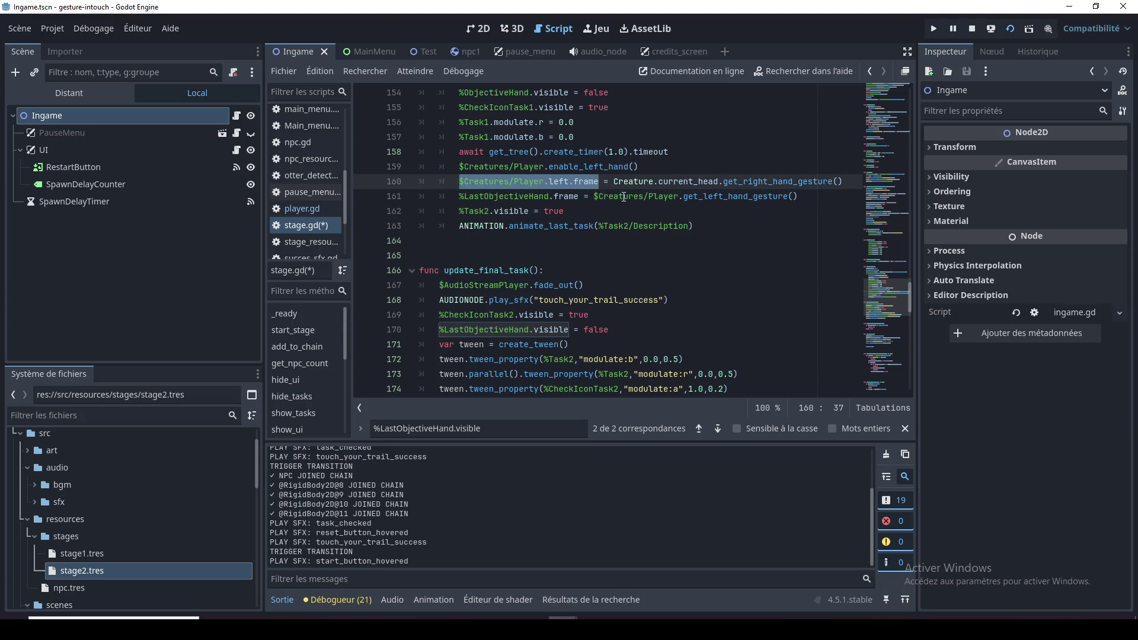
click(599, 181)
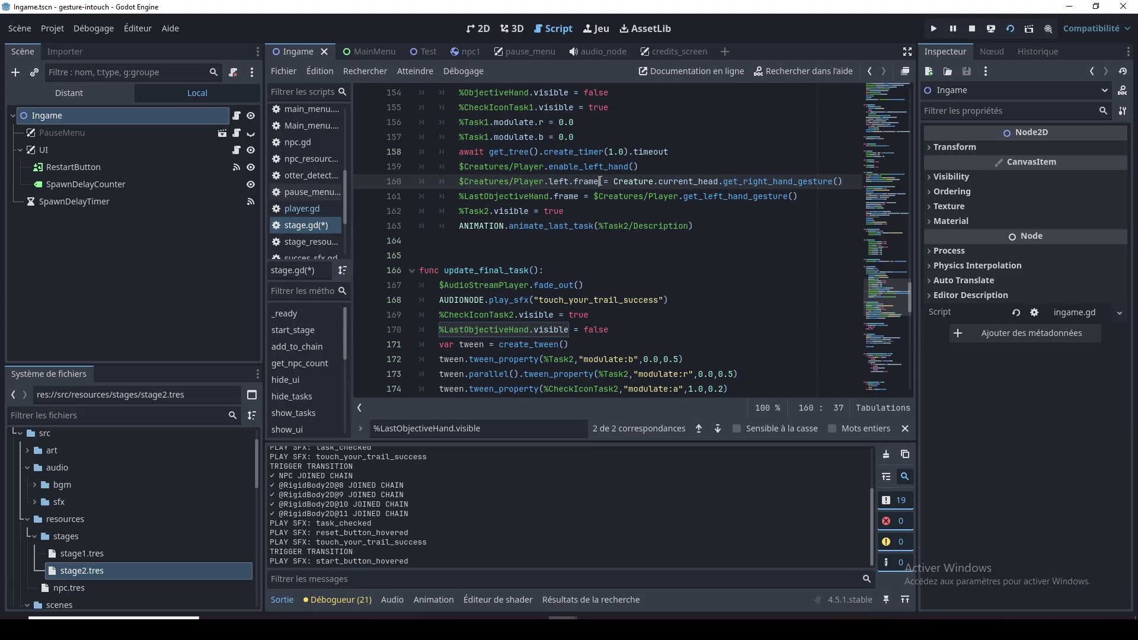
double_click(631, 181)
double_click(686, 181)
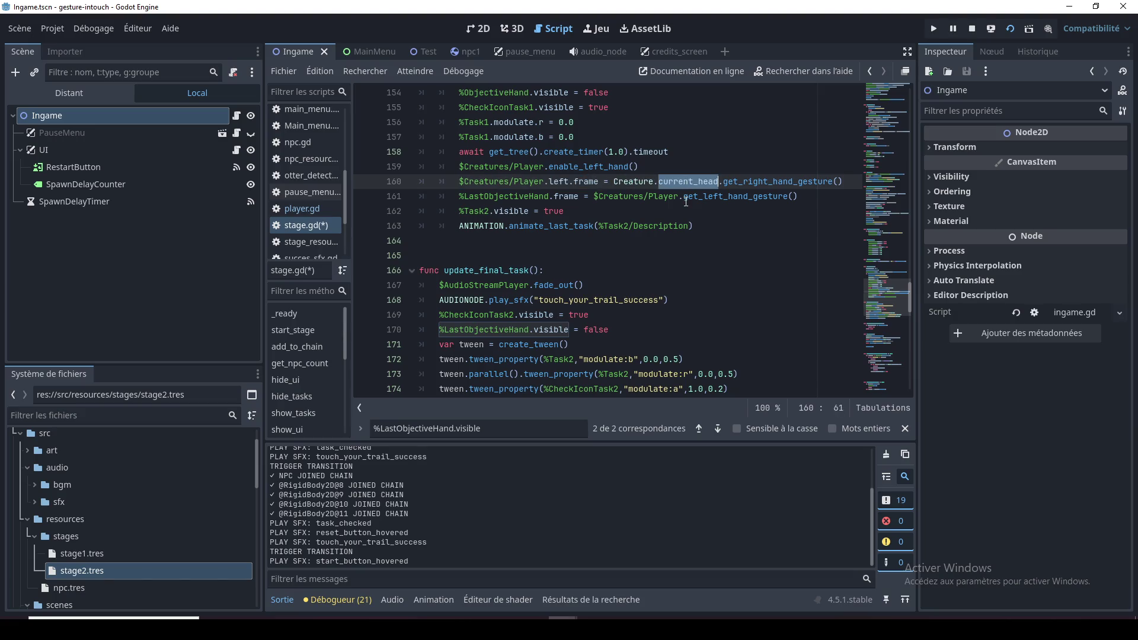
double_click(586, 183)
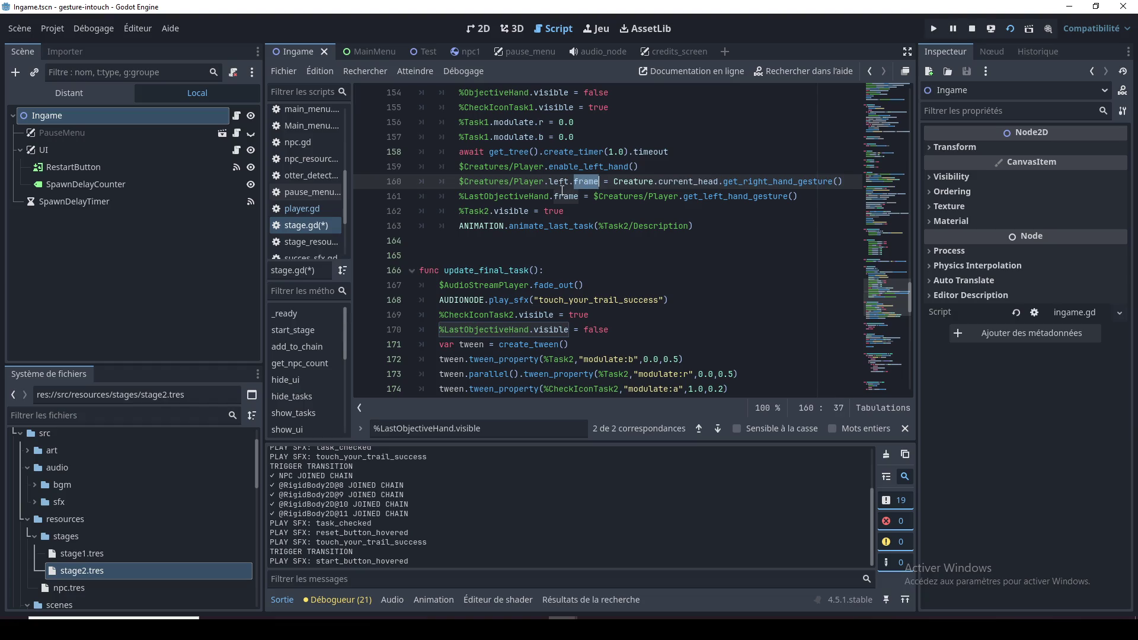
double_click(560, 181)
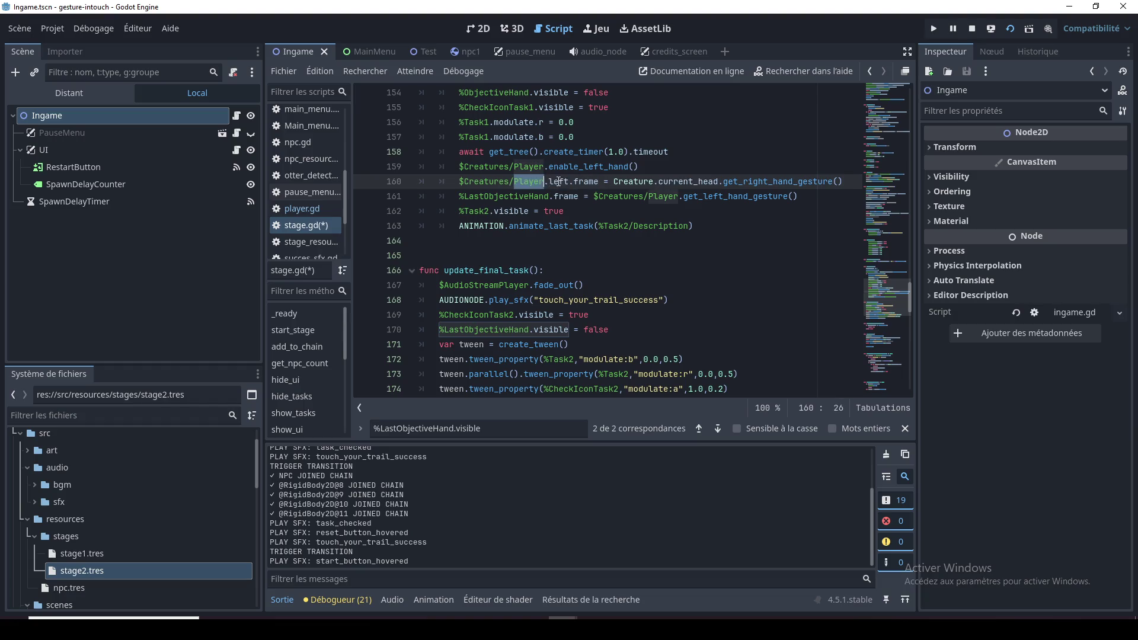
Replace get_left_hand_gesture() on line 161 with $Creatures/Player.left.frame and save stage.gd
click(594, 191)
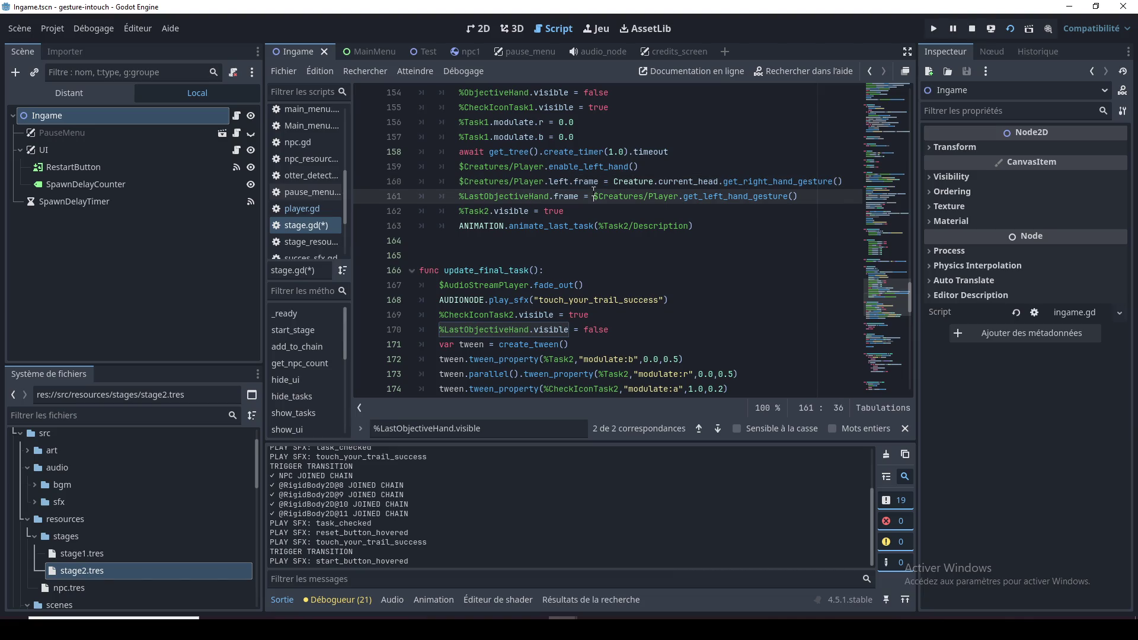
drag(598, 196, 798, 198)
key(ctrl+v)
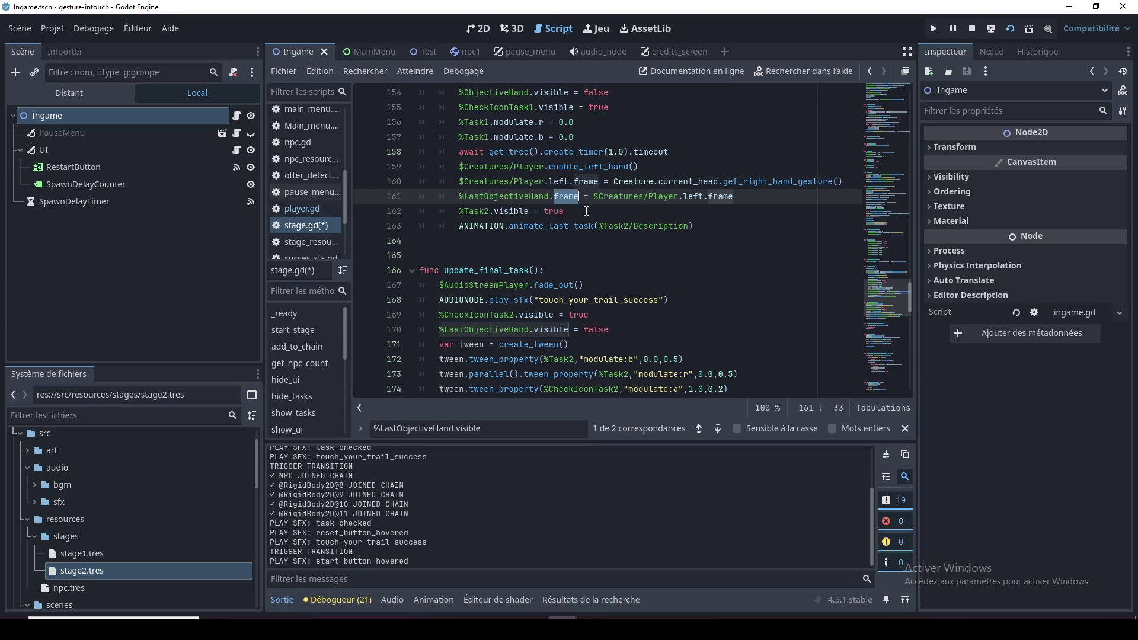
key(Down)
scroll(646, 228, up, 1)
key(ctrl+s)
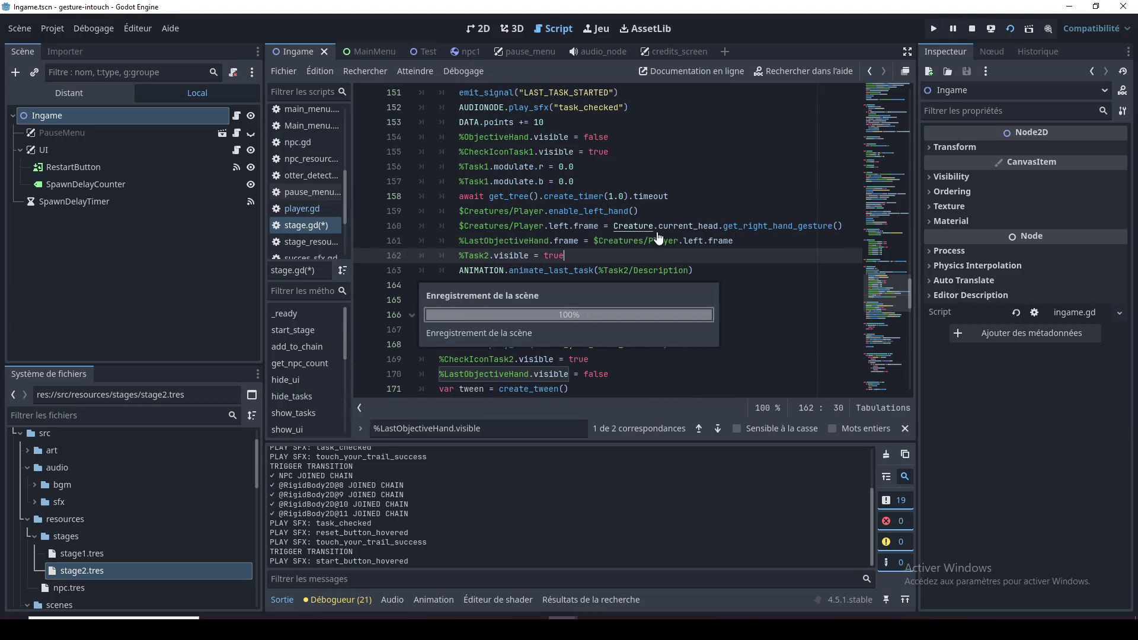
click(472, 29)
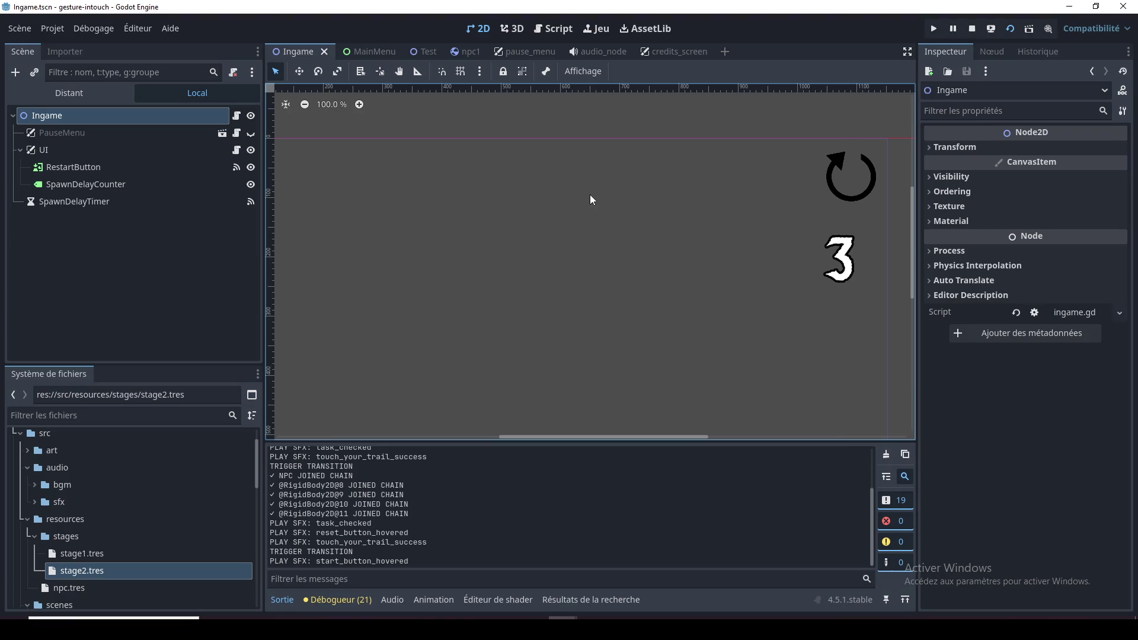
Return to stage.gd, review update_tasks, and run the project with F5
click(541, 30)
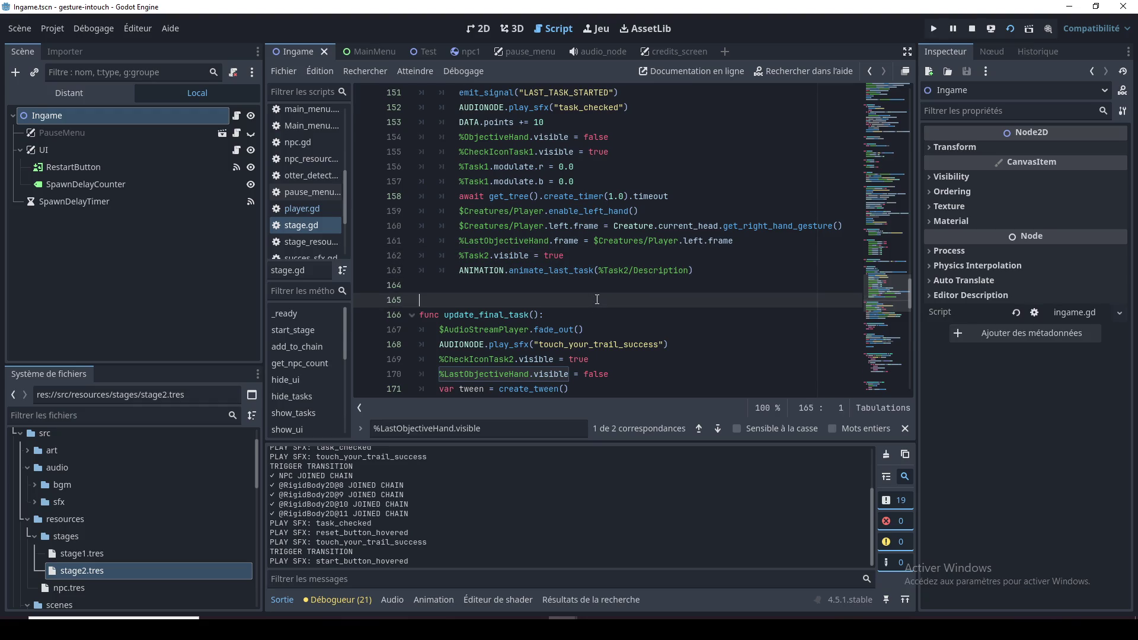
scroll(598, 255, up, 1)
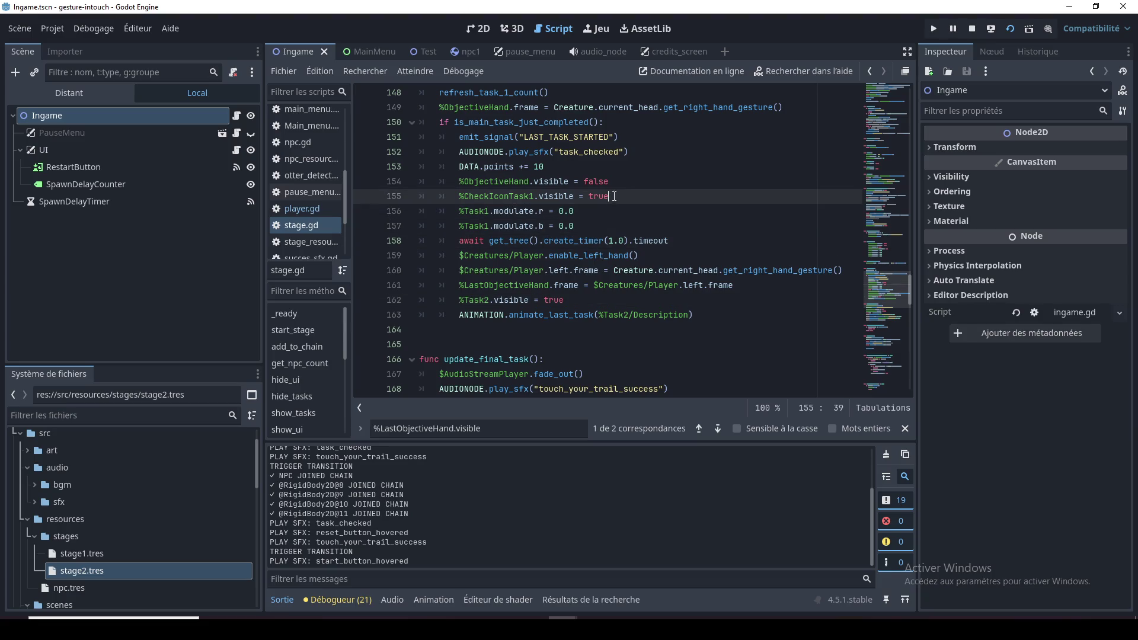
scroll(622, 183, up, 2)
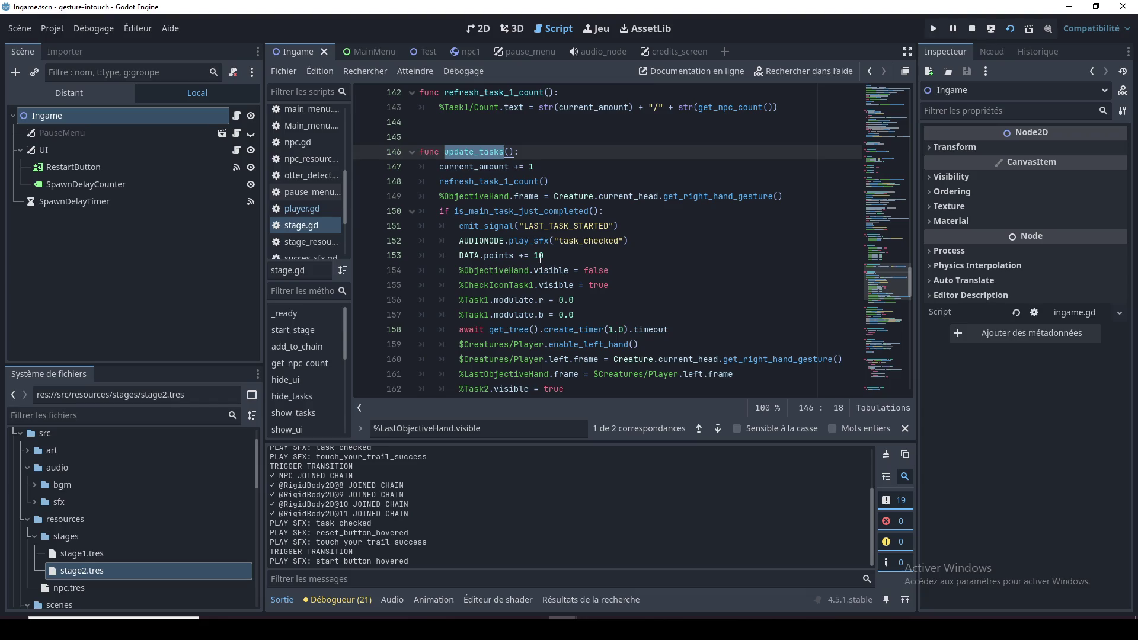
scroll(540, 257, down, 2)
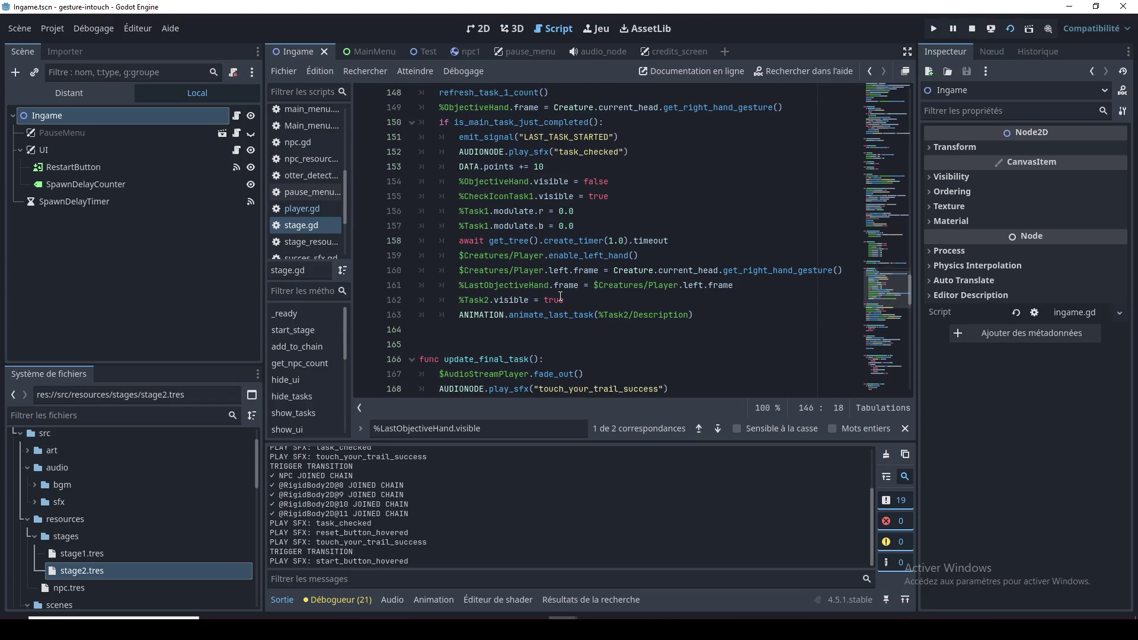
key(F5)
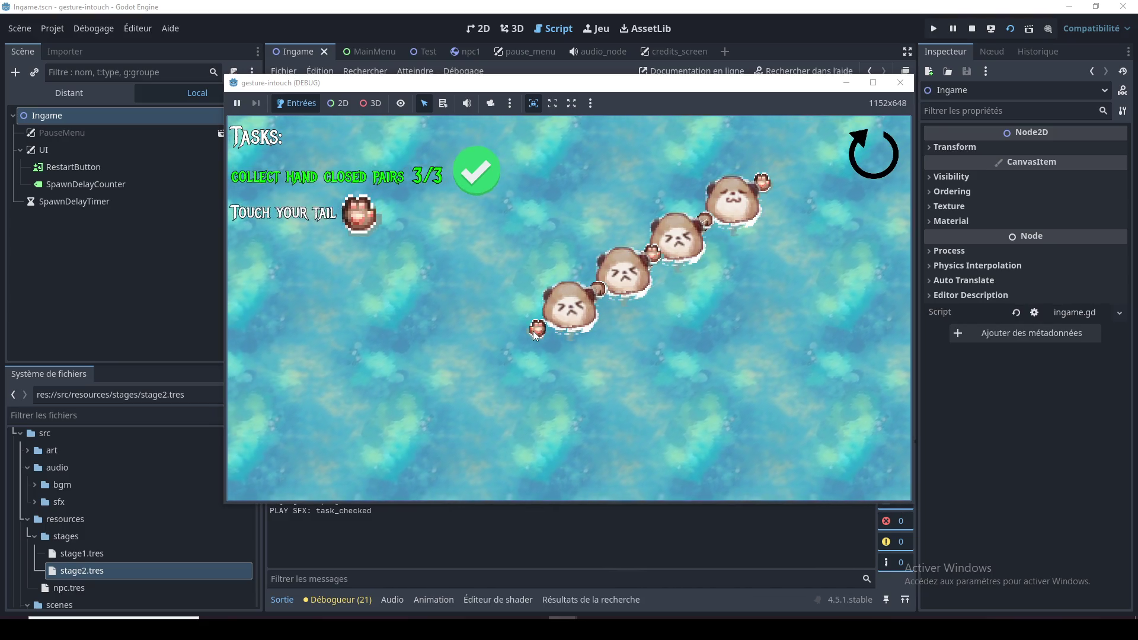
Steer the bear chain left so its head touches its tail
mouse_move(739, 273)
mouse_down()
mouse_move(651, 362)
mouse_move(549, 387)
mouse_move(511, 329)
mouse_move(499, 283)
mouse_move(528, 238)
mouse_up()
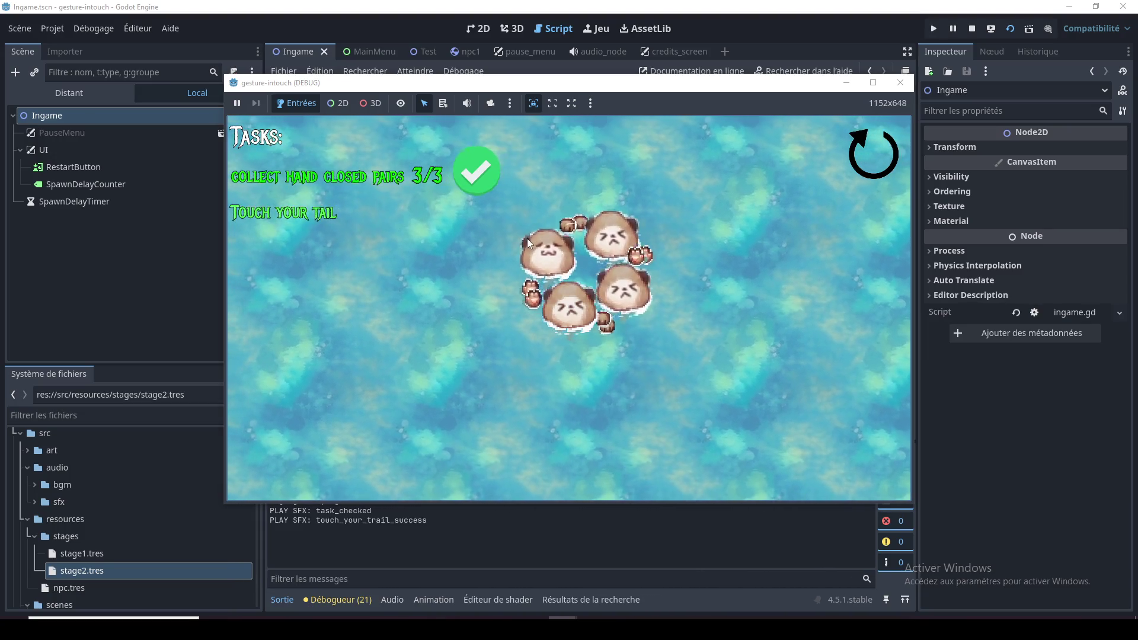